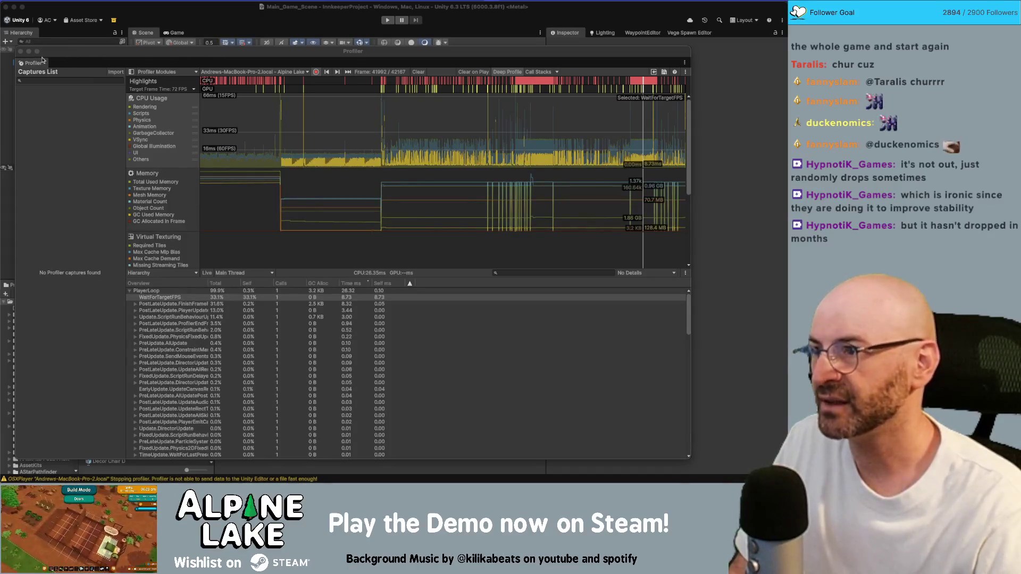
Drag the floating Profiler aside to uncover the Scene view, Hierarchy, Project and Console
drag(64, 51, 840, 52)
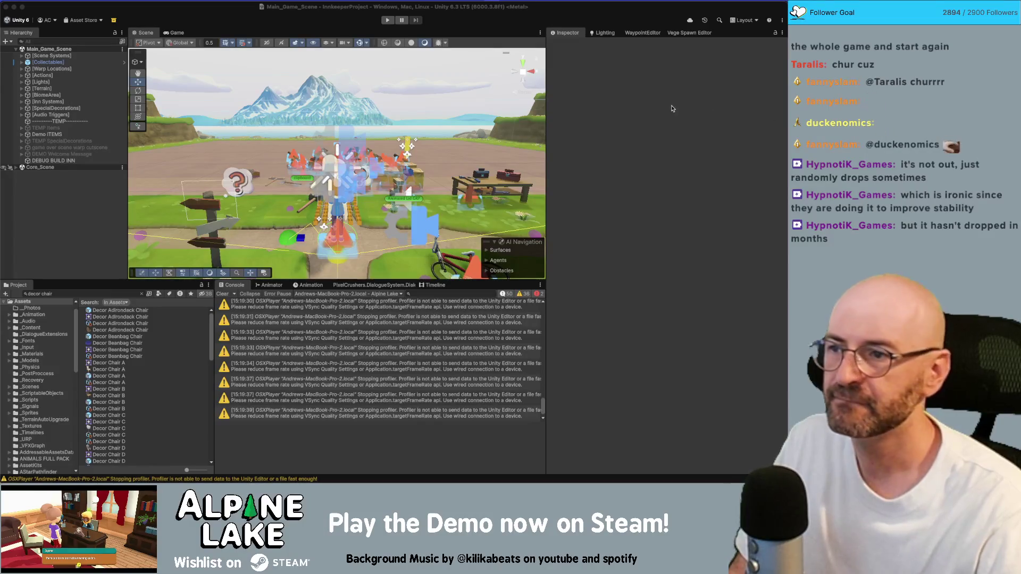
click(89, 182)
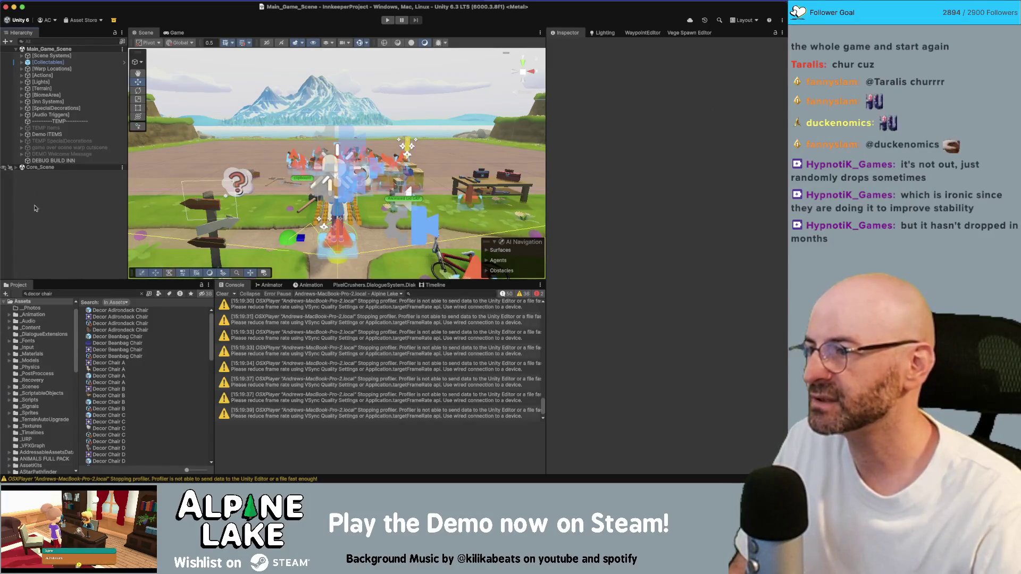
Try and clear a 'settingsys' asset search, then expand Core_Scene and select [Managers]
click(61, 294)
text(settingsys)
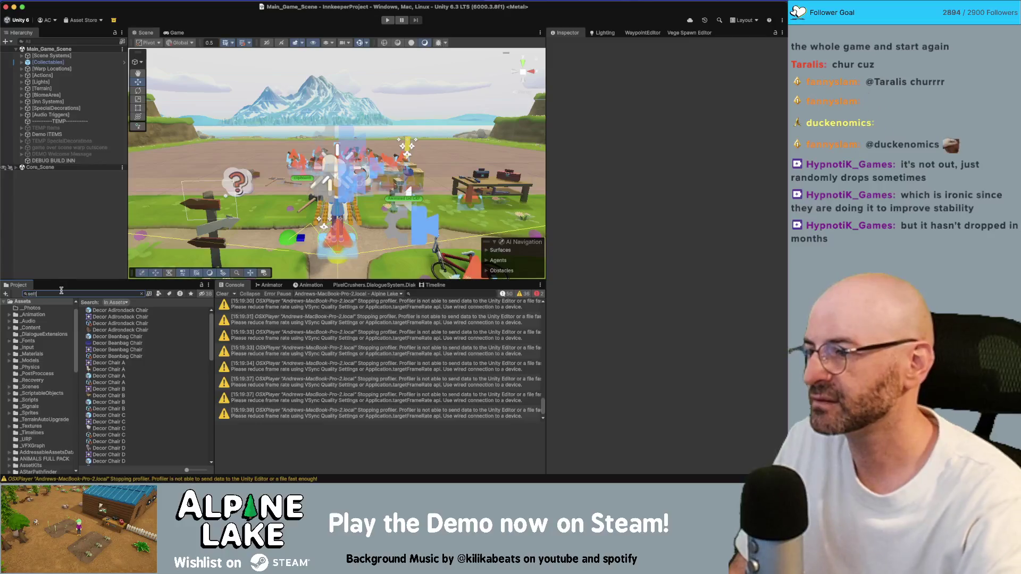
double_click(61, 291)
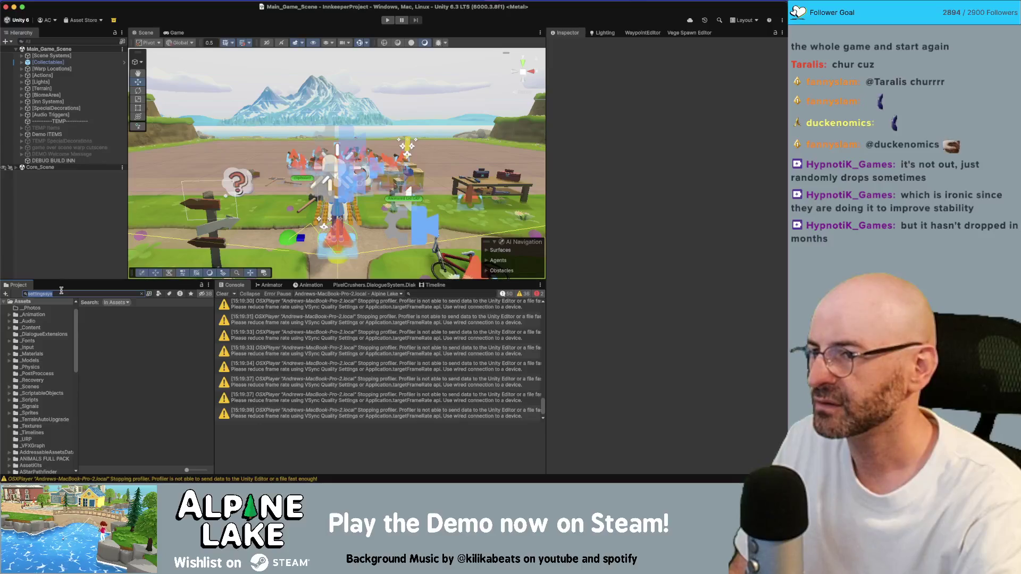
key(BackSpace)
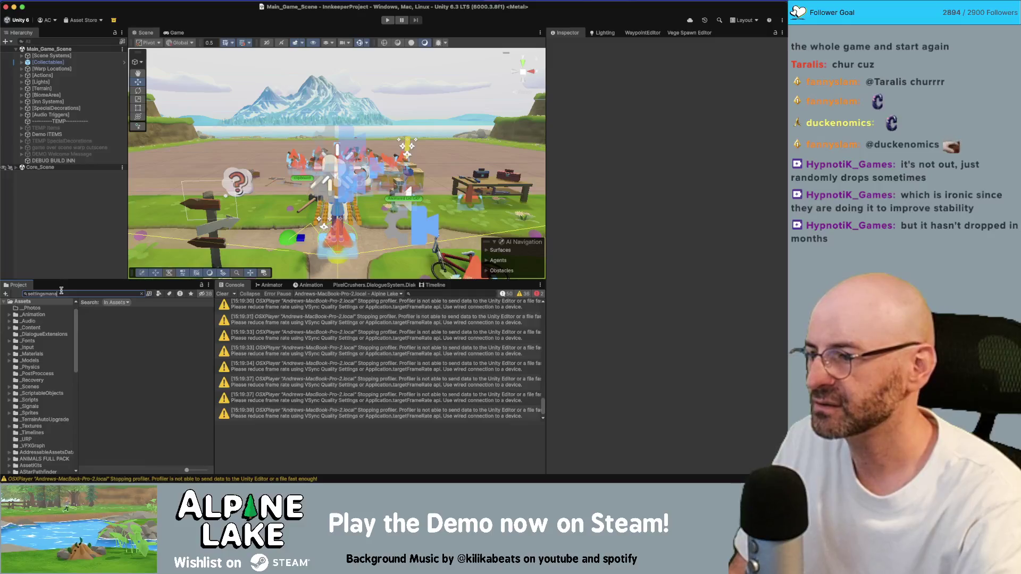
click(15, 167)
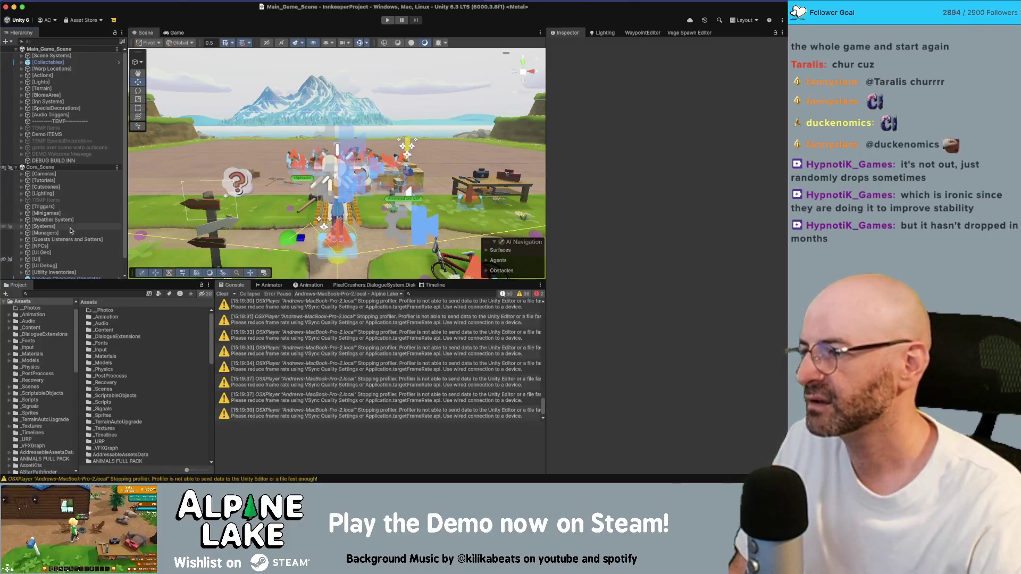
scroll(63, 250, down, 1)
click(45, 223)
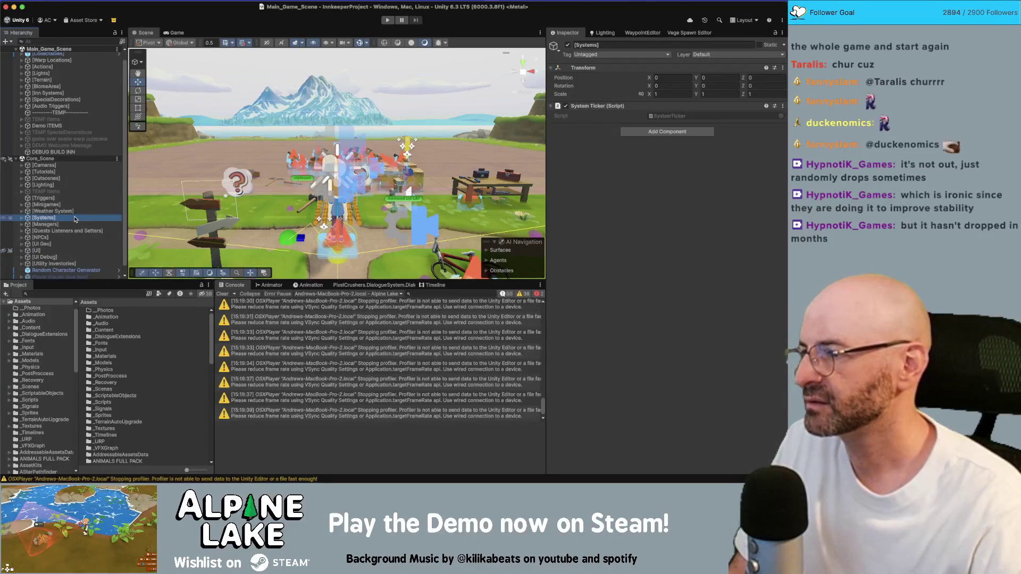
Search Project assets for 'preference' and select the PreferenceManager script
click(94, 293)
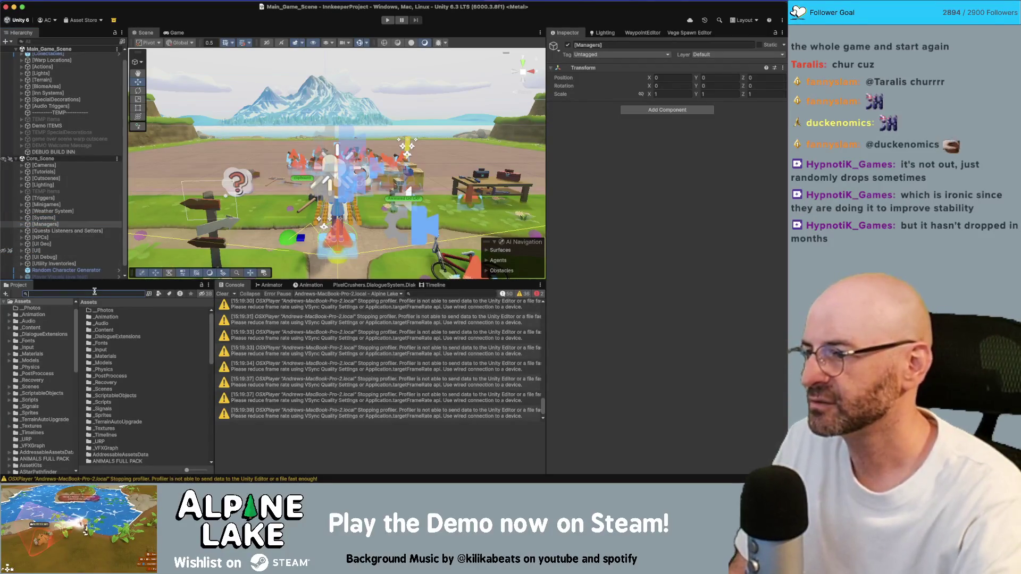
text(preferences)
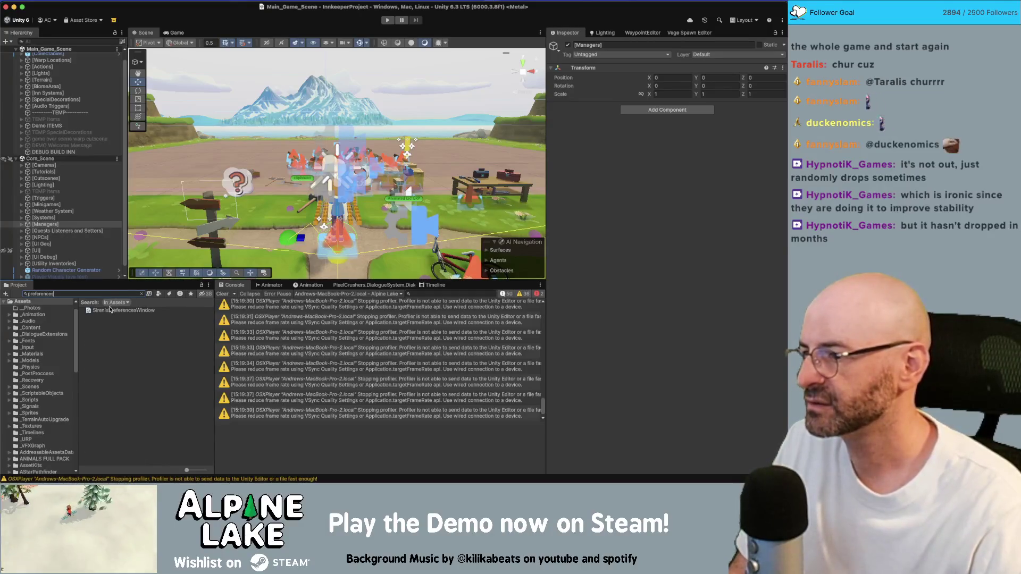
key(BackSpace)
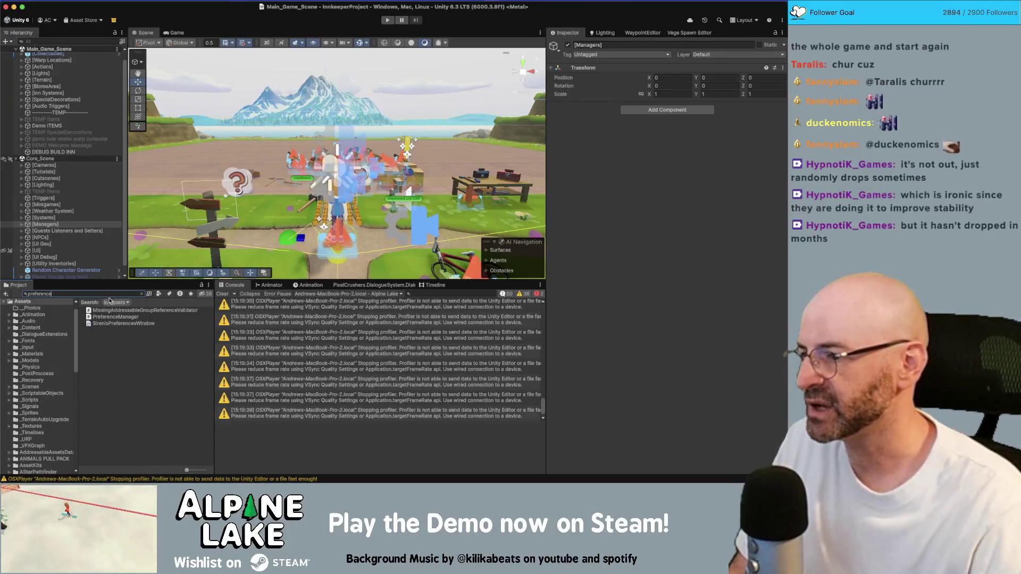
click(111, 317)
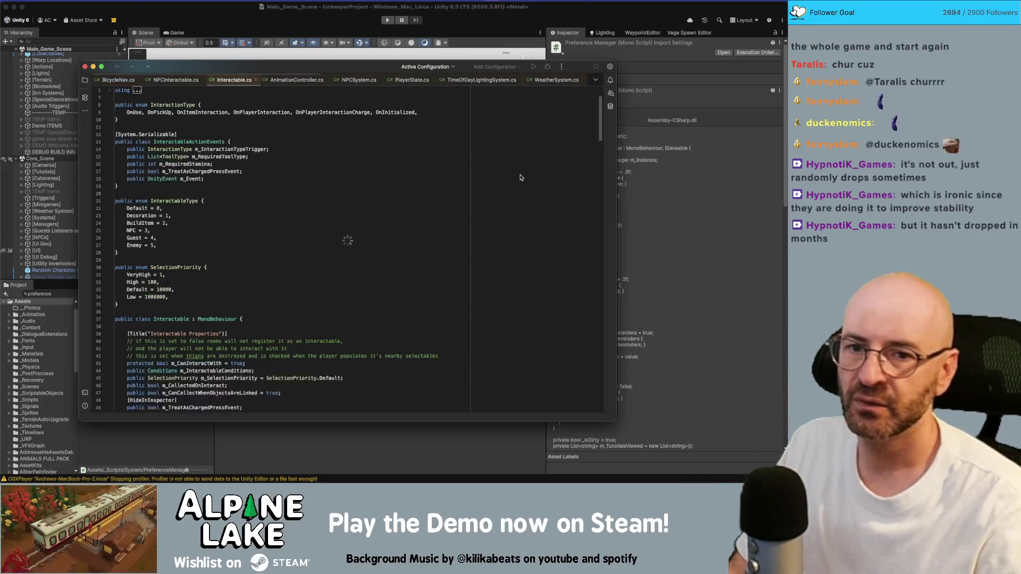
Search Interactable.cs in Rider for 'fp' and then 'vs'
click(379, 185)
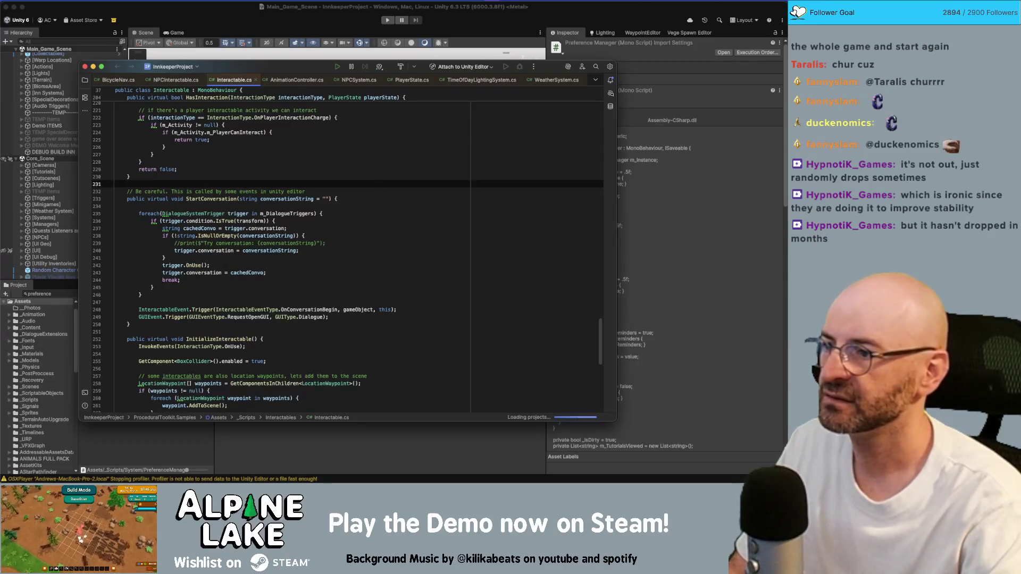
key(super+f)
text(fps)
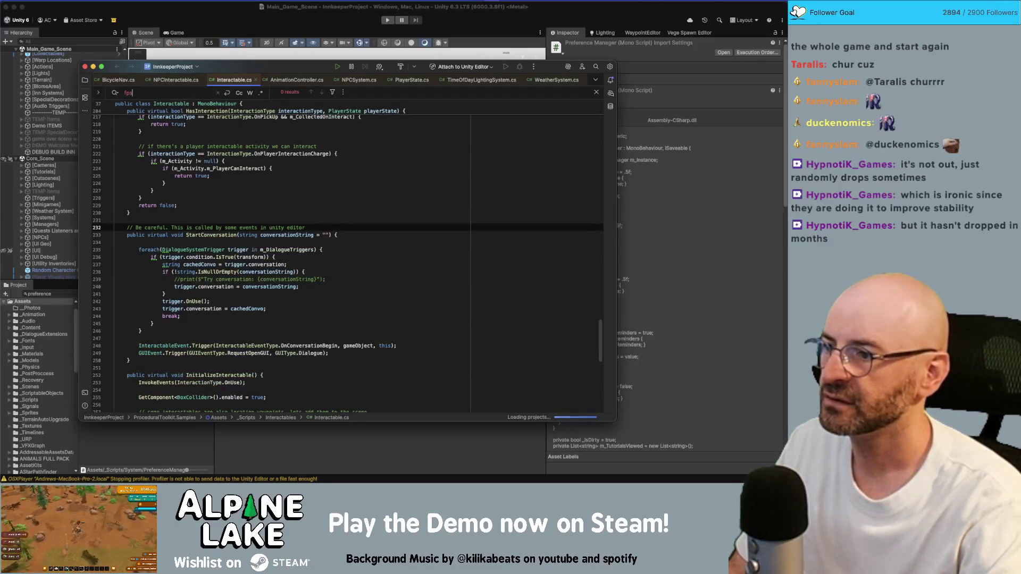
key(BackSpace)
key(BackSpace)
key(BackSpace)
scroll(348, 250, down, 1)
text(vs)
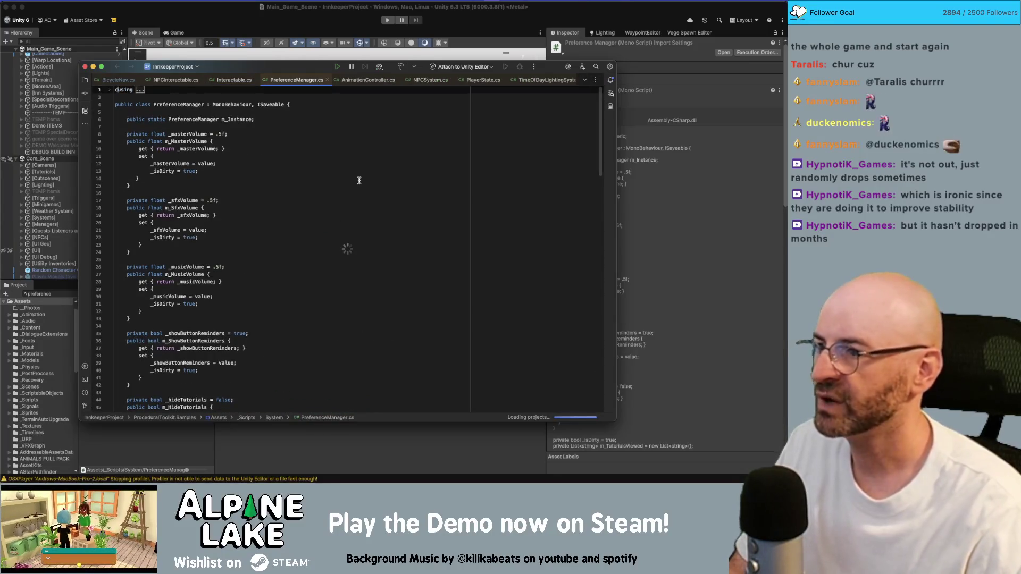
Read through PreferenceManager.cs, then return to the Unity editor
scroll(359, 181, down, 10)
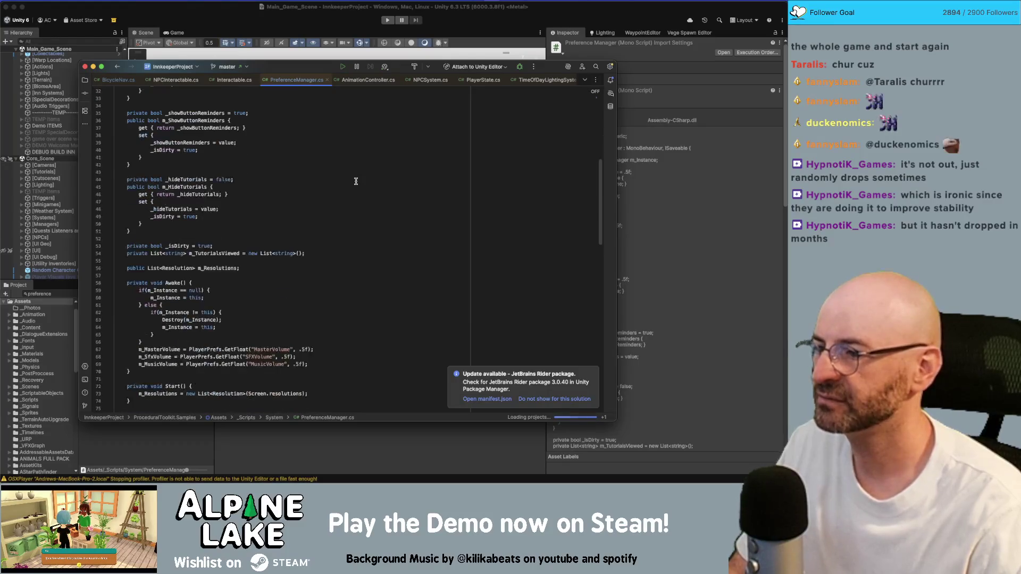
scroll(355, 181, down, 8)
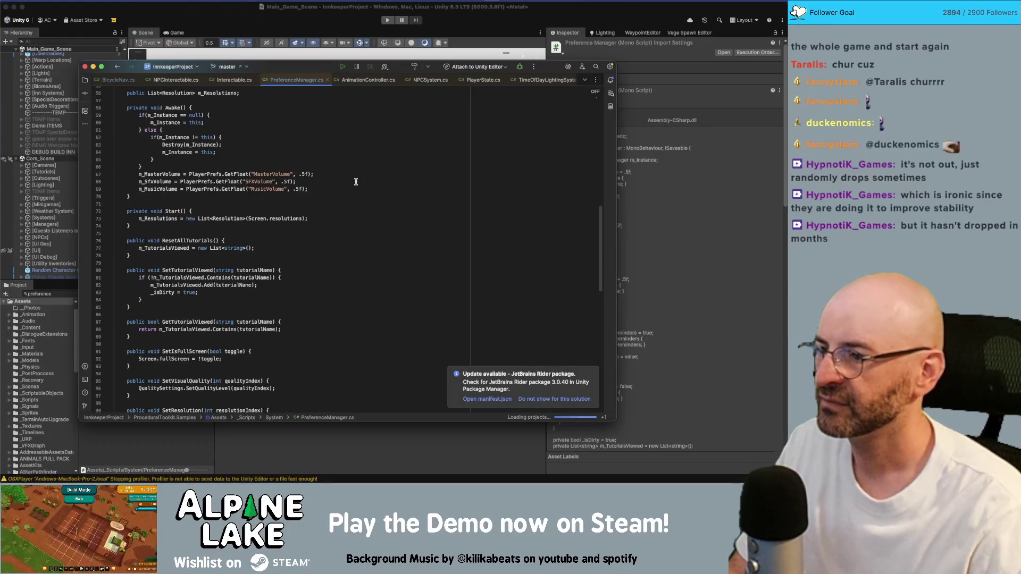
scroll(356, 181, up, 18)
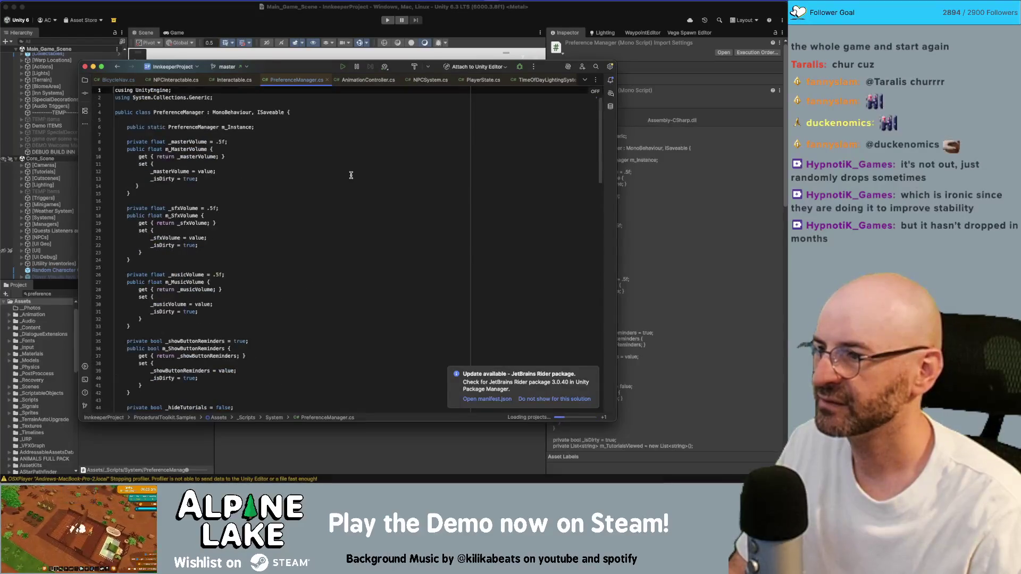
click(359, 168)
key(super+Tab)
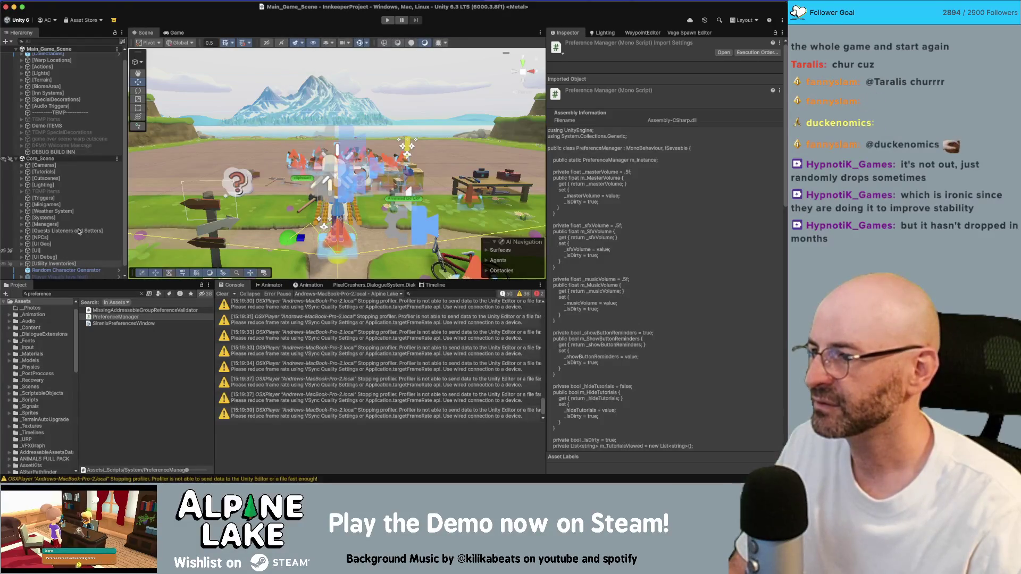
Select [UI Debug], [Managers] and [Systems] in Core_Scene, expanding [Systems]
click(45, 255)
click(77, 222)
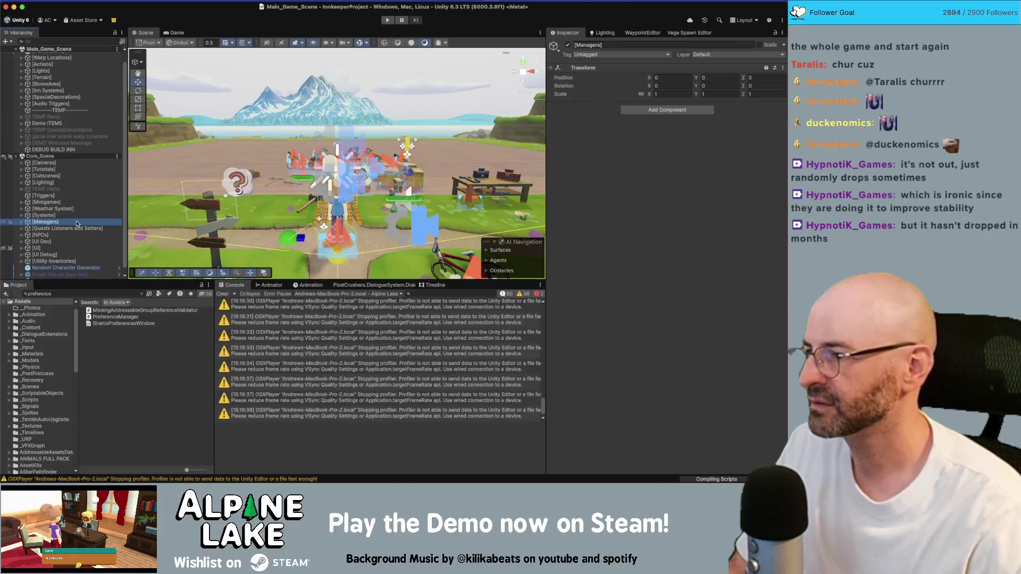
click(81, 216)
key(Right)
Scroll through the Hierarchy to review the child systems under [Systems]
scroll(81, 218, down, 5)
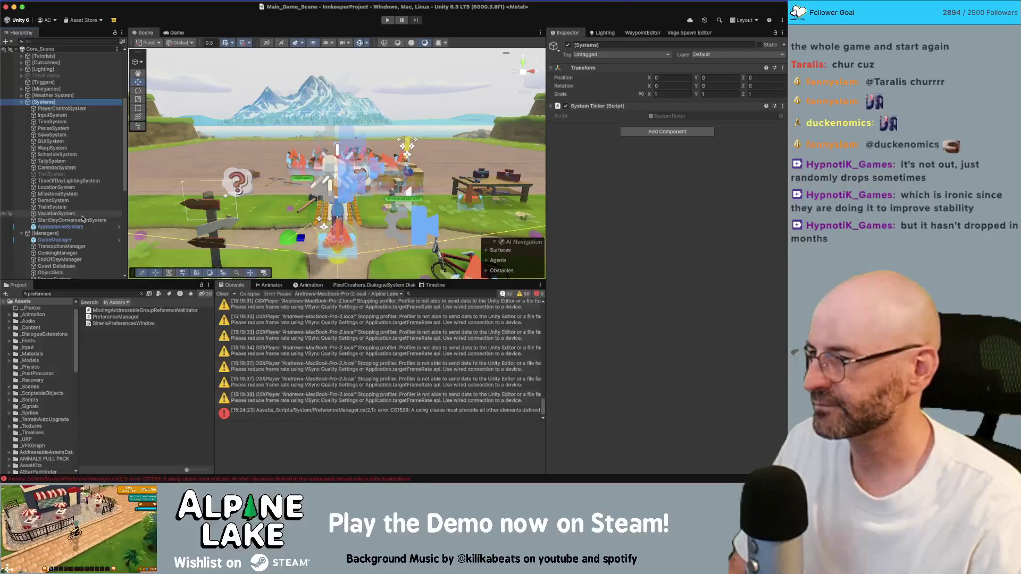
scroll(82, 218, down, 3)
scroll(83, 218, down, 5)
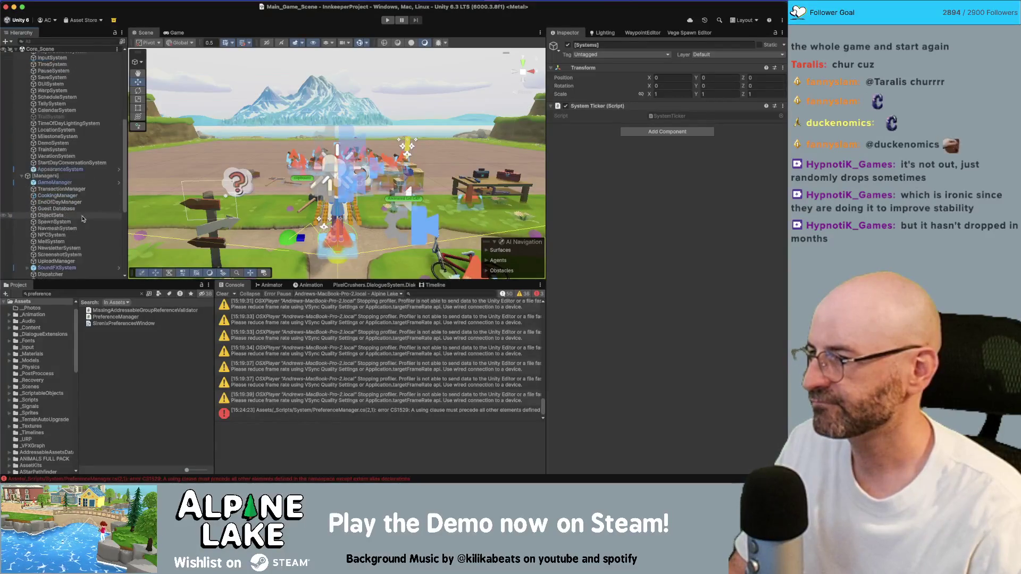
scroll(83, 218, down, 3)
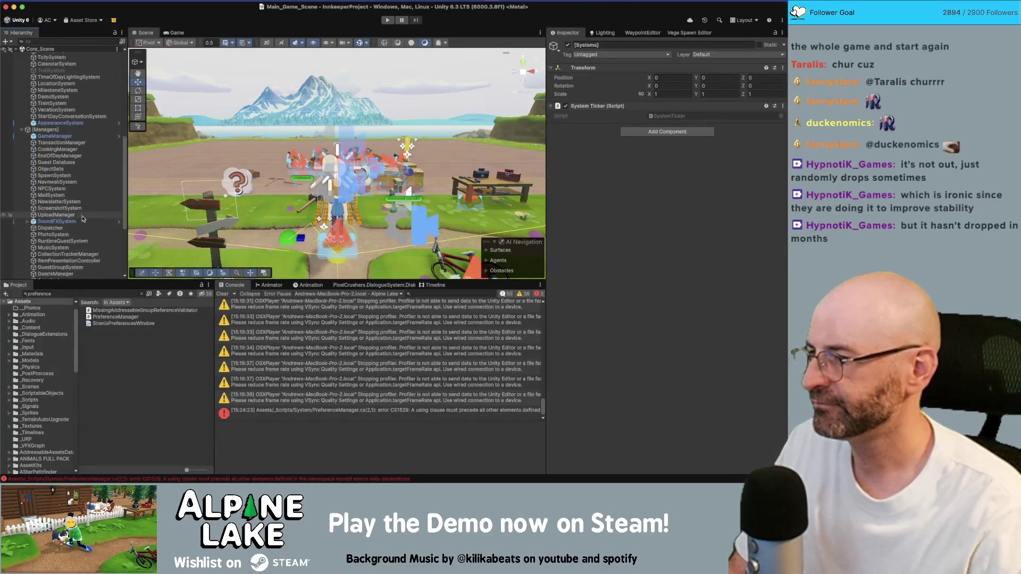
scroll(82, 218, down, 3)
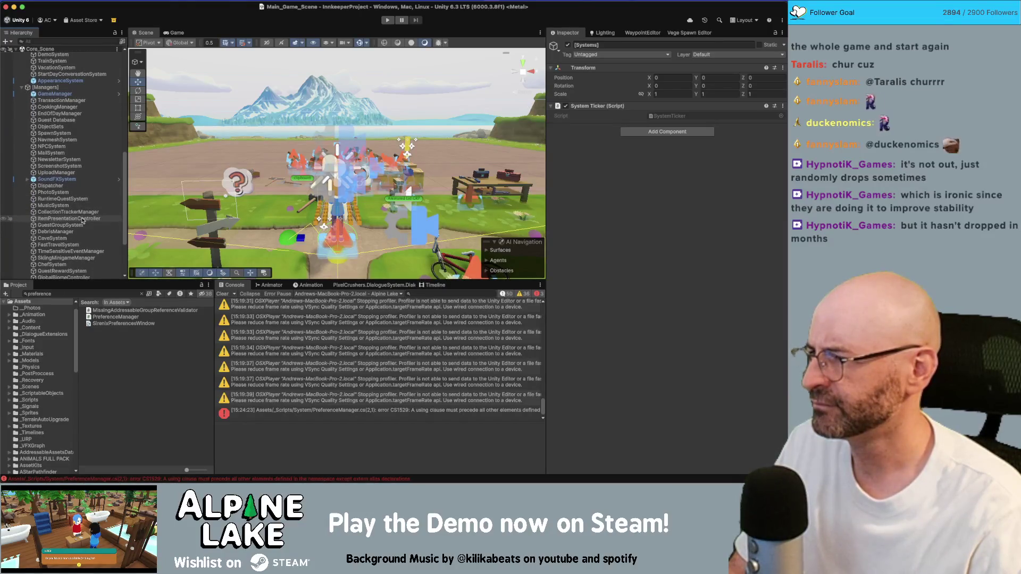
scroll(82, 220, down, 3)
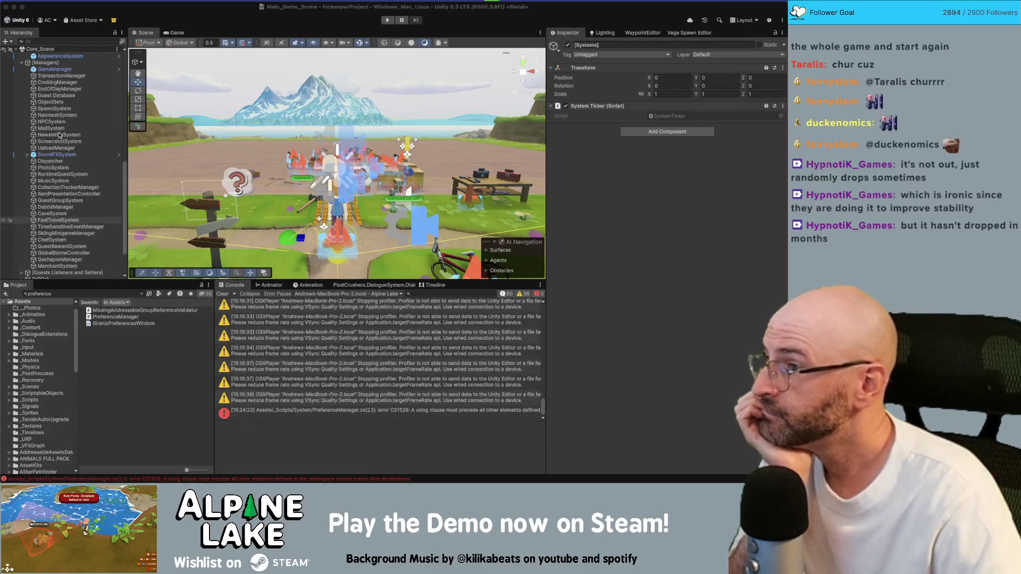
scroll(60, 135, up, 10)
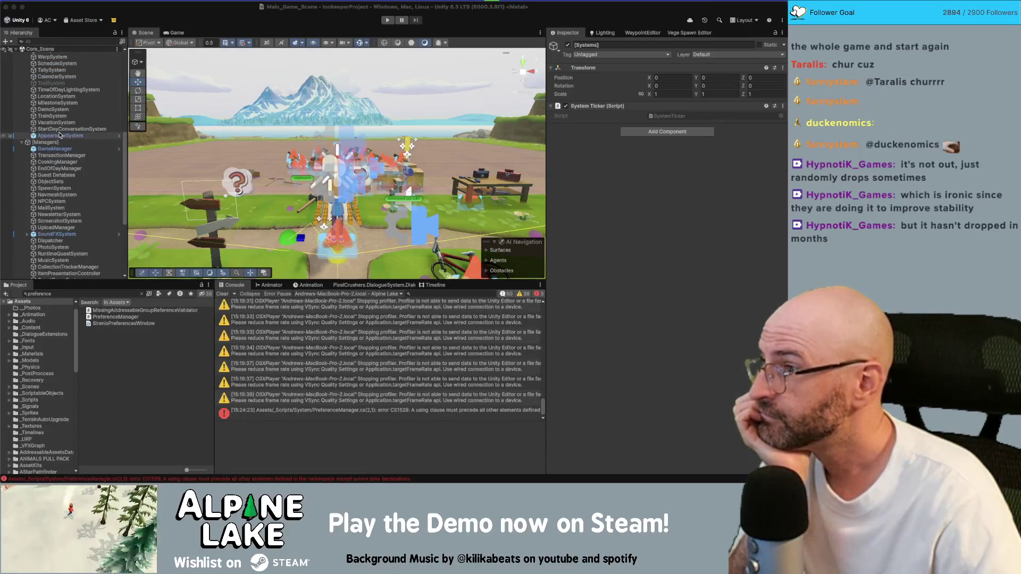
scroll(64, 118, up, 1)
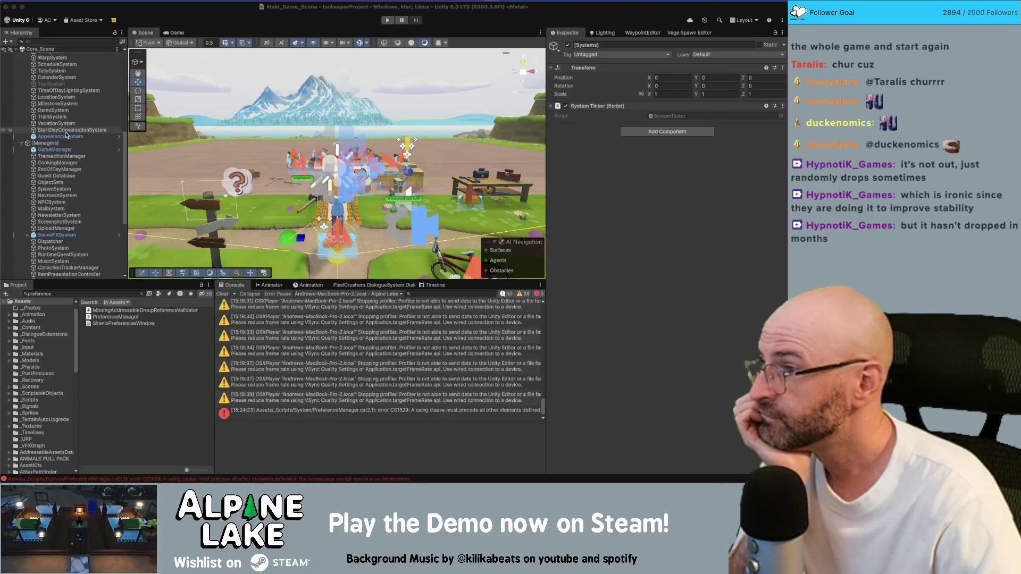
scroll(81, 109, up, 4)
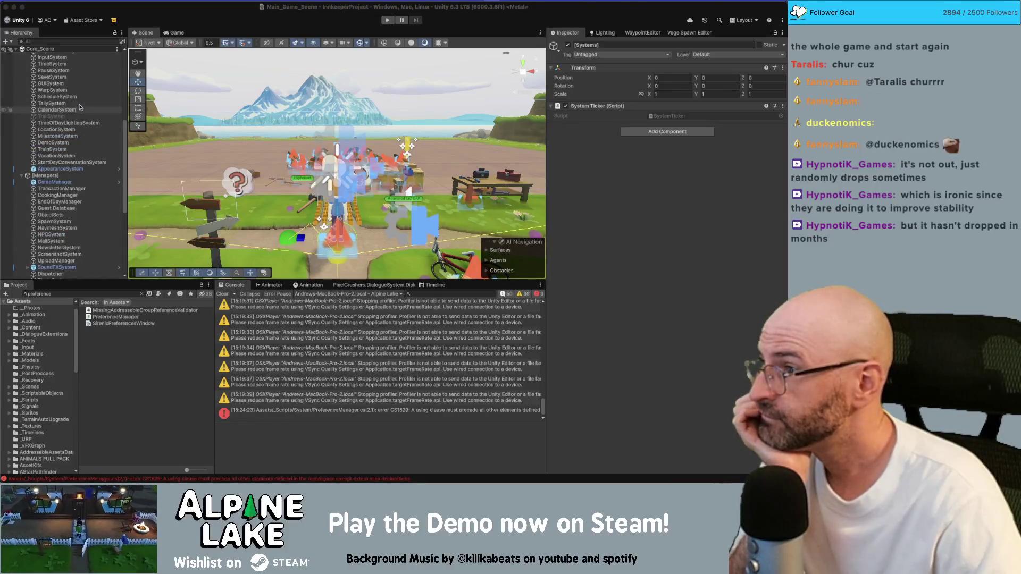
scroll(80, 108, up, 1)
scroll(80, 107, up, 2)
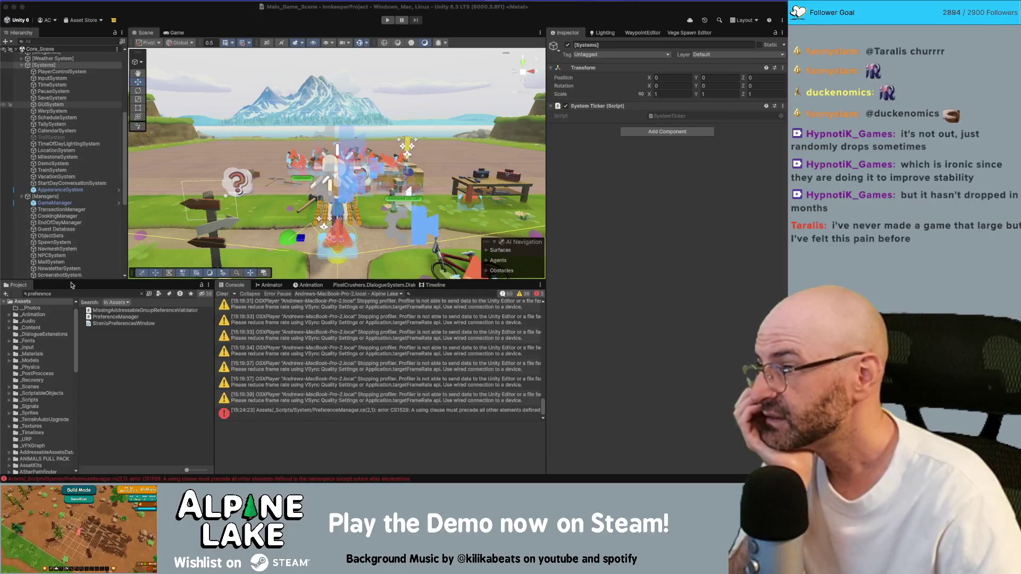
scroll(71, 249, down, 5)
Select and expand the [UI] group to list its child objects
click(74, 242)
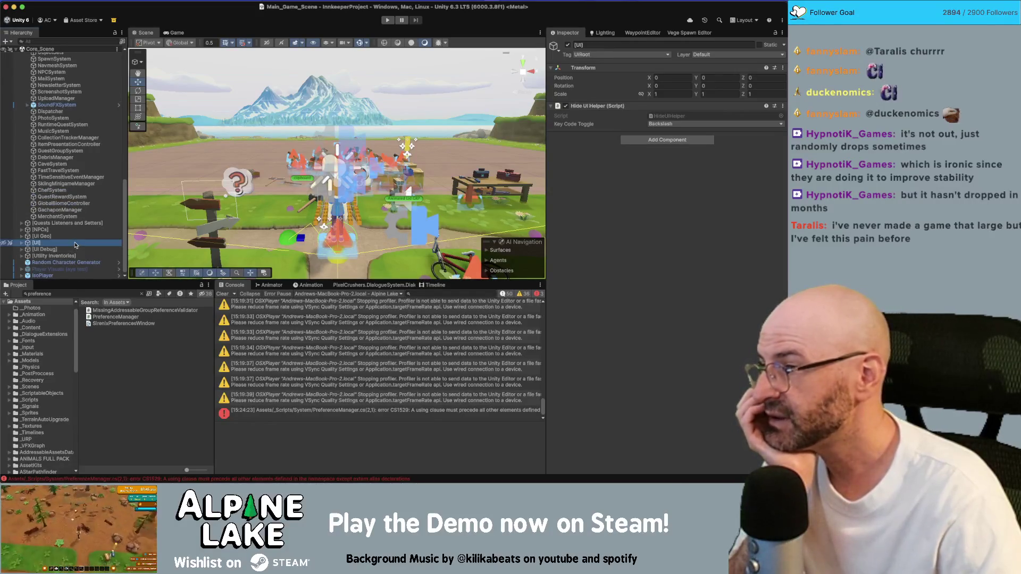
click(75, 249)
click(75, 243)
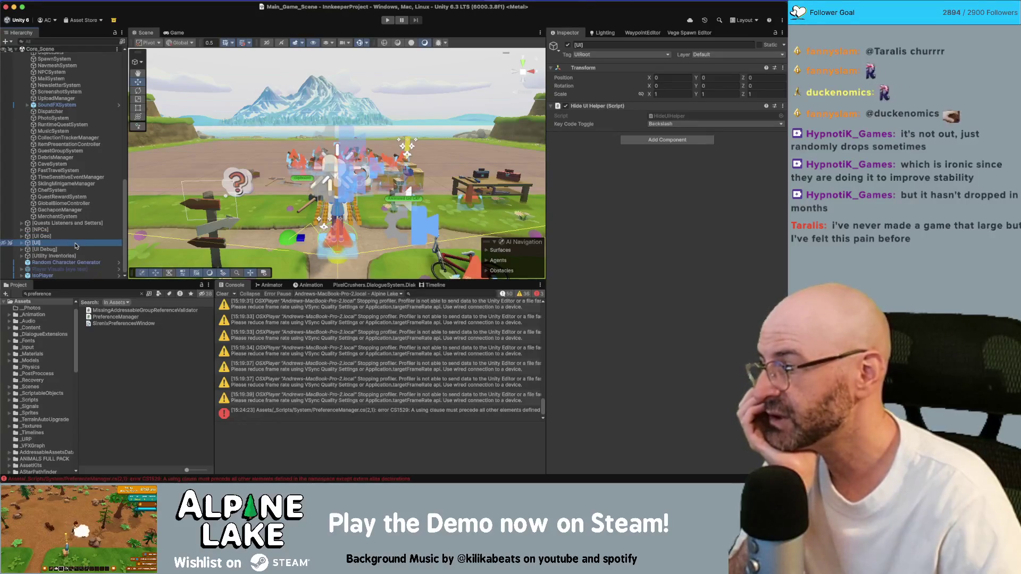
key(Right)
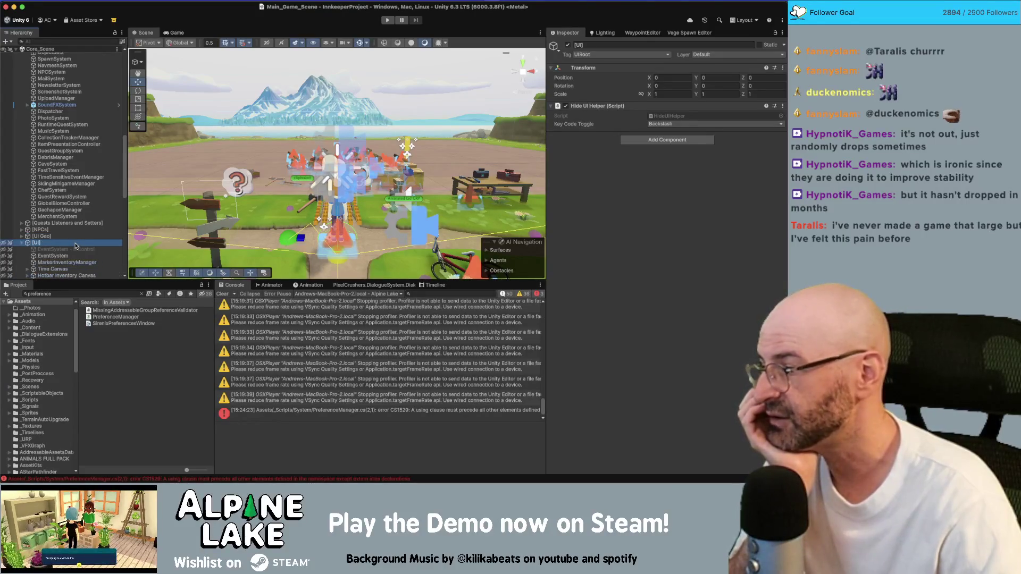
scroll(86, 218, down, 4)
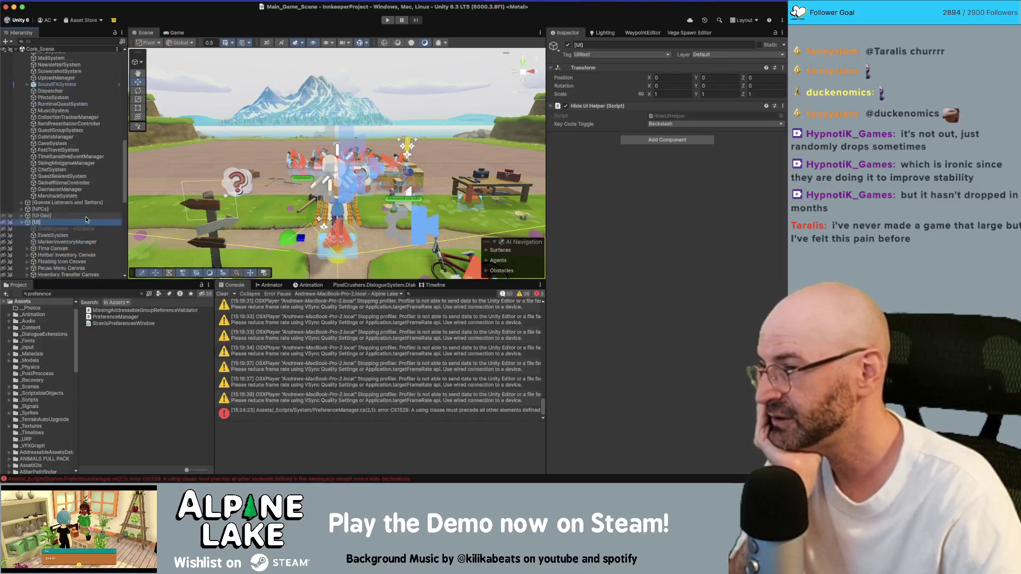
scroll(86, 219, down, 10)
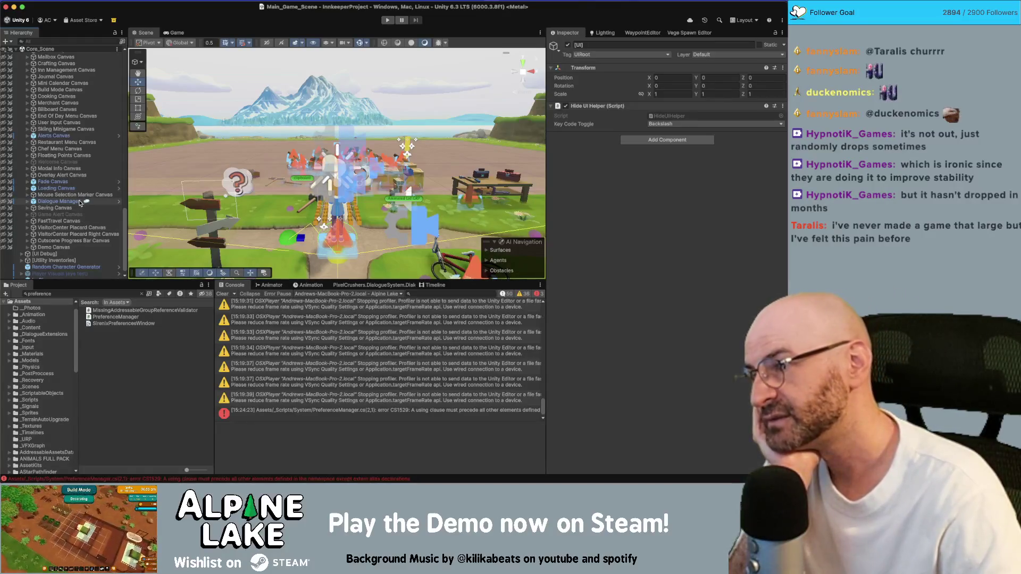
scroll(80, 203, up, 6)
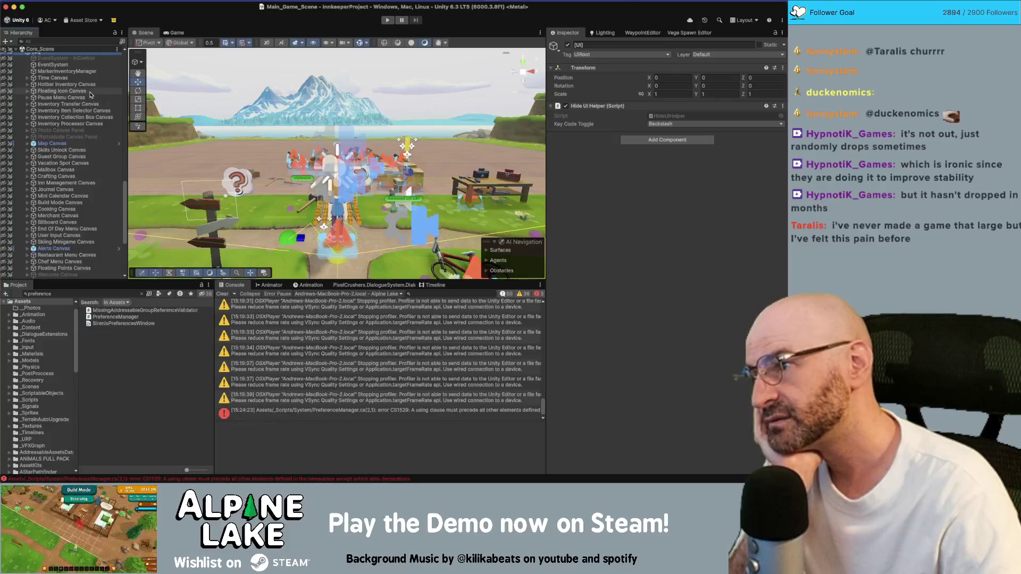
scroll(91, 95, up, 2)
Expand Pause Menu Canvas > Contents > Panel and select Window Options
click(67, 110)
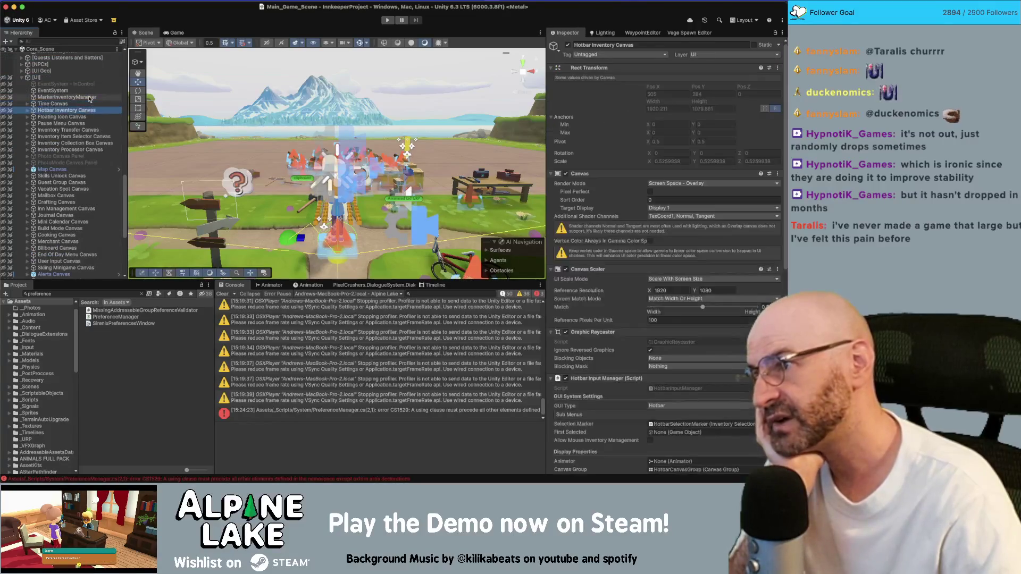
key(Down)
key(Down)
key(Right)
key(Right)
key(Right)
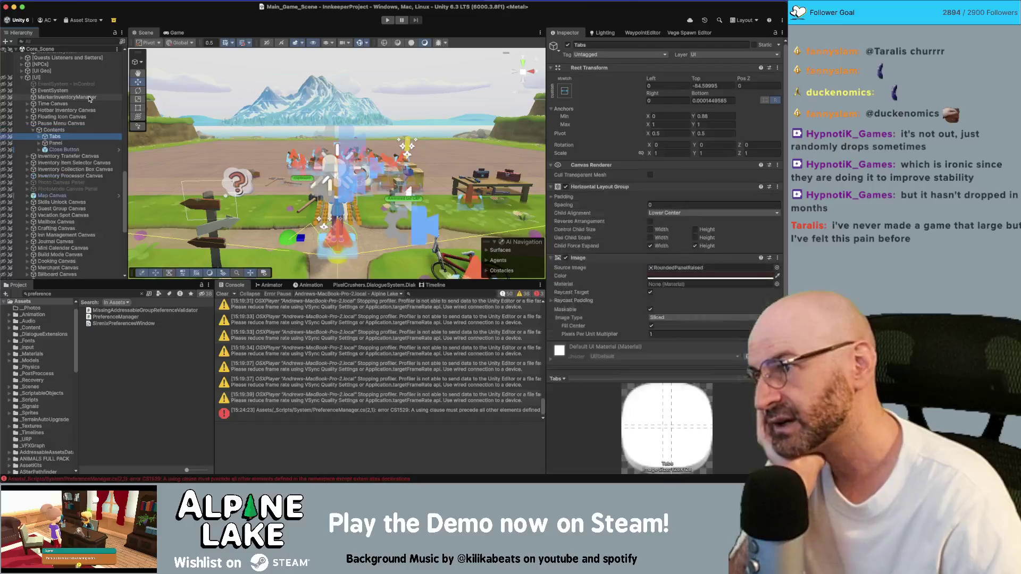
key(Down)
key(Right)
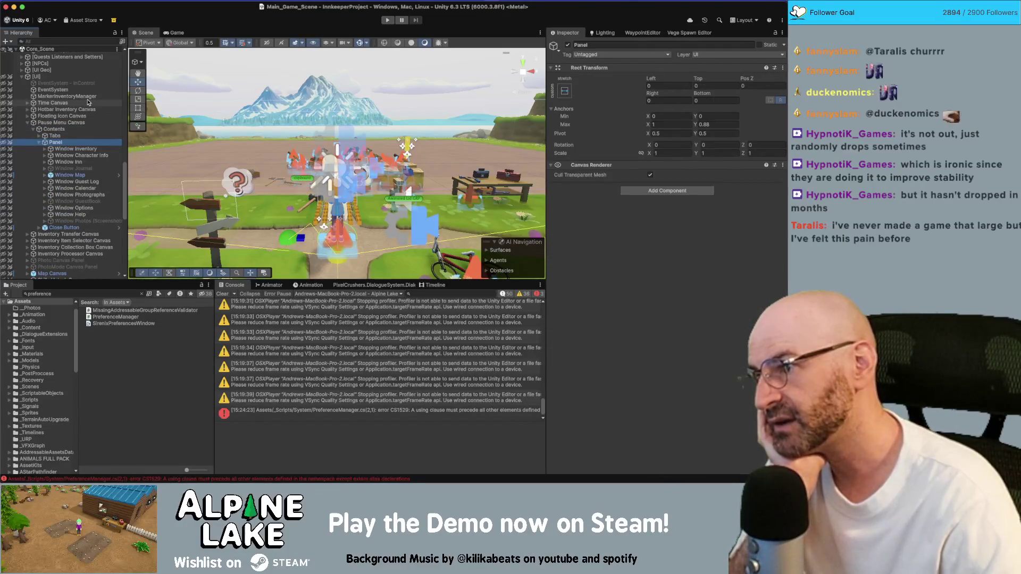
click(74, 207)
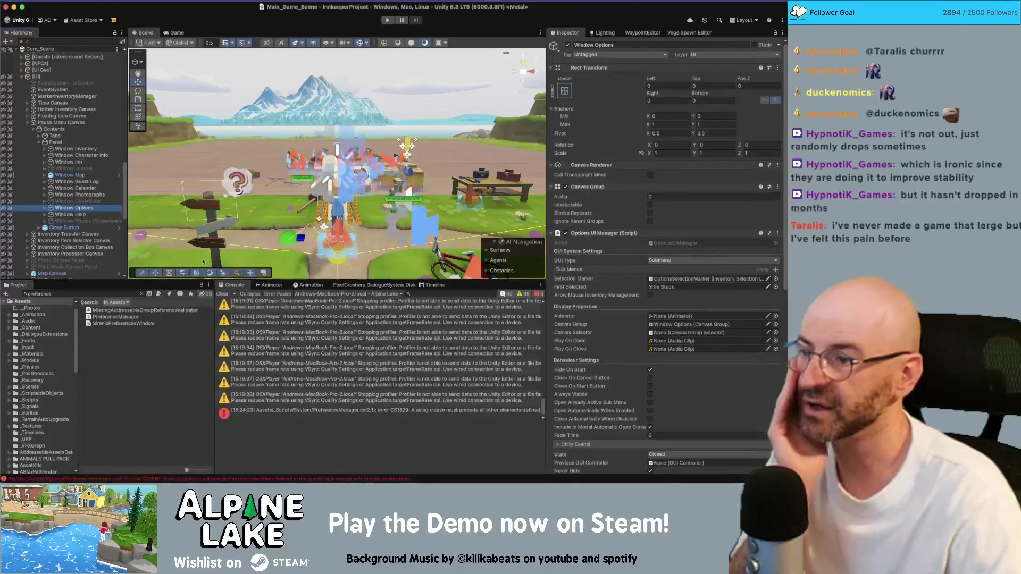
Locate Window Options' OptionsUIManager script in Project and open it in Rider
click(106, 292)
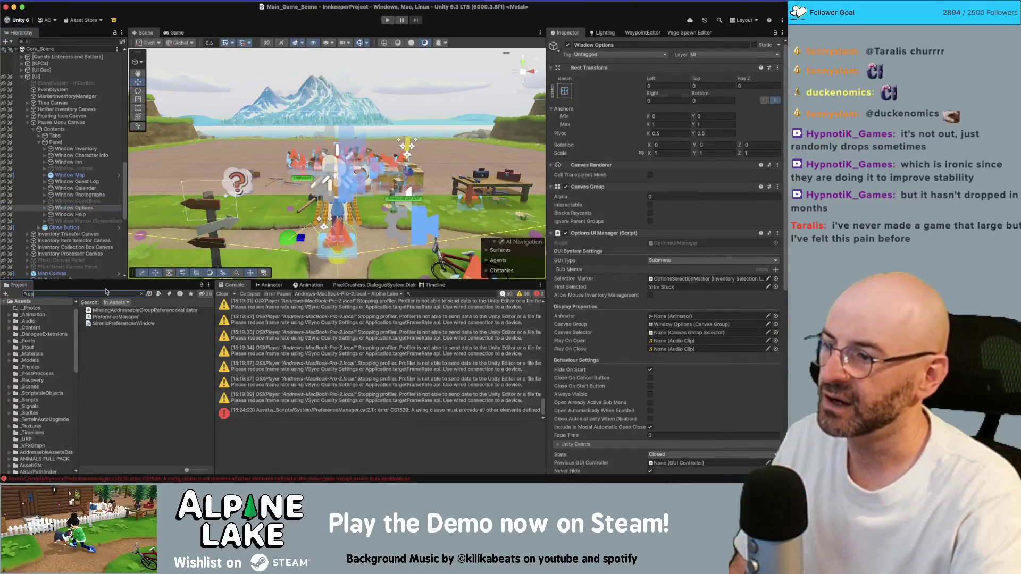
text(tionsme)
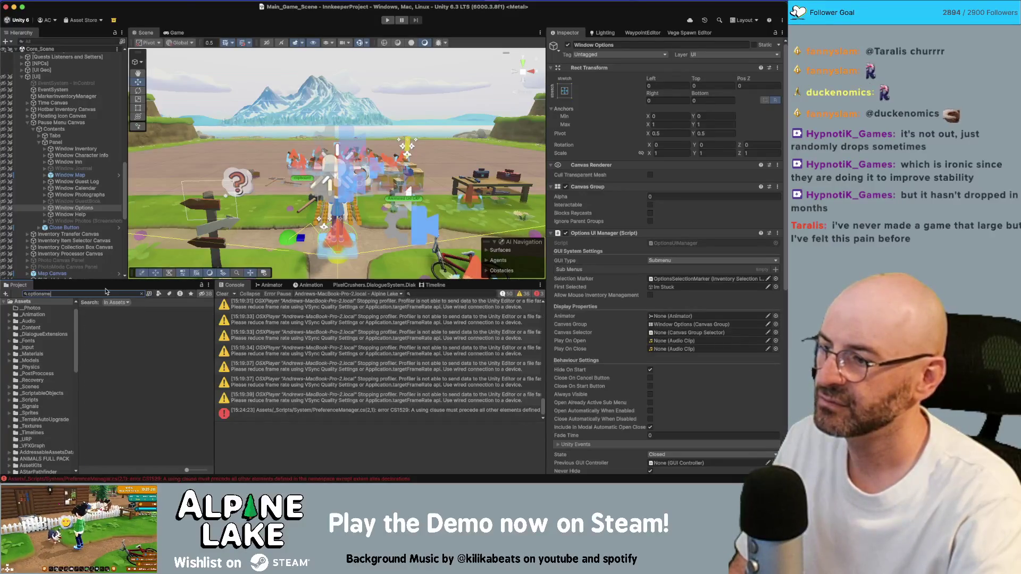
key(BackSpace)
key(BackSpace)
text(na)
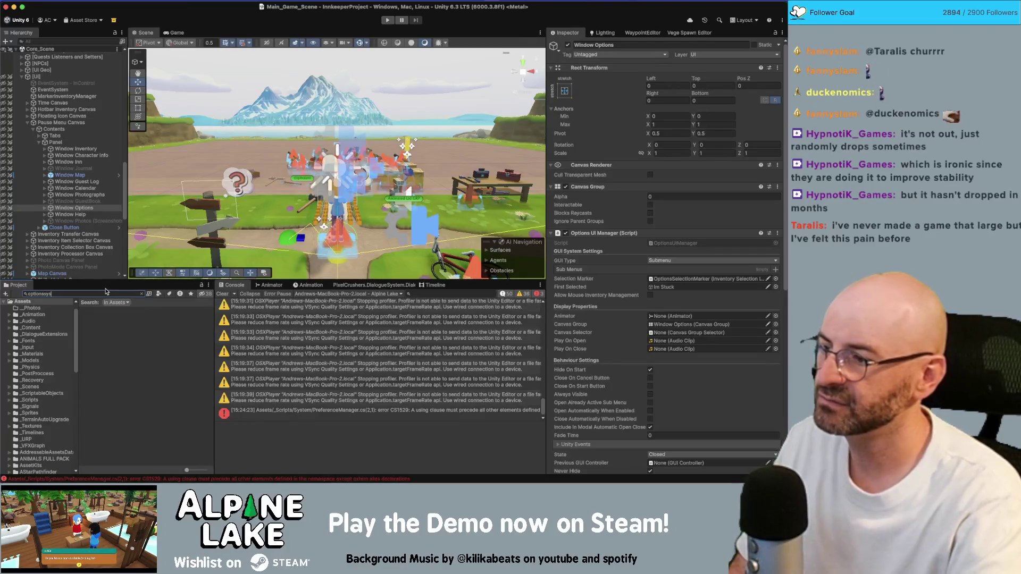
click(664, 245)
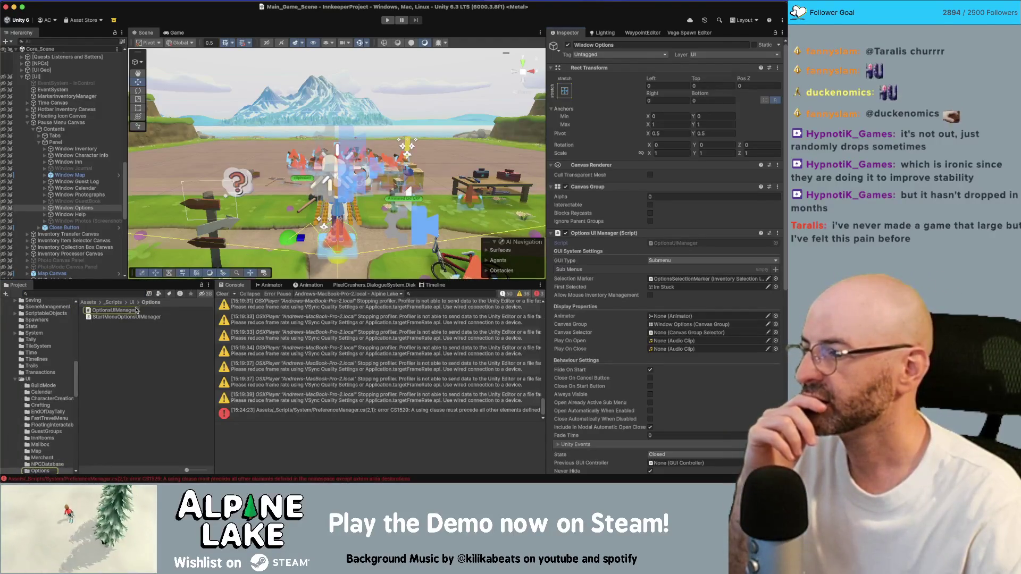
click(114, 311)
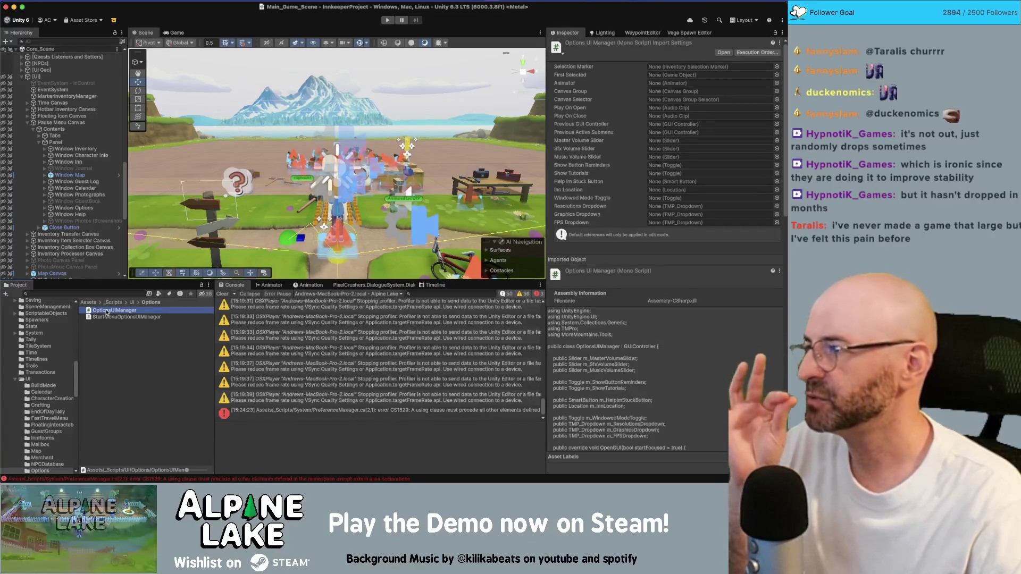
double_click(106, 312)
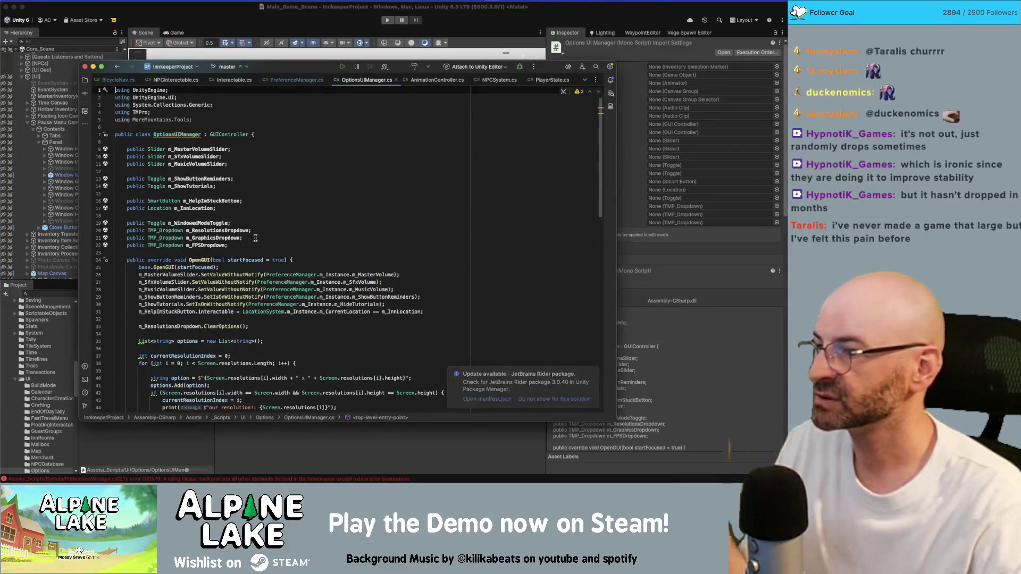
Search OptionsUIManager.cs for 'vsync', skim the file to SetFPS, and return to Unity
click(272, 223)
key(super+f)
text(vsync)
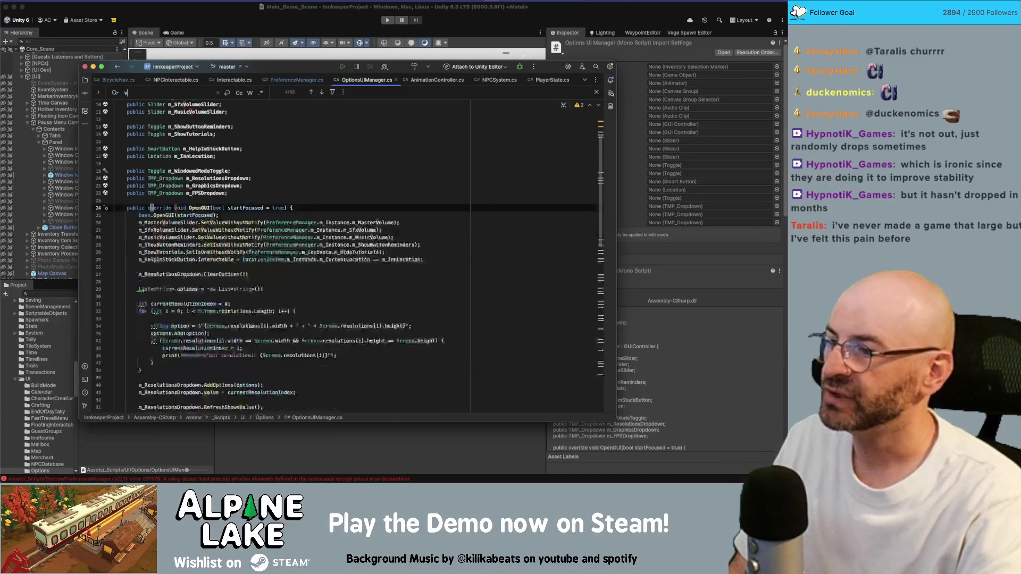
key(BackSpace)
key(BackSpace)
key(BackSpace)
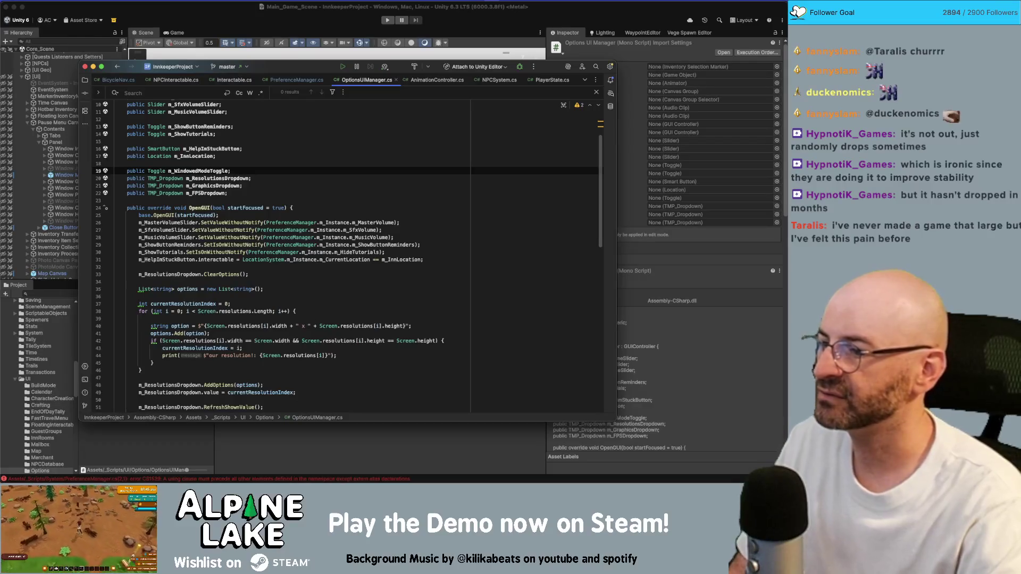
scroll(239, 223, down, 15)
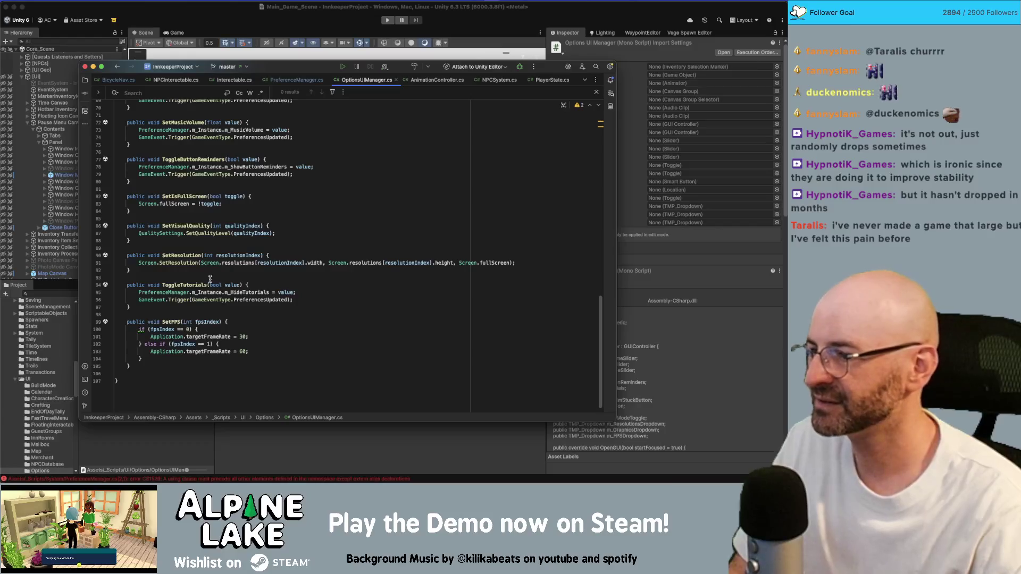
scroll(210, 279, up, 15)
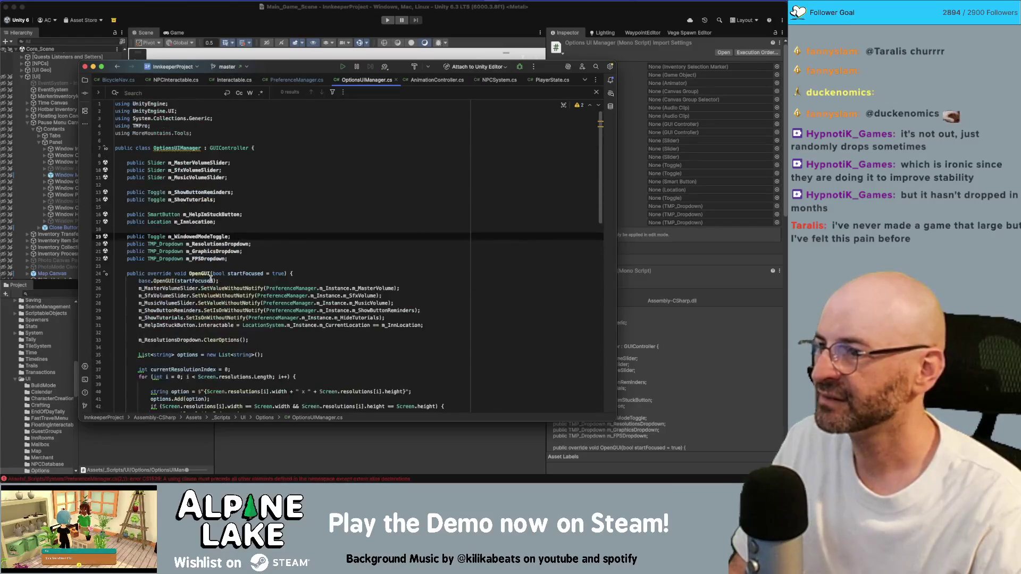
click(202, 28)
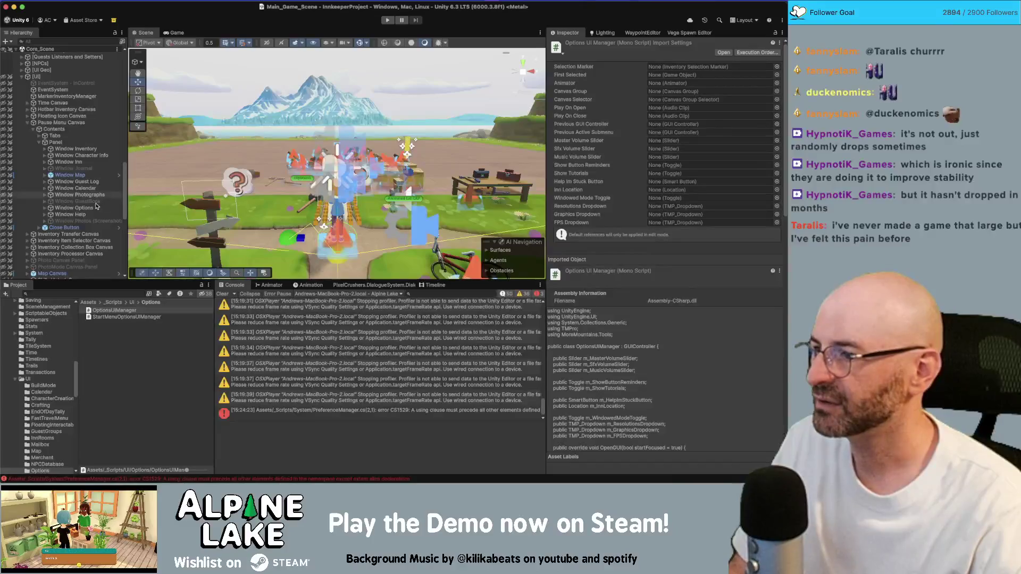
Expand Window Options > Buttons > Scroll View > Viewport > Content to list the option controls
click(104, 208)
key(Down)
key(Down)
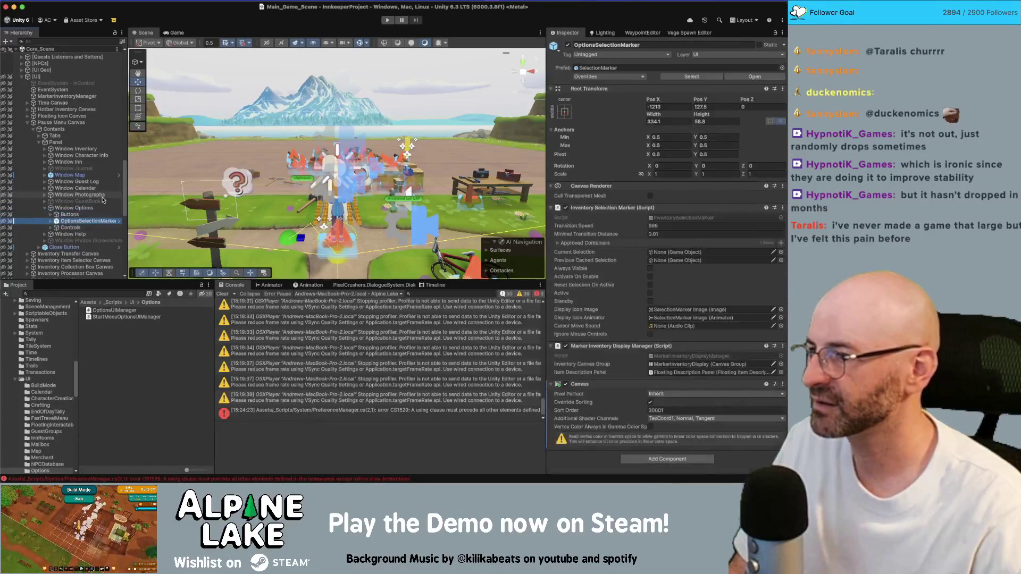
key(Up)
key(Right)
key(Down)
key(Right)
key(Down)
key(Right)
key(Down)
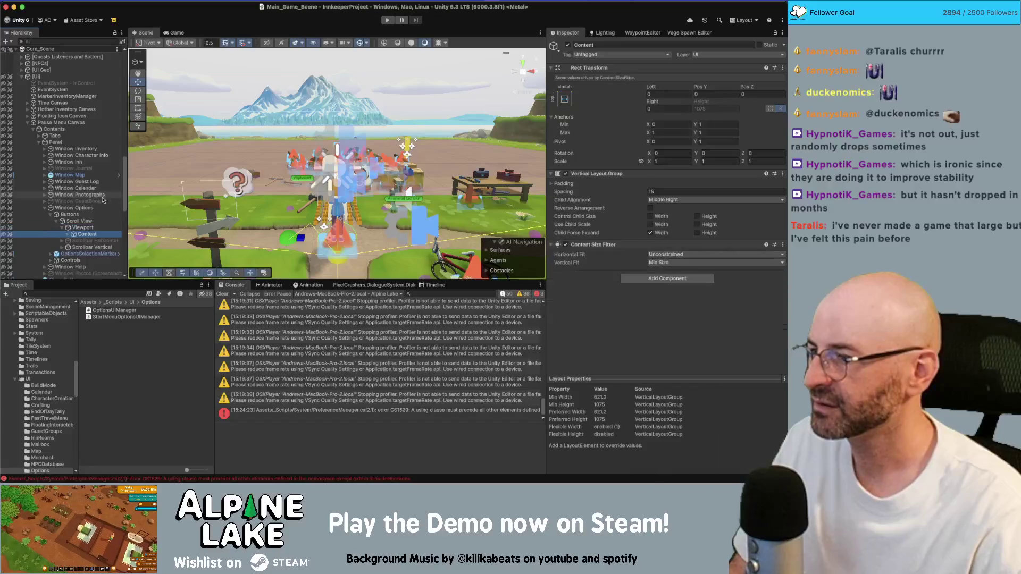
key(Right)
key(Down)
key(Down)
key(Down)
scroll(104, 200, down, 5)
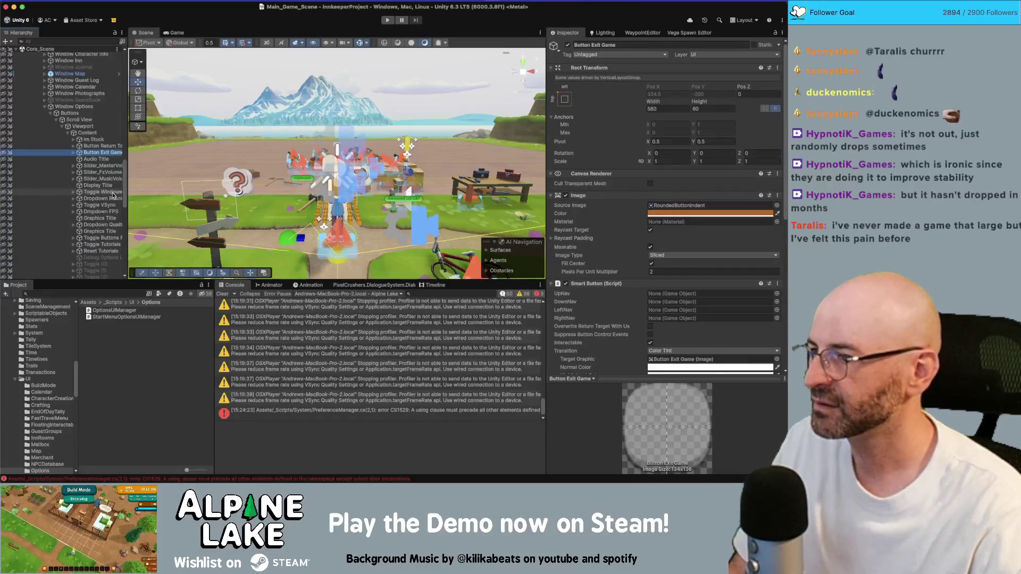
Select Toggle VSync and trace its On Value Changed target, OptionsUIManager.SetIsFullScreen
click(100, 205)
scroll(642, 264, down, 3)
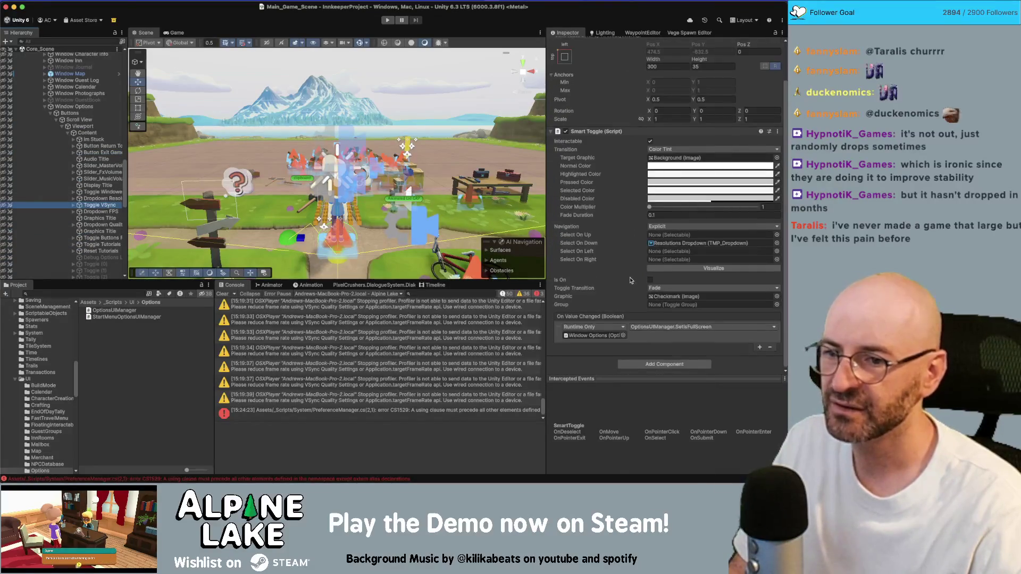
click(595, 336)
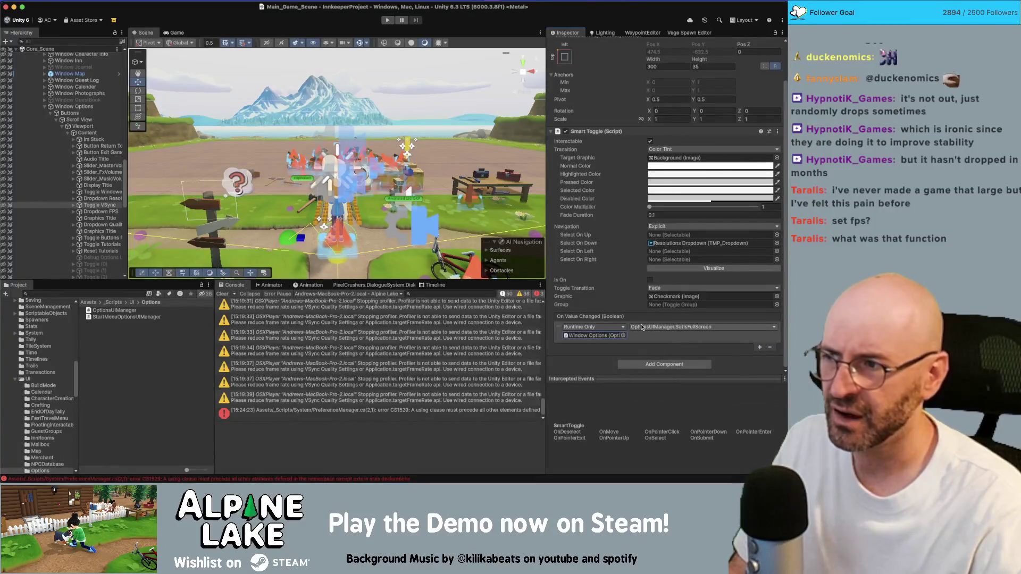
key(super+Tab)
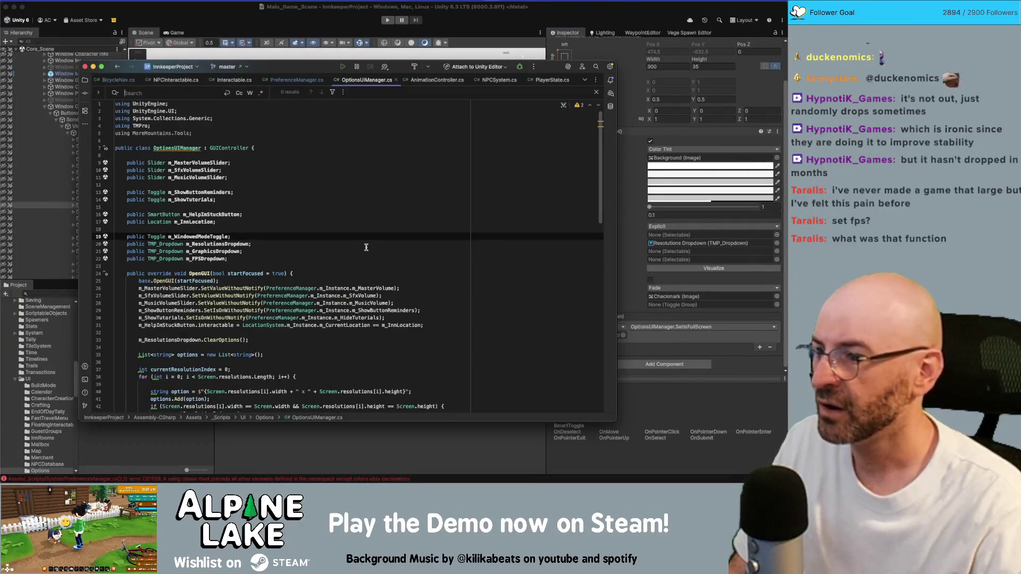
Below SetIsFullScreen, add a public void SetVSync(bool toggle) method and begin its body
scroll(318, 250, down, 15)
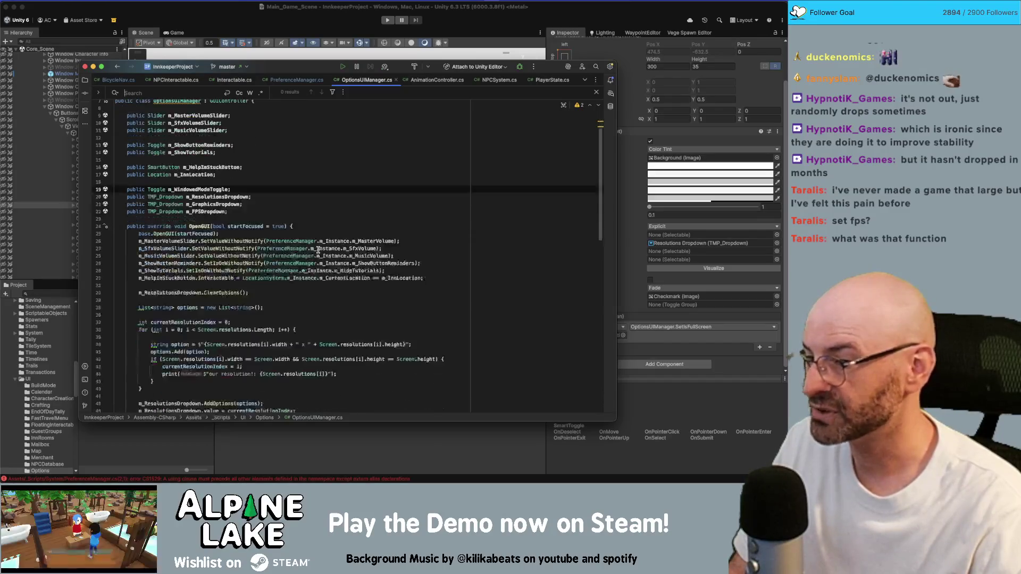
scroll(319, 250, down, 3)
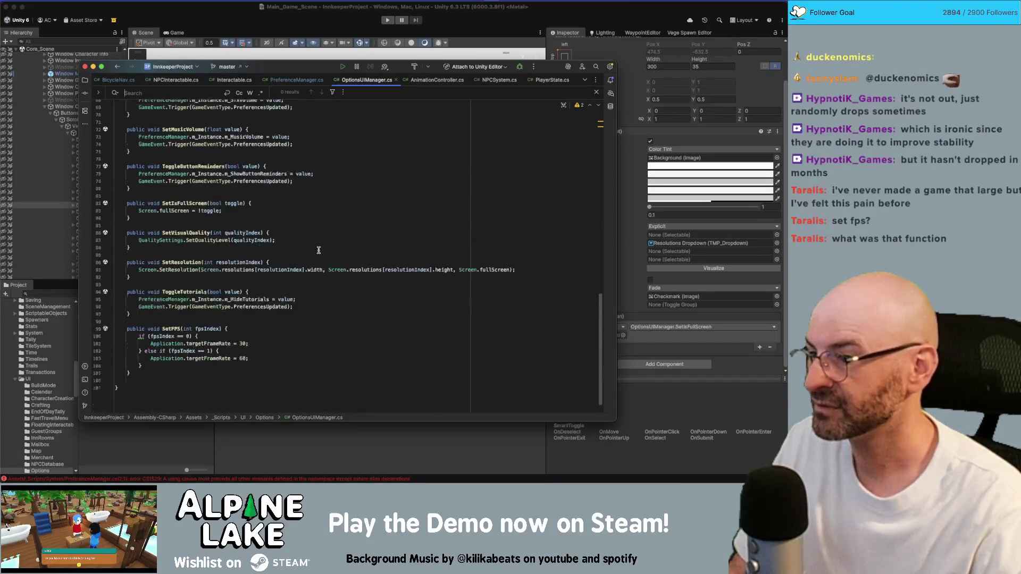
click(328, 202)
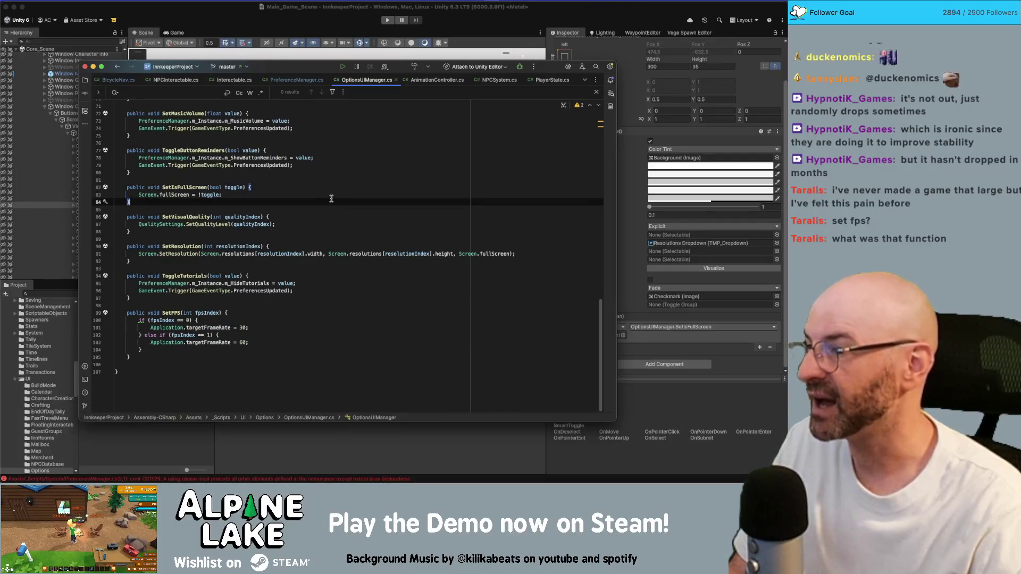
key(Return)
key(Return)
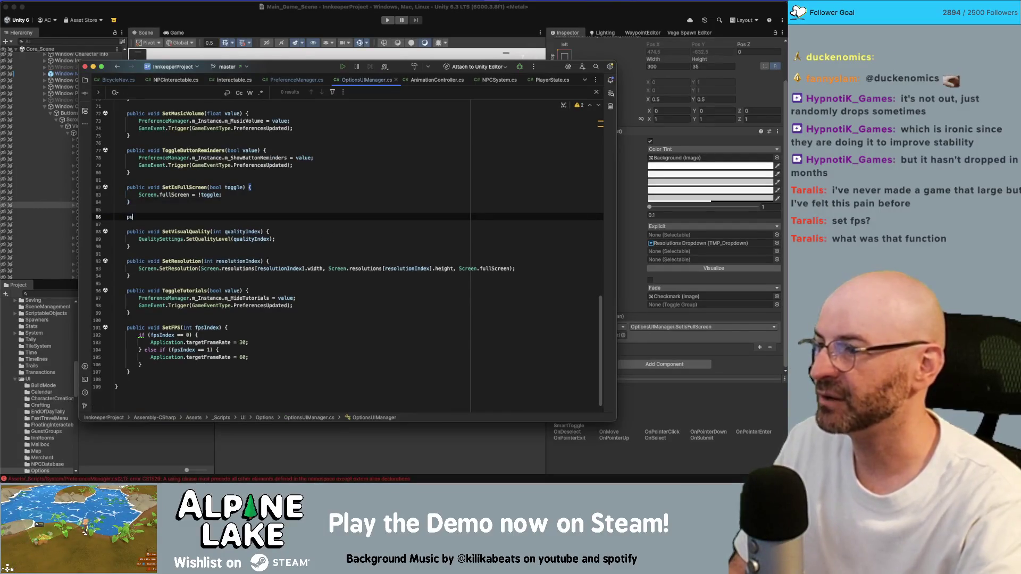
text(public void SetVSync)
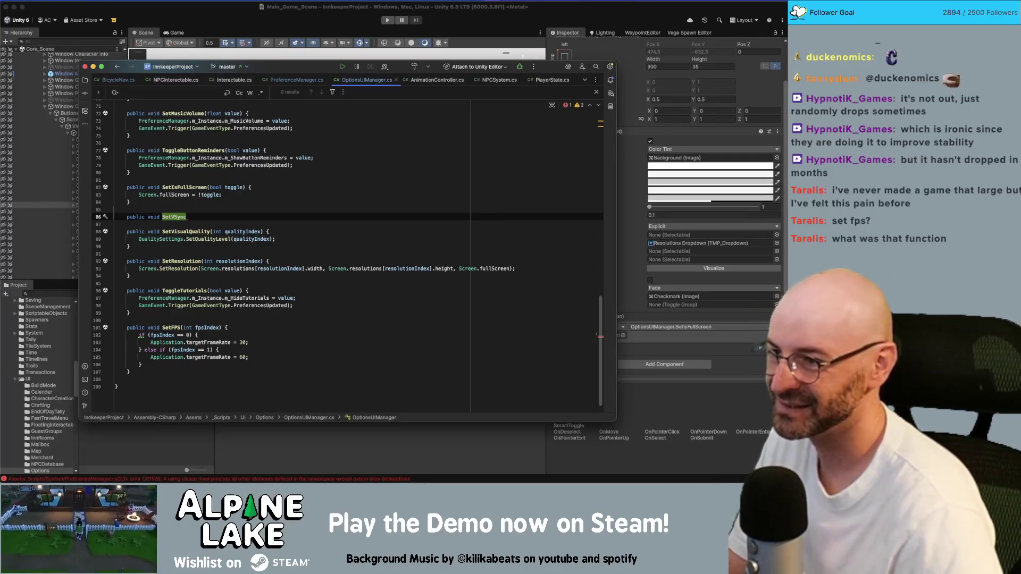
text(())
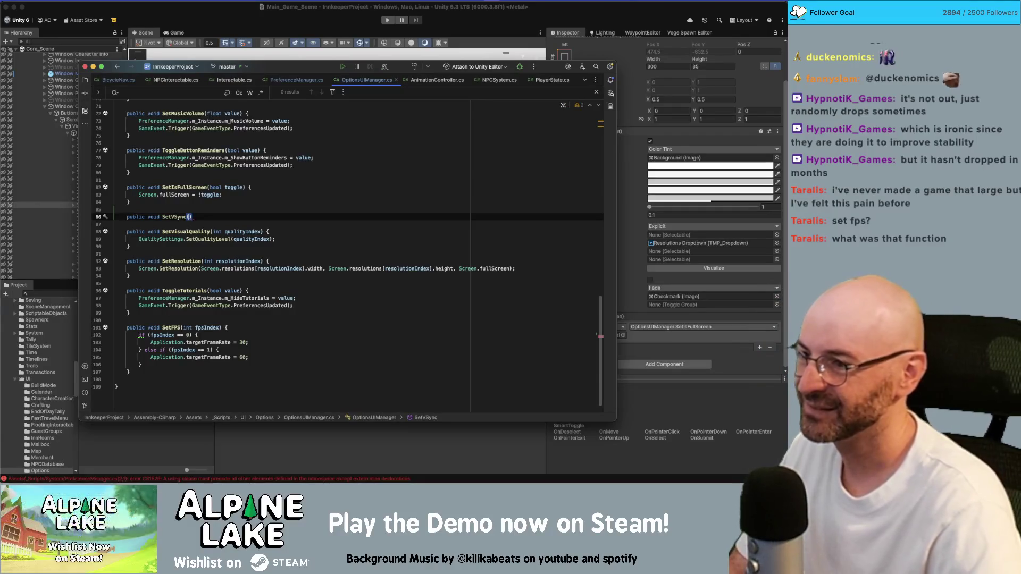
text(bool toggle) {)
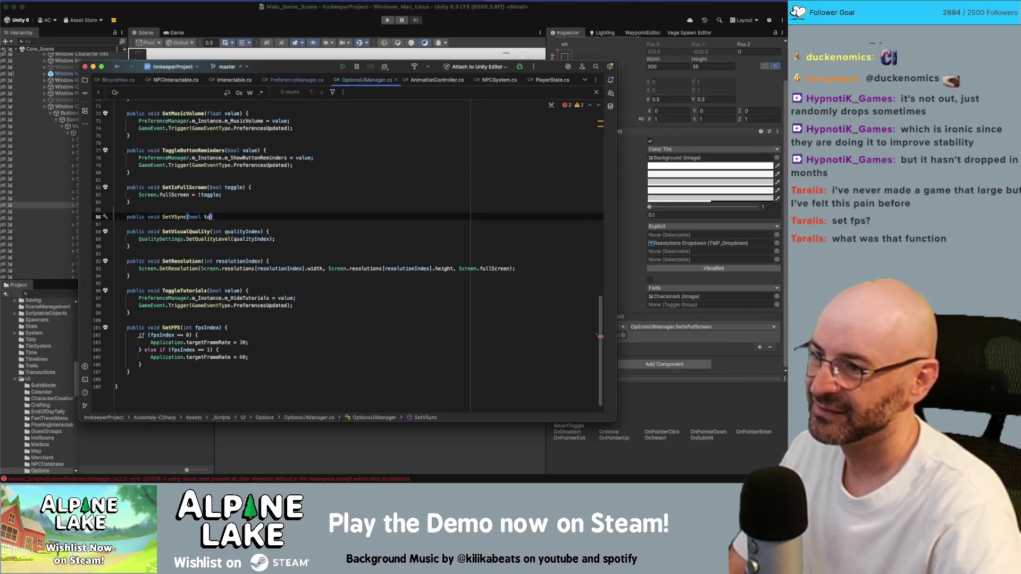
key(Return)
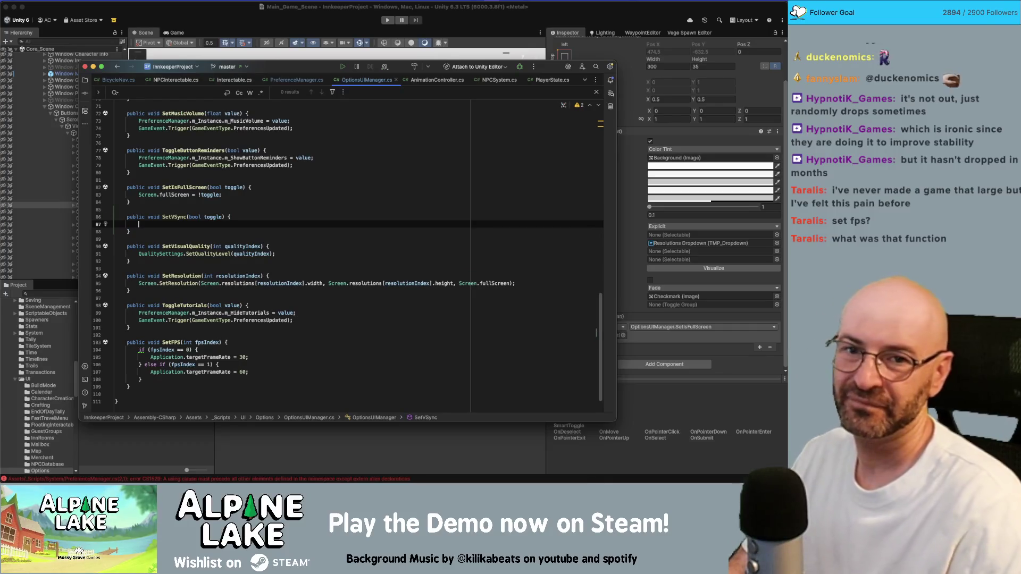
key(super+Tab)
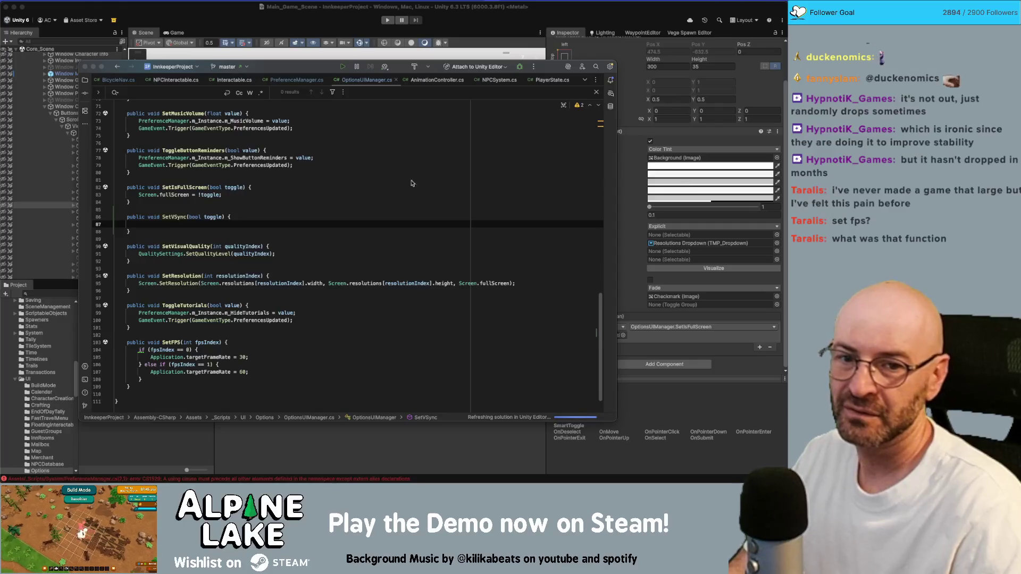
click(256, 223)
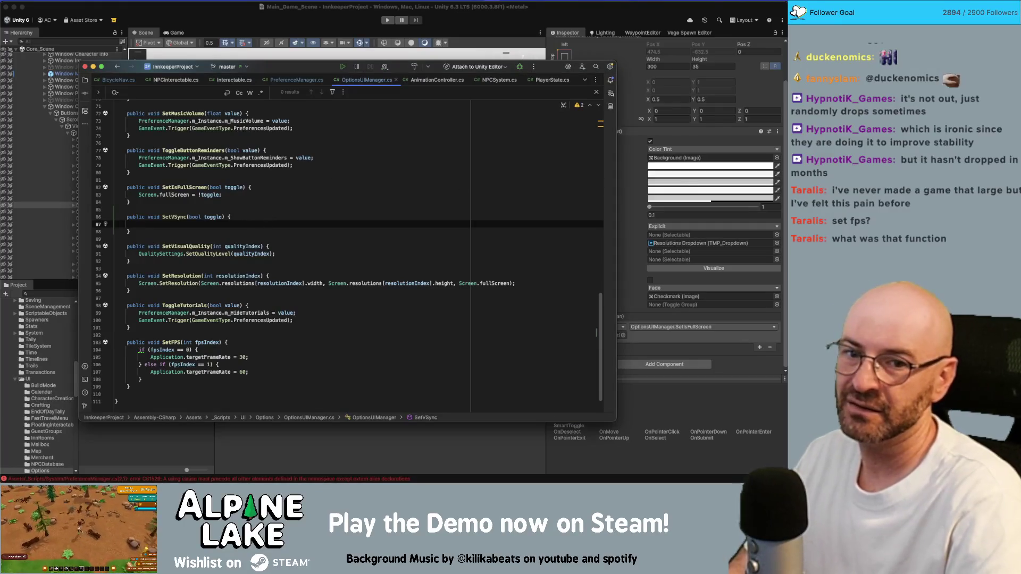
Inside if (toggle), set QualitySettings.vSyncCount = 1 and Application.targetFrameRate = -1
text(if(toggle) {)
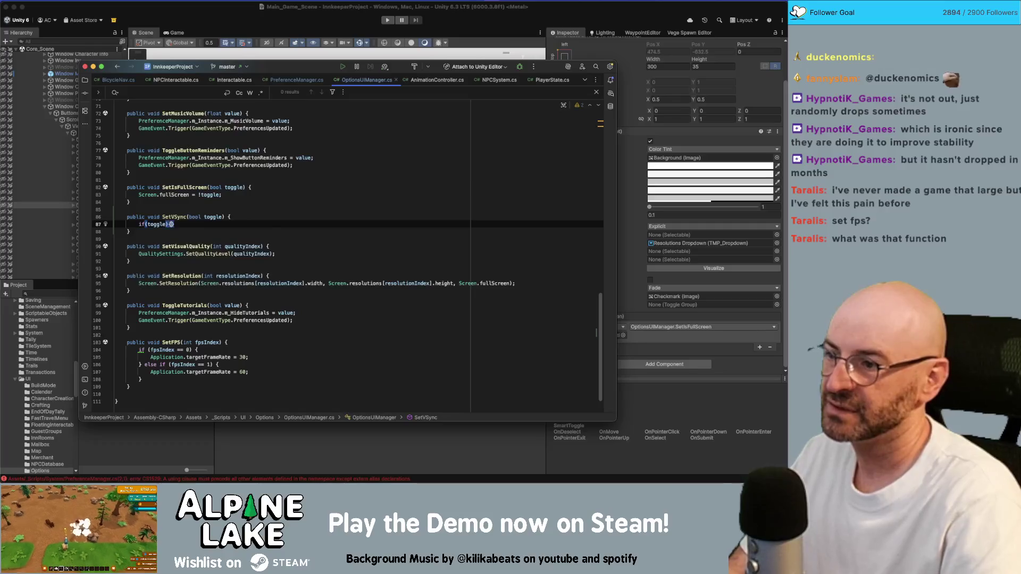
key(Return)
text(QualitySettings)
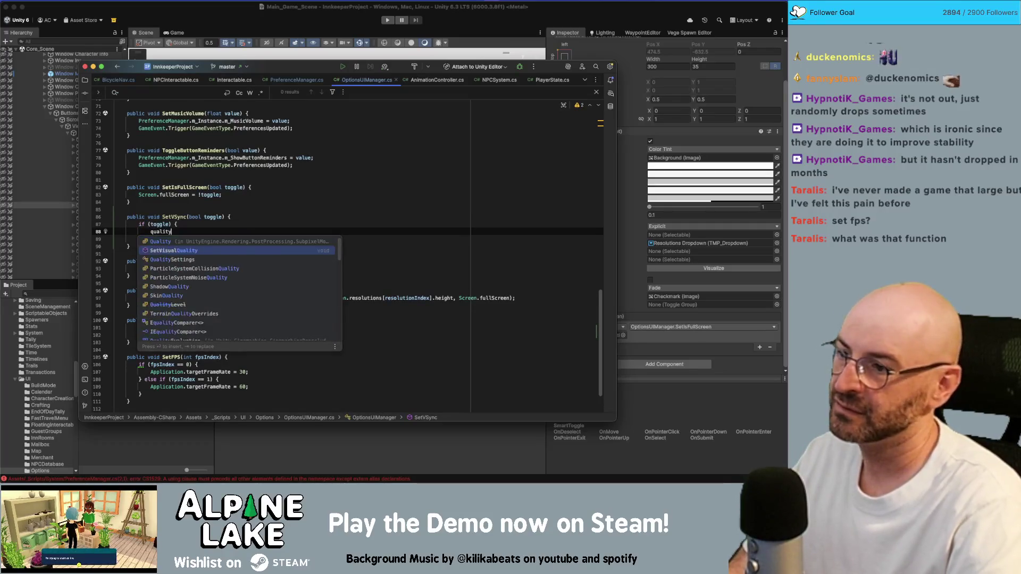
text(.vsy)
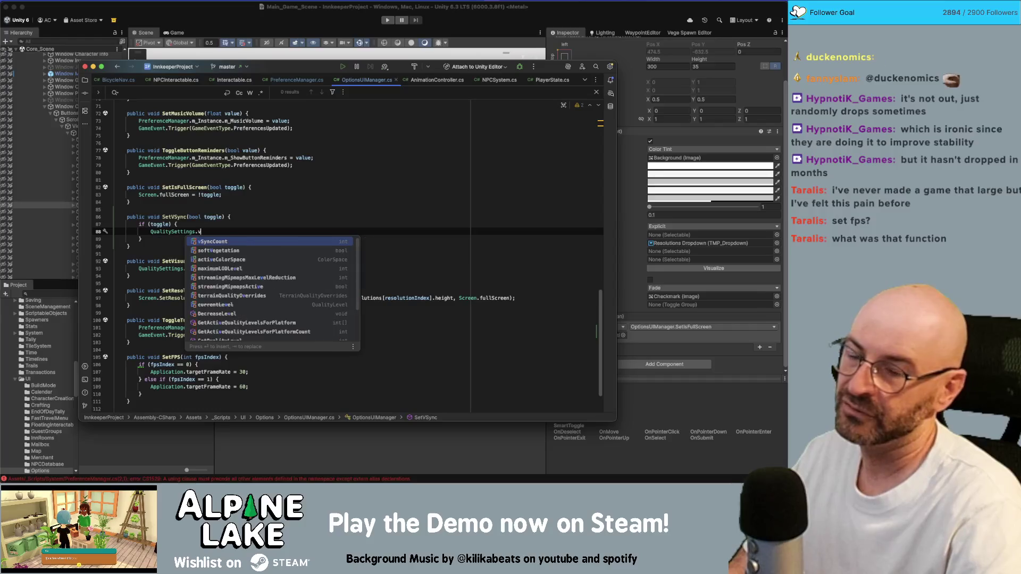
key(Return)
text(= )
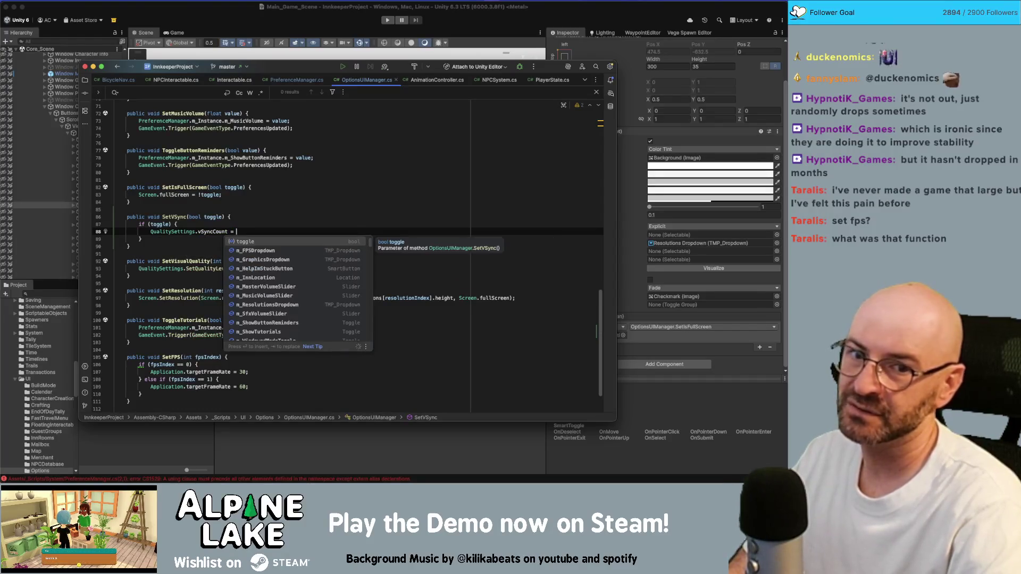
text(1;)
key(Return)
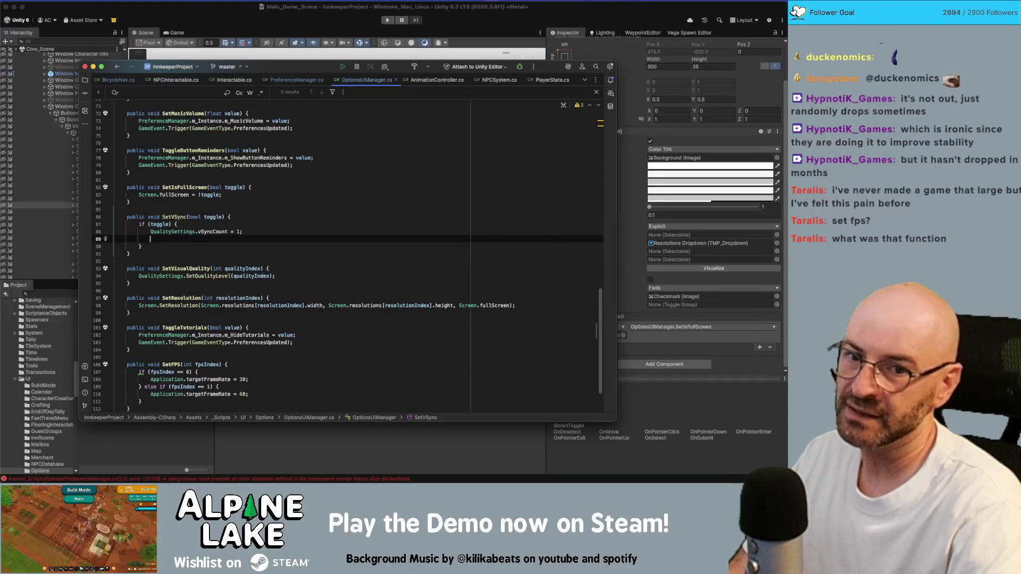
text(Application.targetFrameRate )
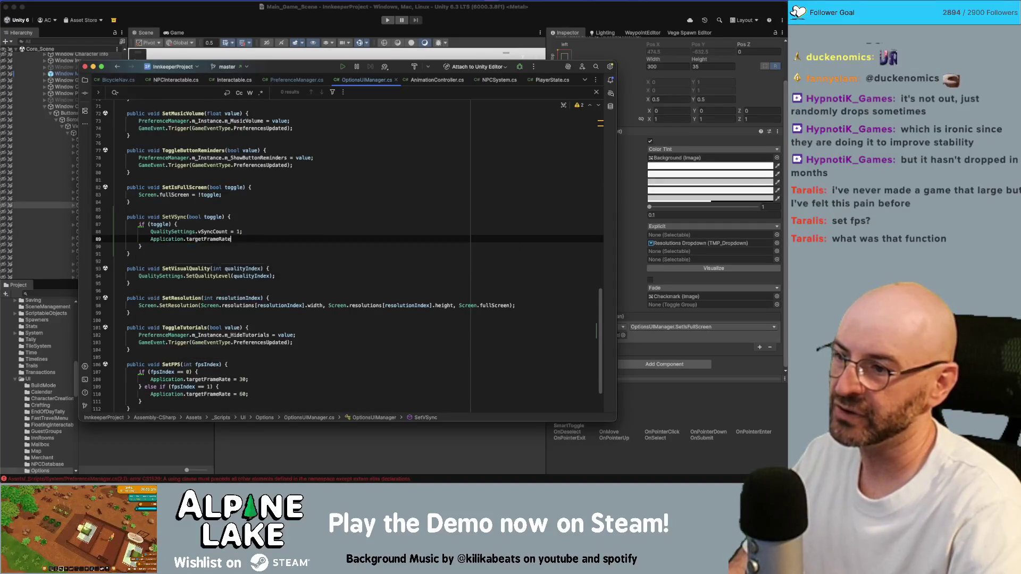
text(= -1;)
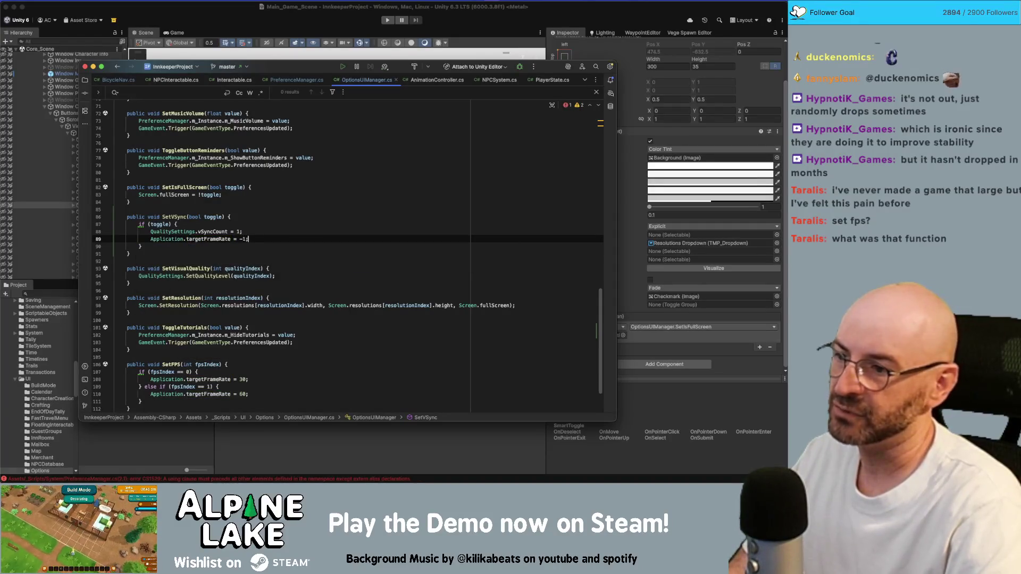
Add an else block with copies of both lines, changing vSyncCount to 0
click(141, 246)
text(lse {)
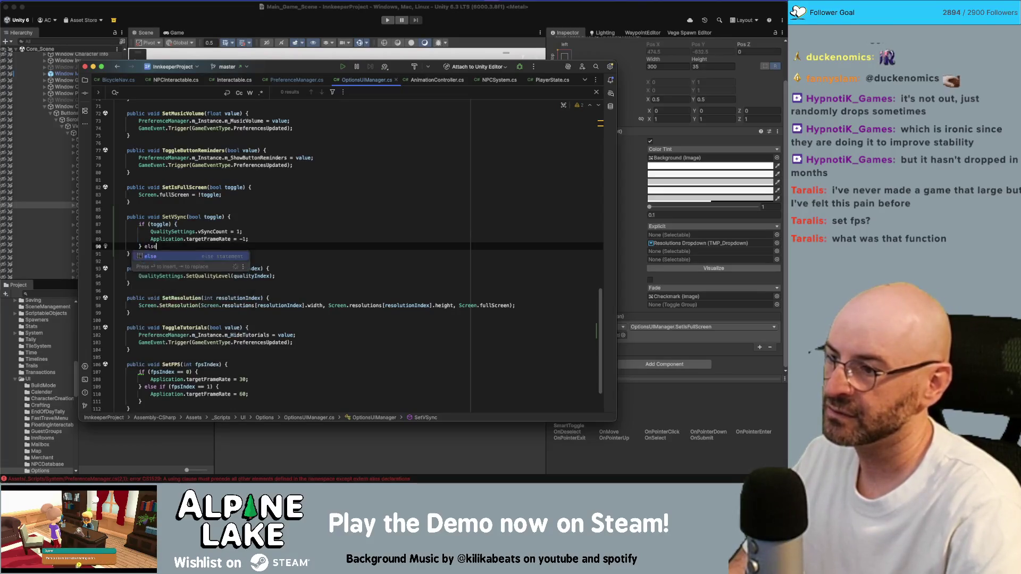
key(Return)
click(248, 239)
drag(248, 239, 150, 231)
key(super+c)
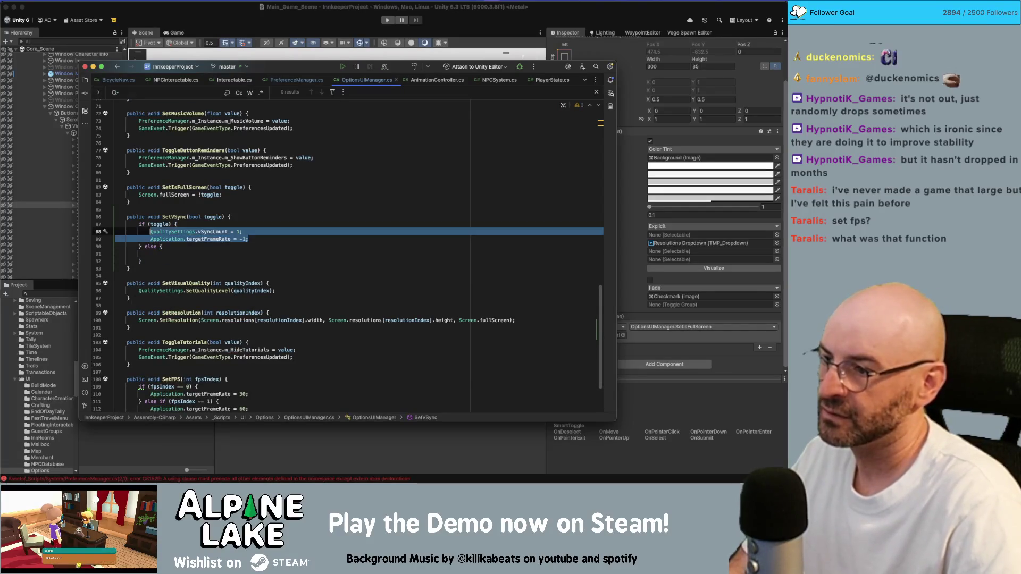
click(150, 254)
key(super+v)
double_click(239, 253)
text(0)
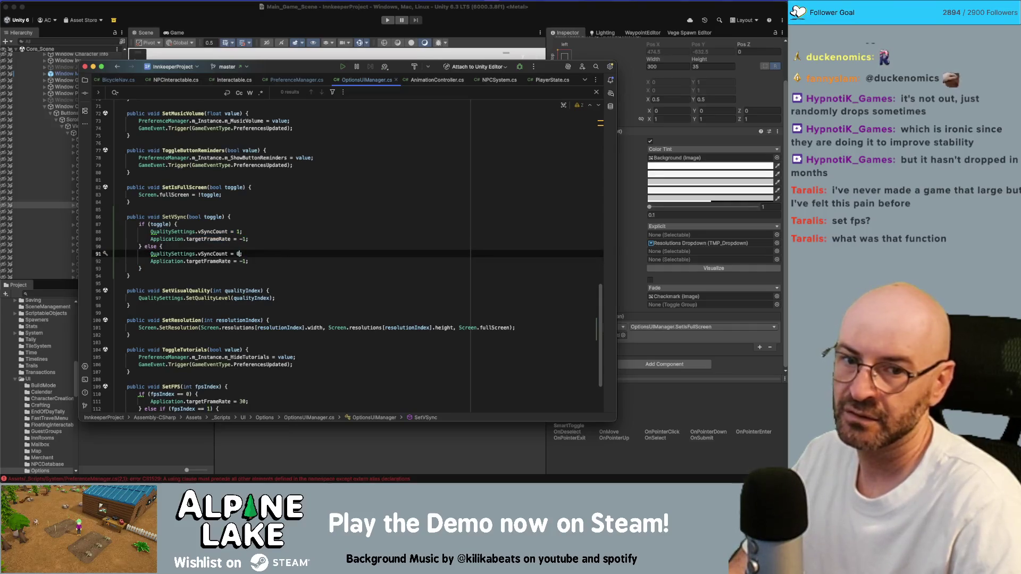
key(Down)
key(shift+Right)
key(shift+Right)
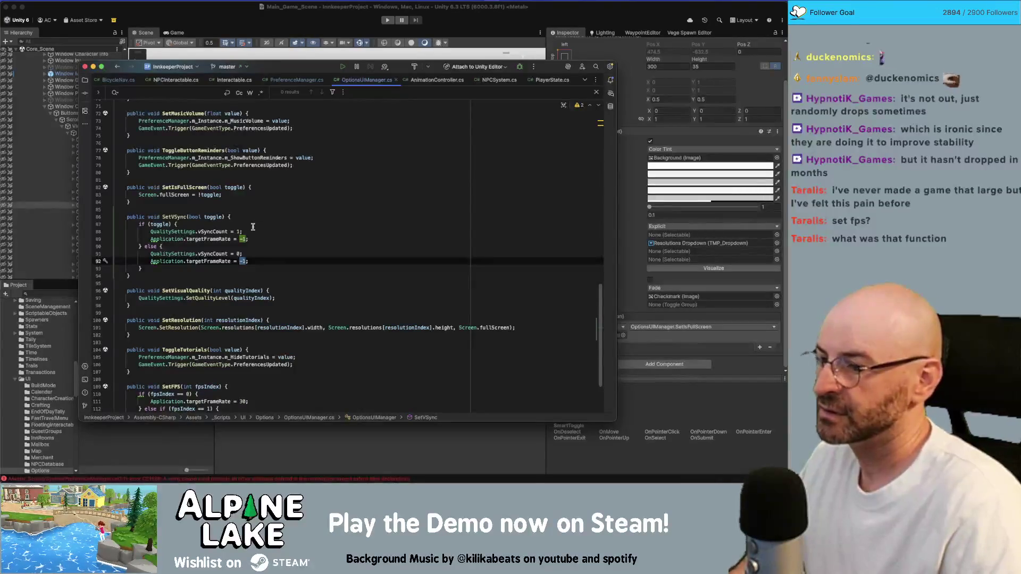
scroll(294, 213, down, 3)
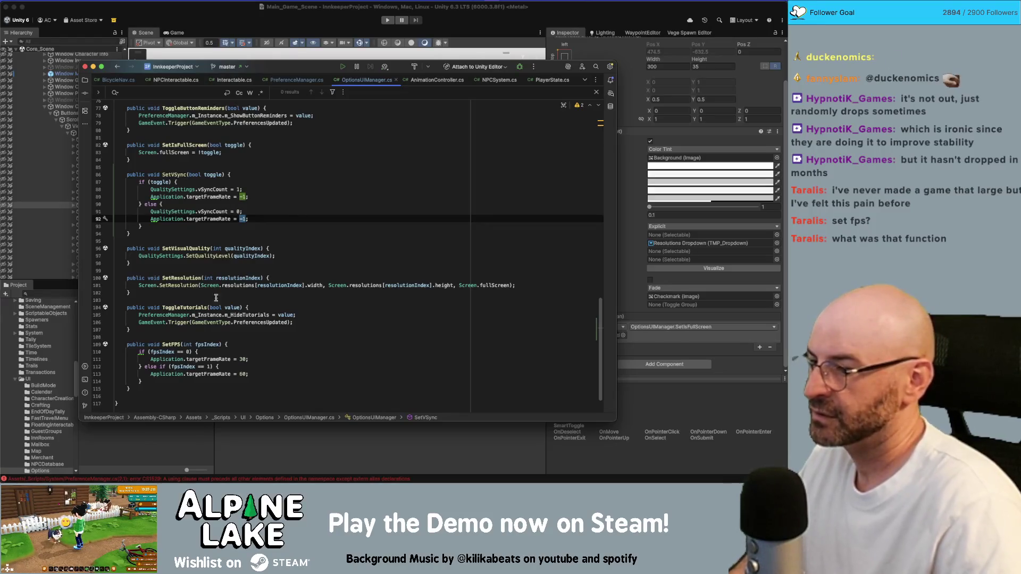
click(216, 358)
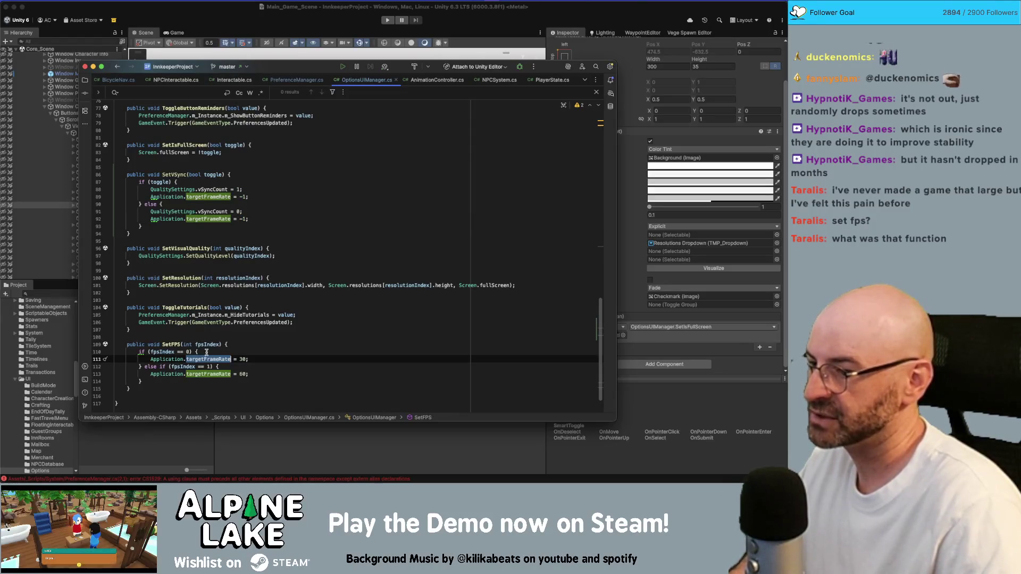
click(212, 345)
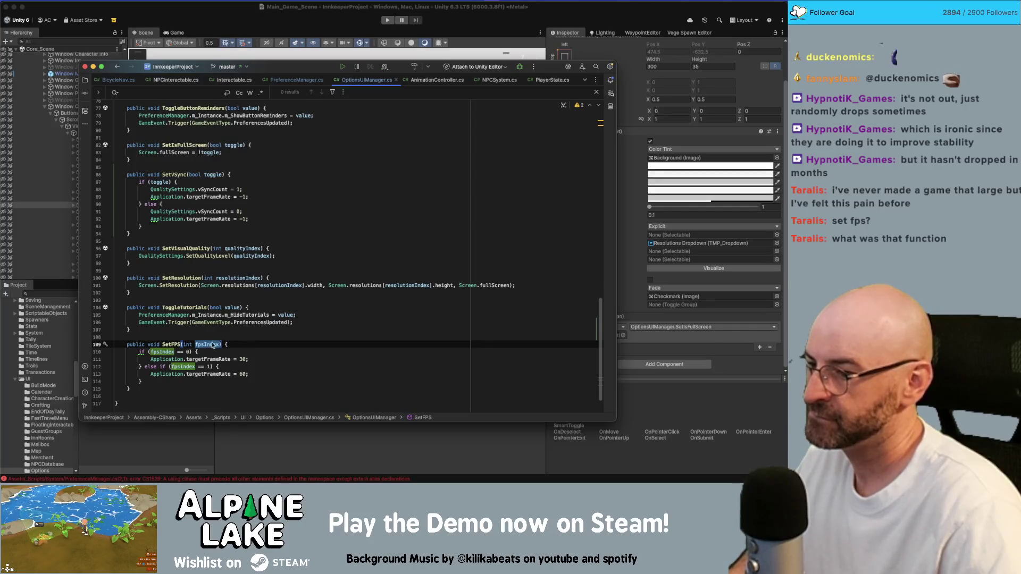
scroll(215, 335, up, 15)
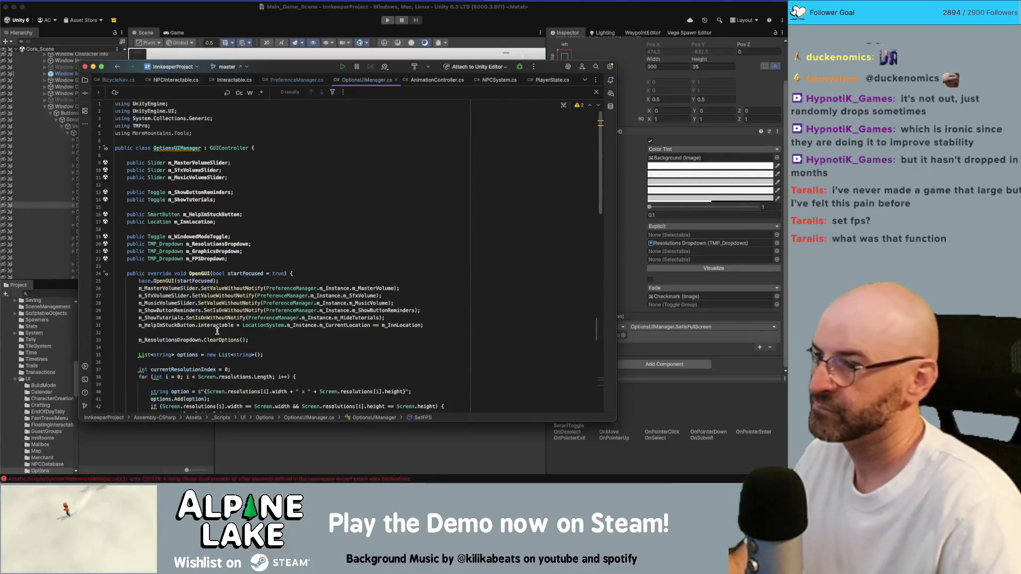
mouse_move(216, 328)
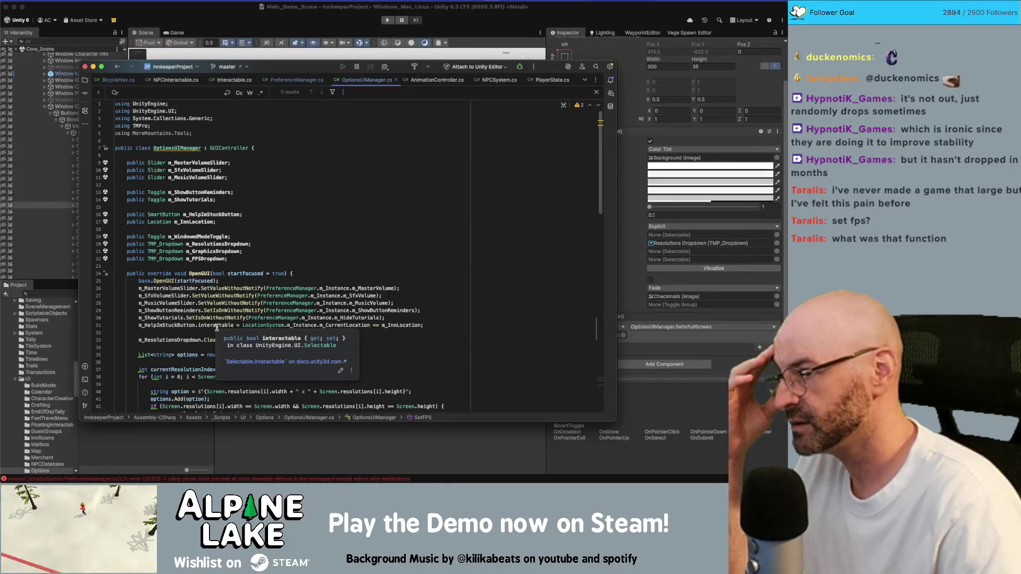
scroll(231, 292, down, 10)
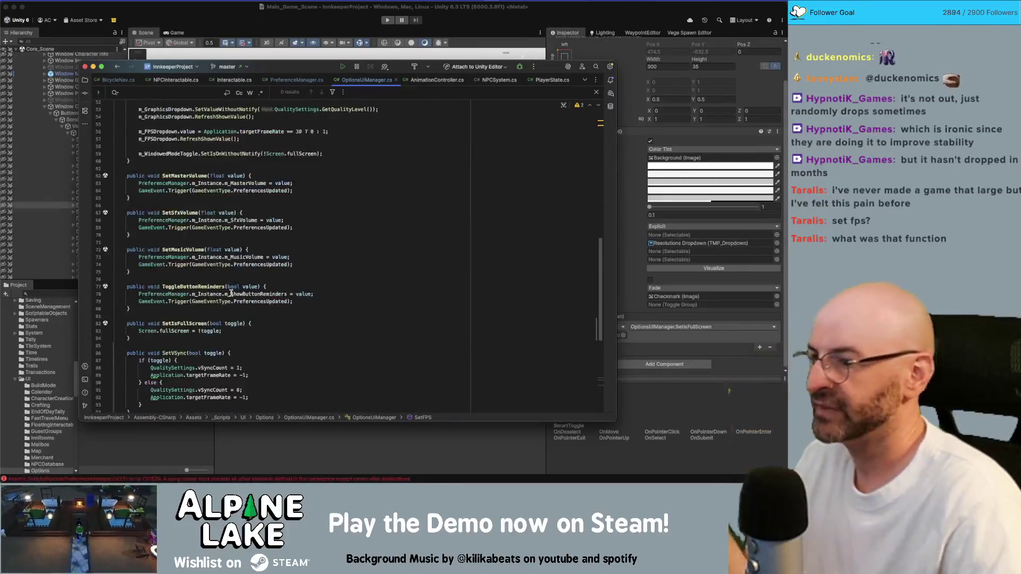
scroll(231, 292, down, 5)
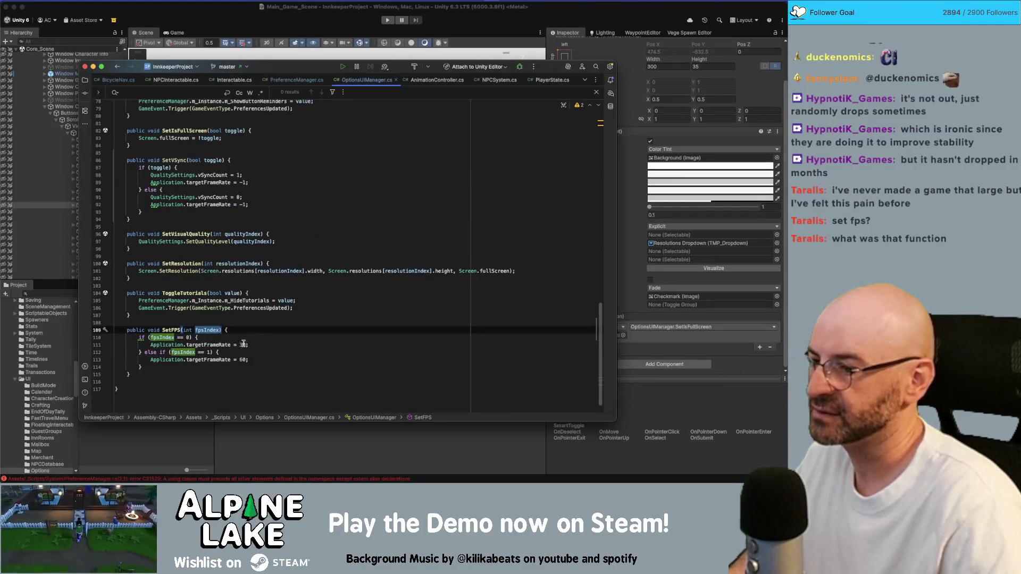
click(220, 359)
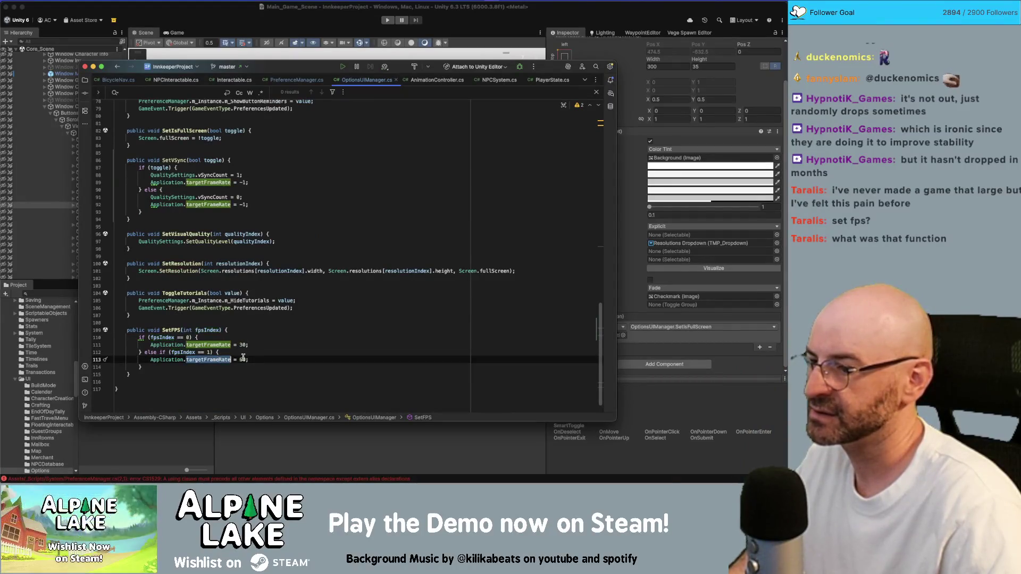
Change the else branch's Application.targetFrameRate from -1 to 60
click(241, 205)
text(60)
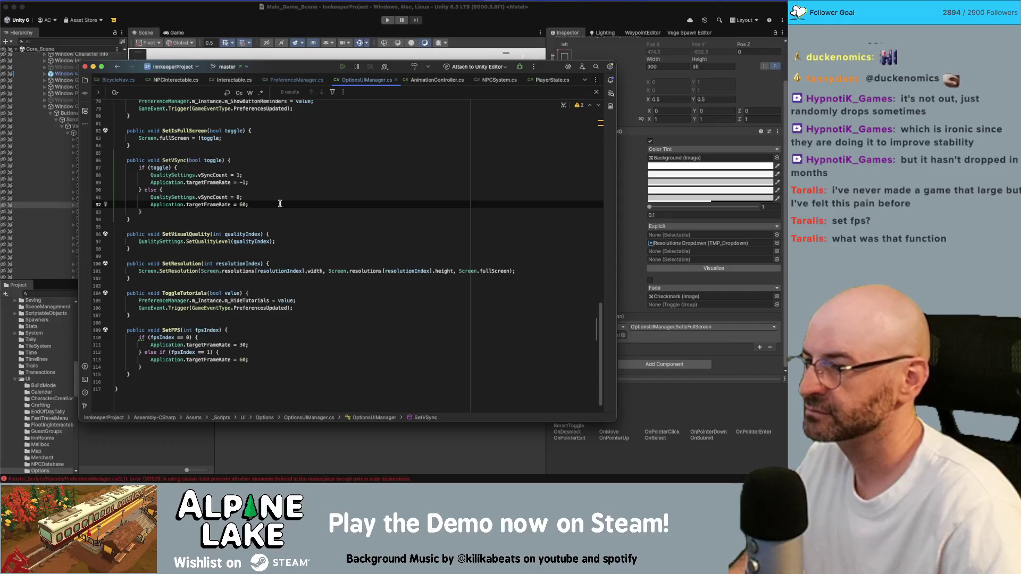
key(Return)
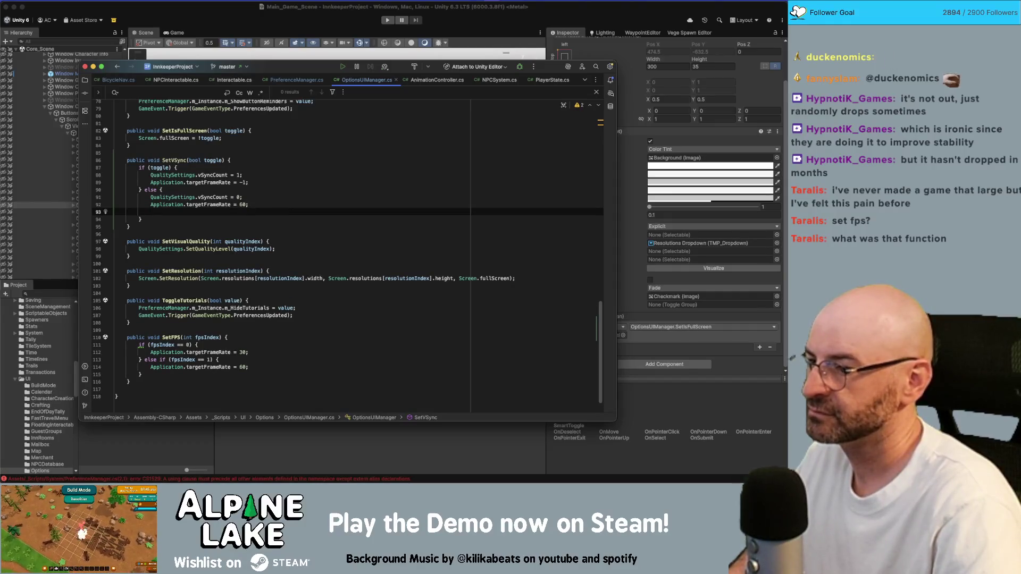
key(BackSpace)
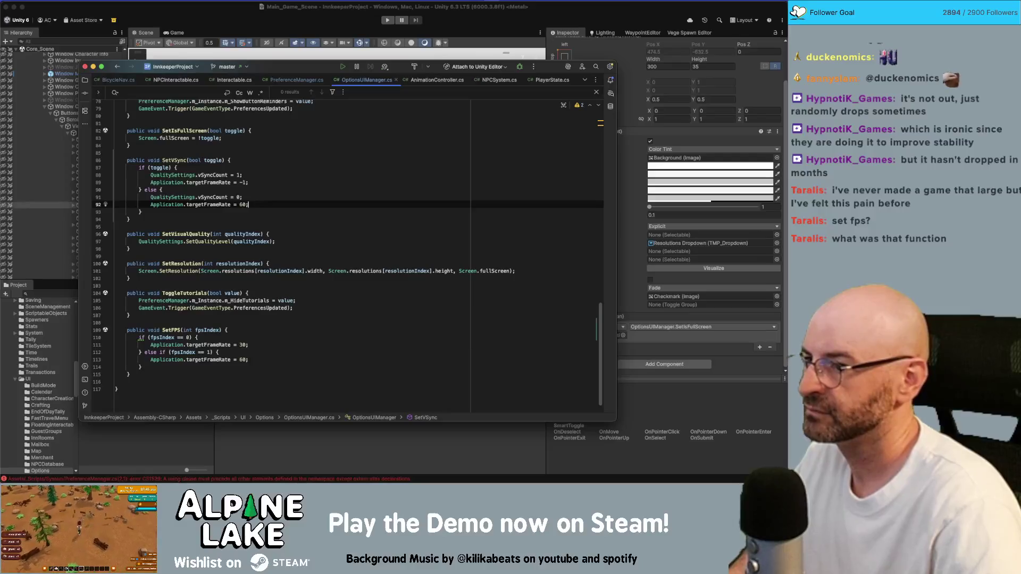
scroll(283, 205, up, 15)
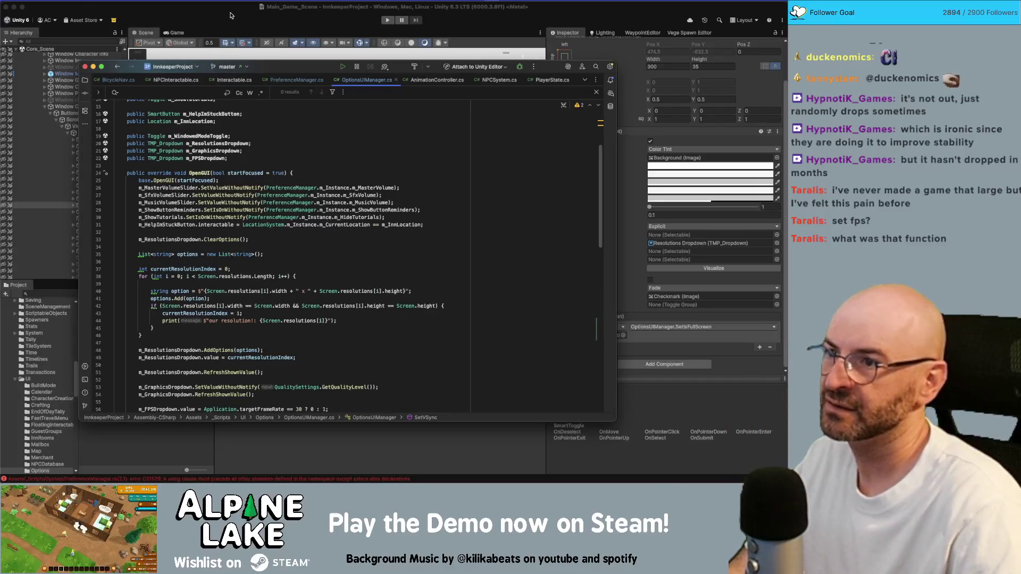
click(230, 15)
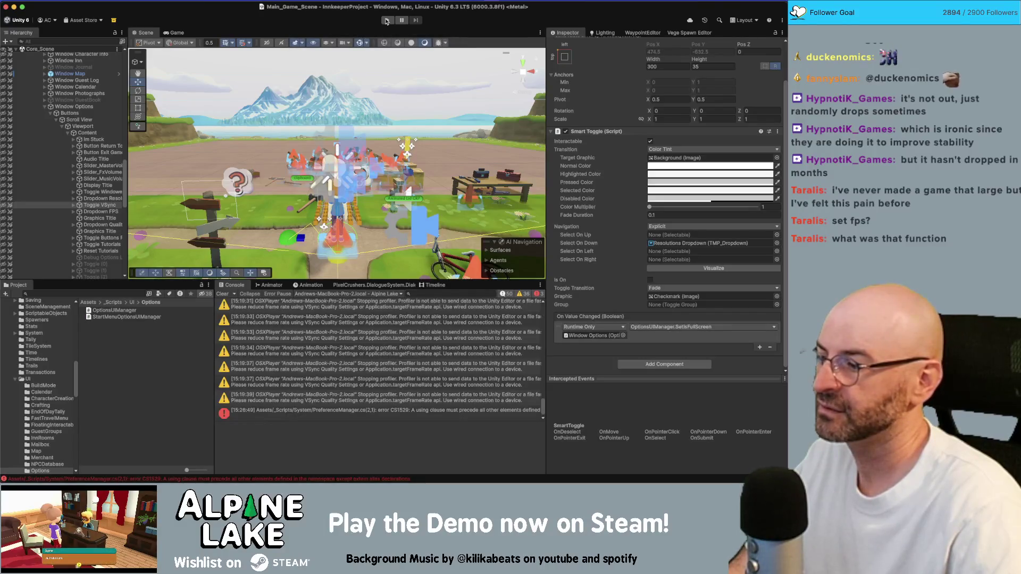
key(super+Tab)
scroll(380, 230, down, 2)
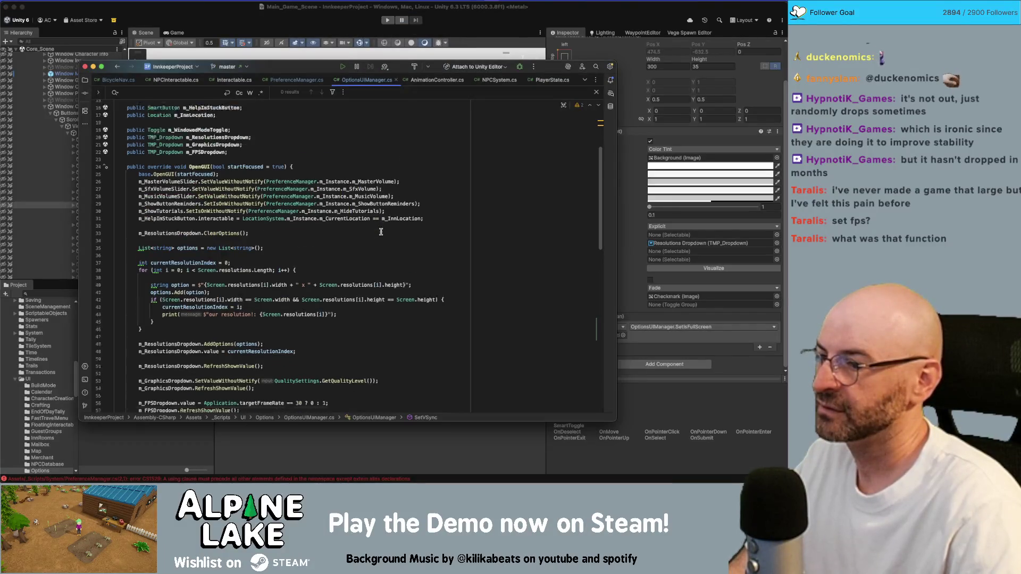
scroll(380, 230, down, 10)
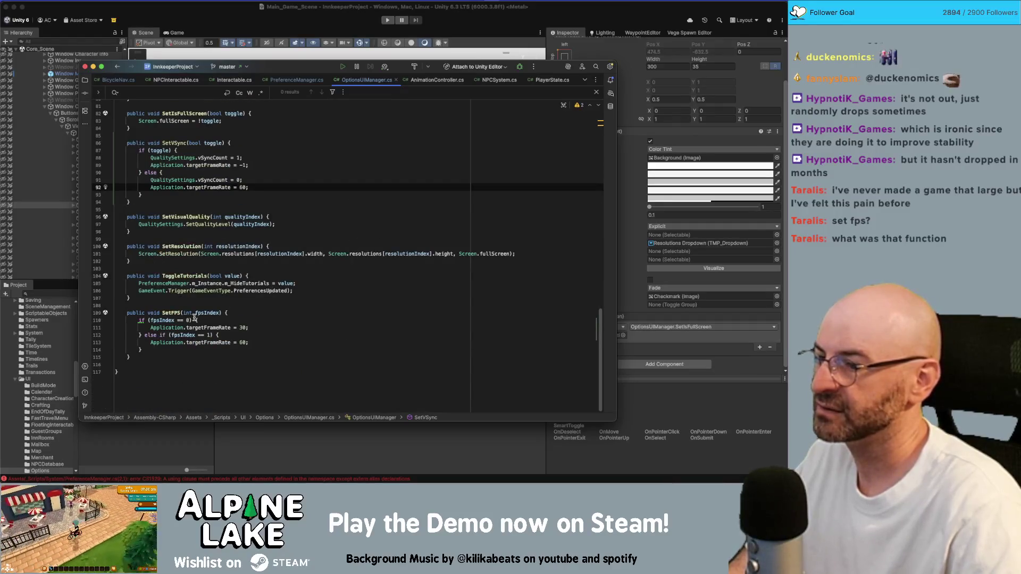
Highlight the targetFrameRate and fpsIndex usages in SetFPS, returning to the 30 fps assignment
click(170, 314)
key(Down)
key(Down)
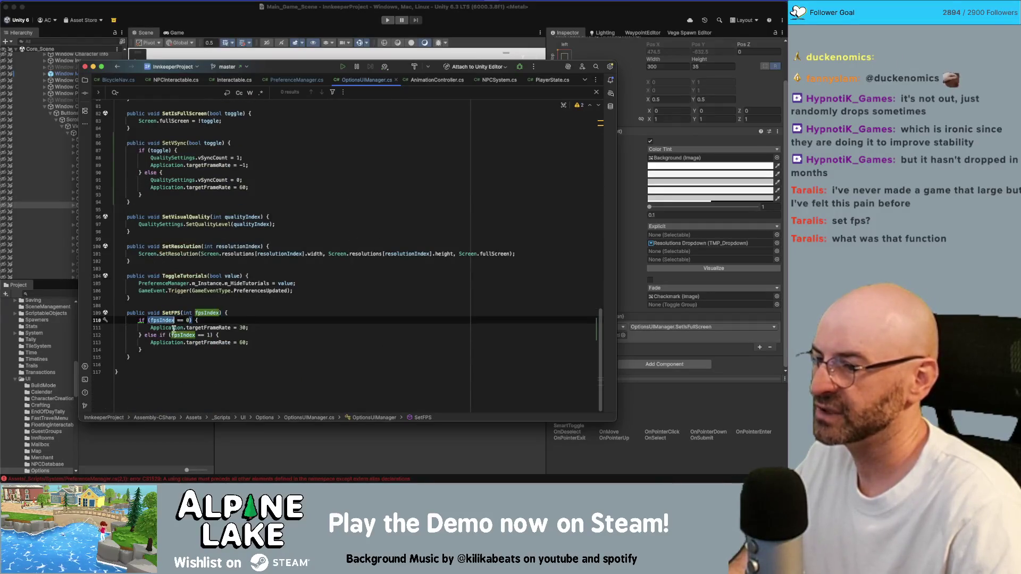
click(198, 328)
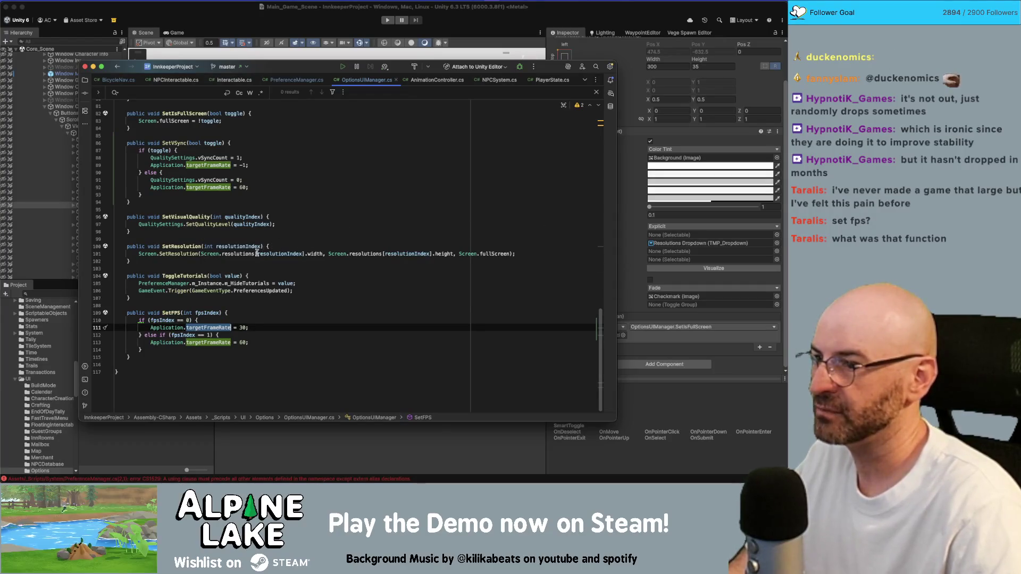
click(213, 313)
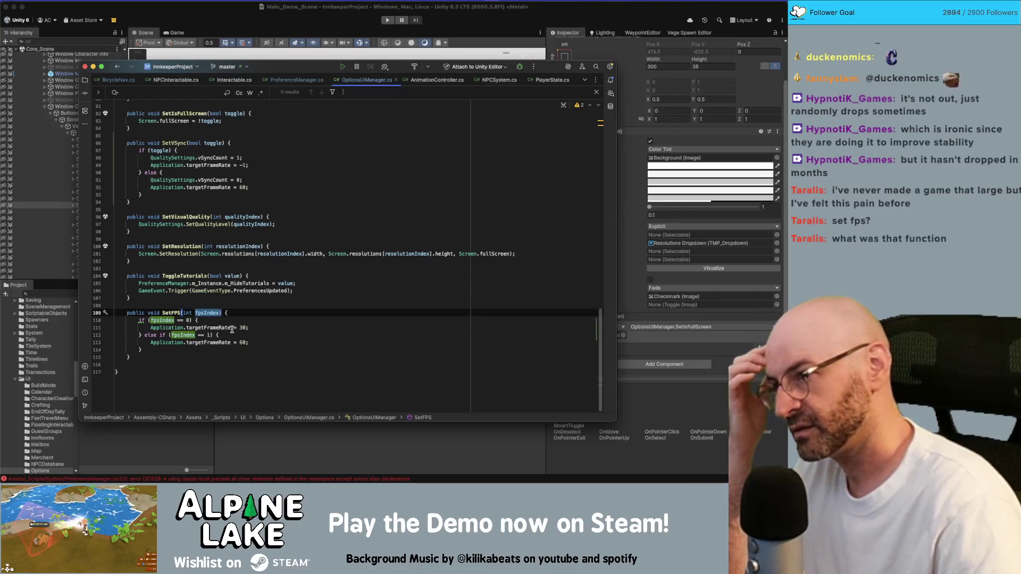
mouse_move(229, 331)
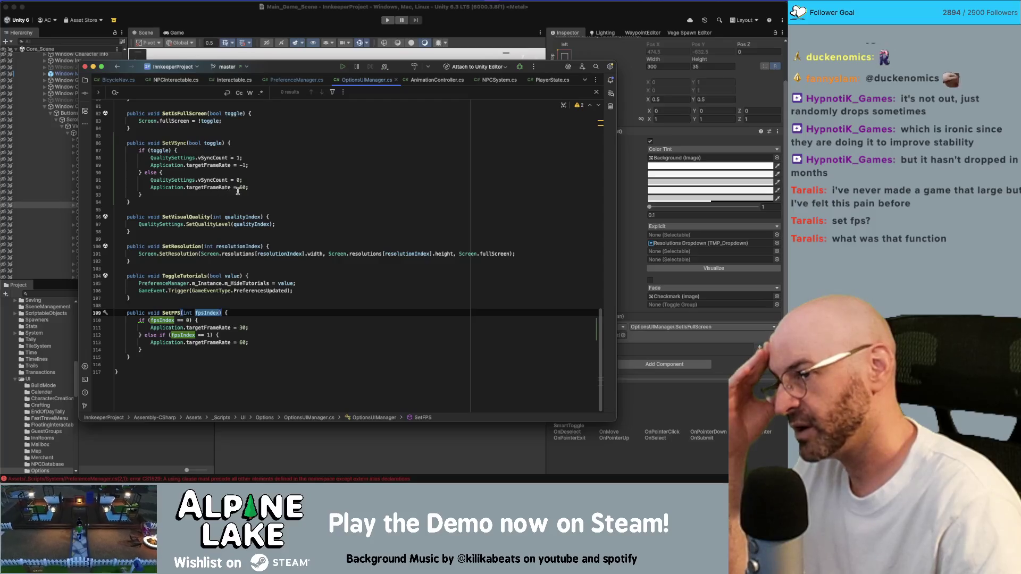
click(239, 327)
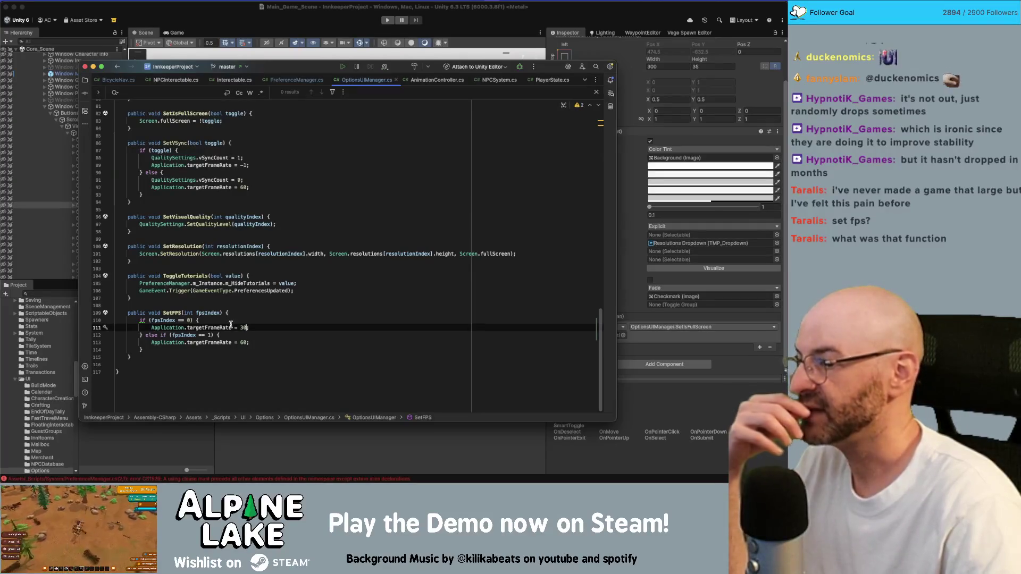
Select Application.targetFrameRate on line 113 and search the whole solution for it
double_click(215, 328)
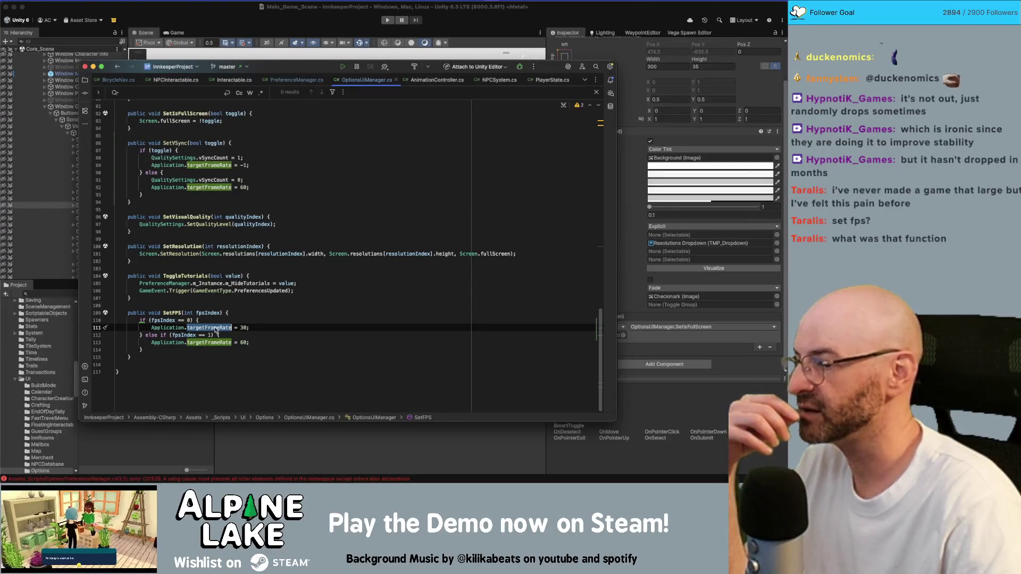
click(231, 343)
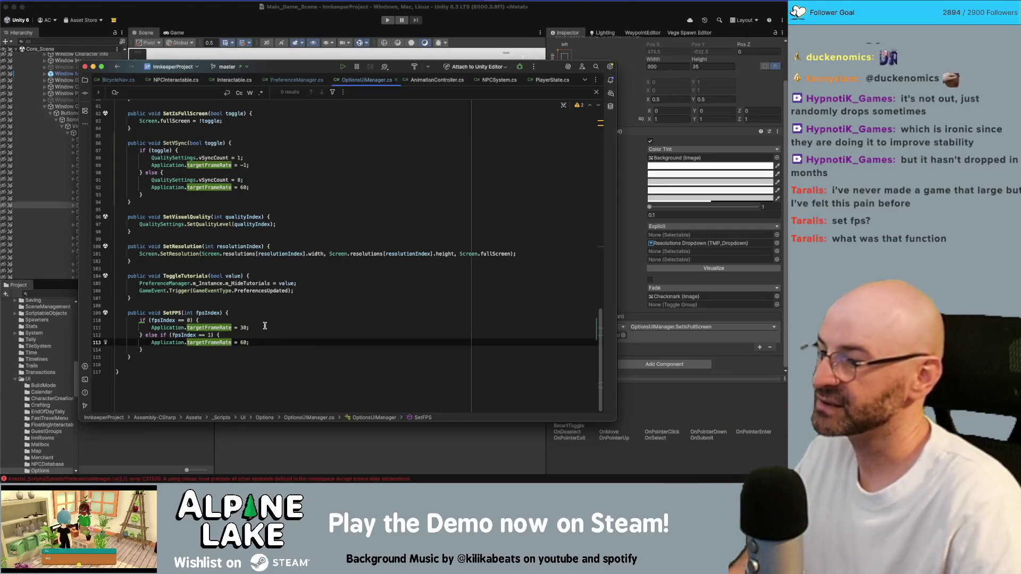
key(alt+Up)
key(super+shift+f)
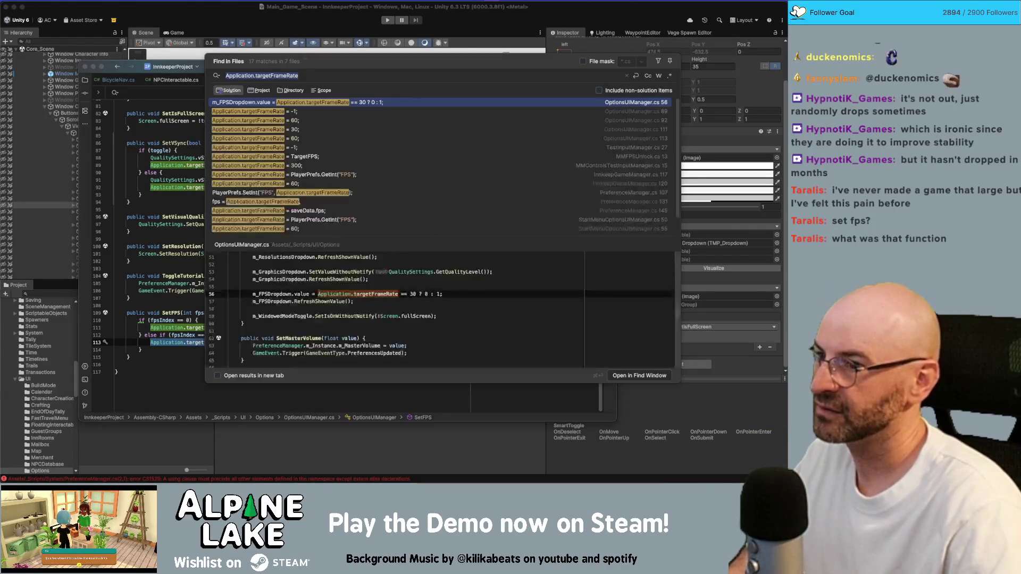
Preview the OptionsUIManager, TestInputManager and MMFPSUnlock matches, then open InnkeepGameManager.cs line 117
click(315, 121)
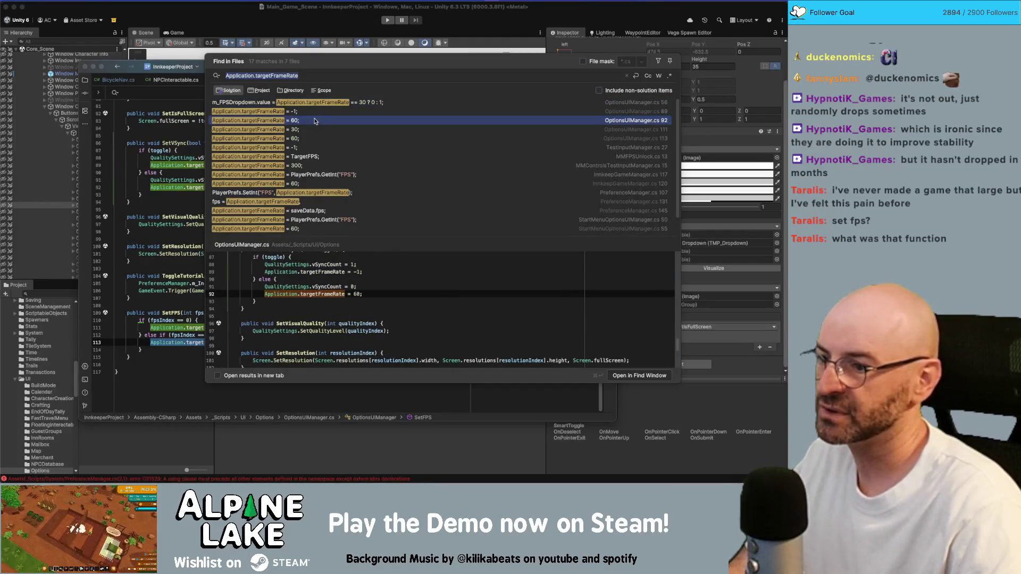
click(311, 130)
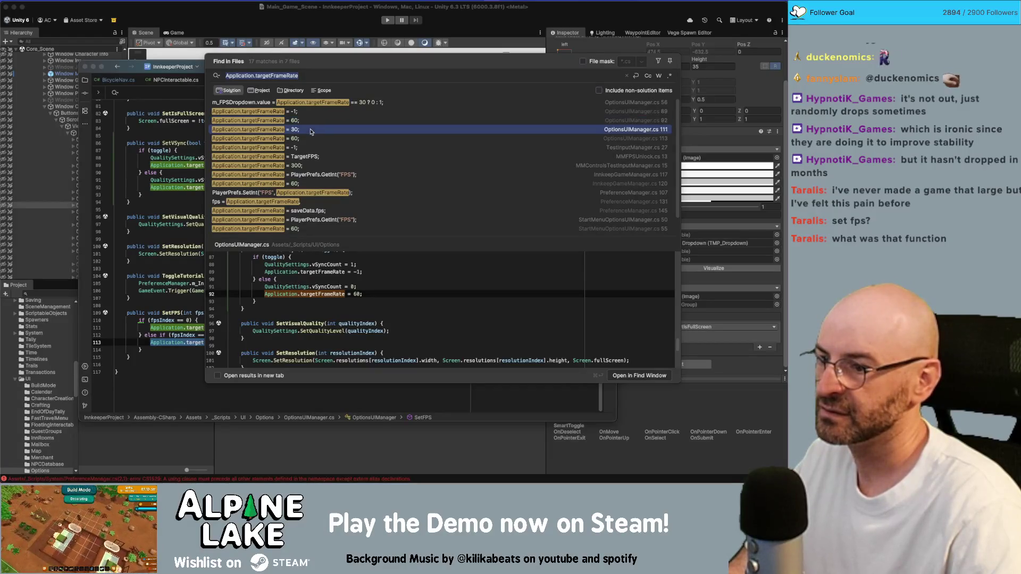
click(311, 138)
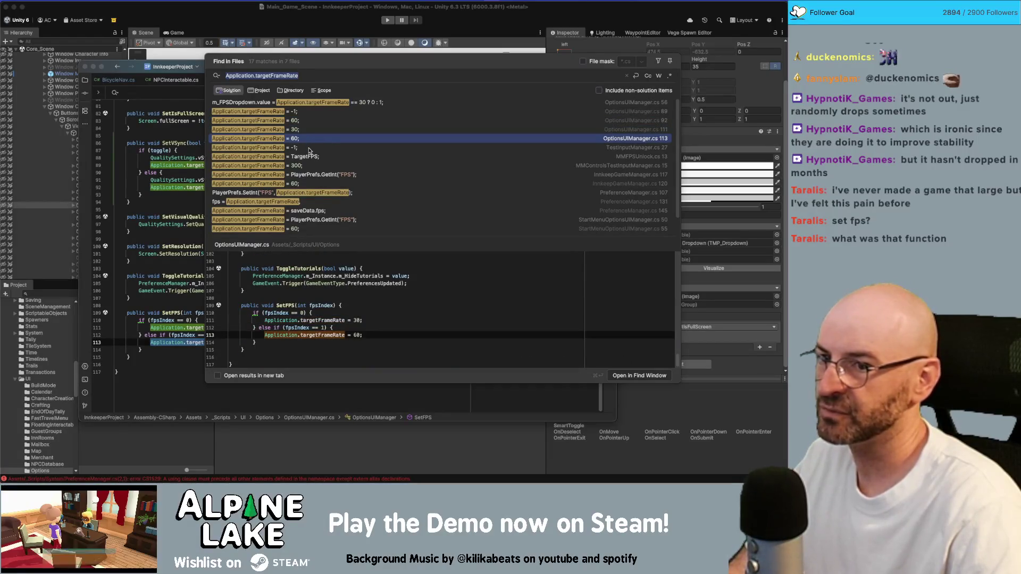
click(309, 149)
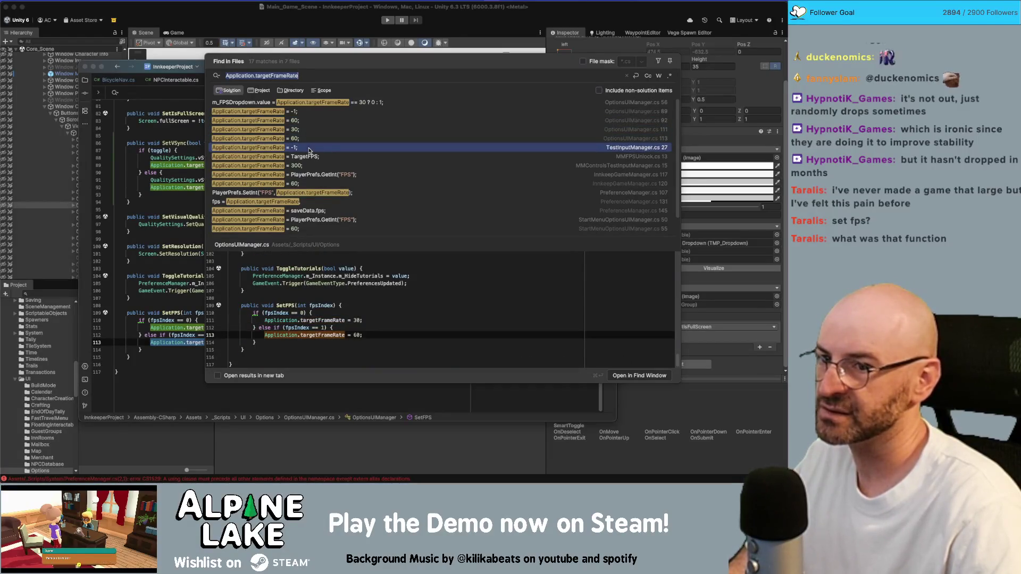
click(307, 155)
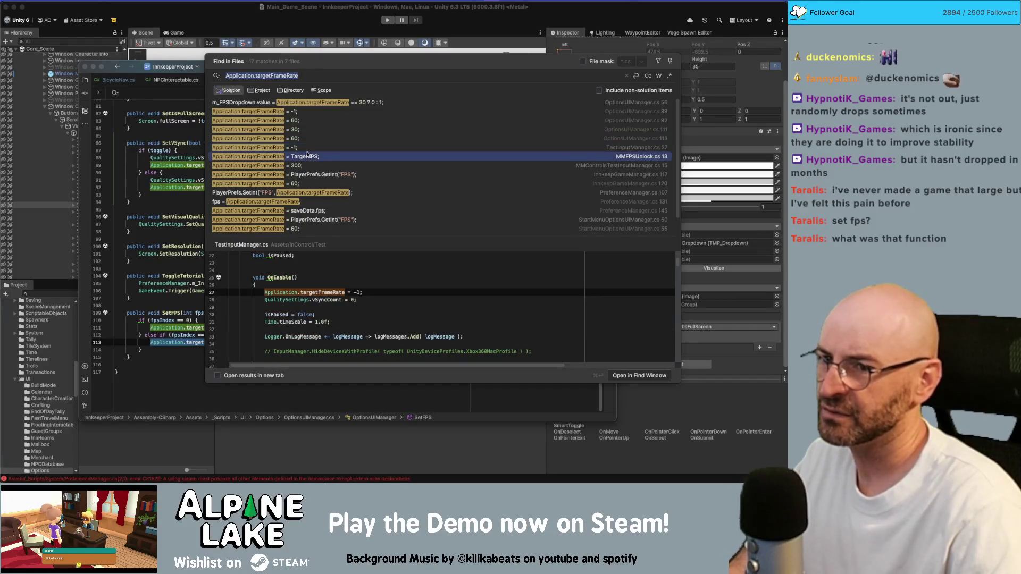
click(312, 168)
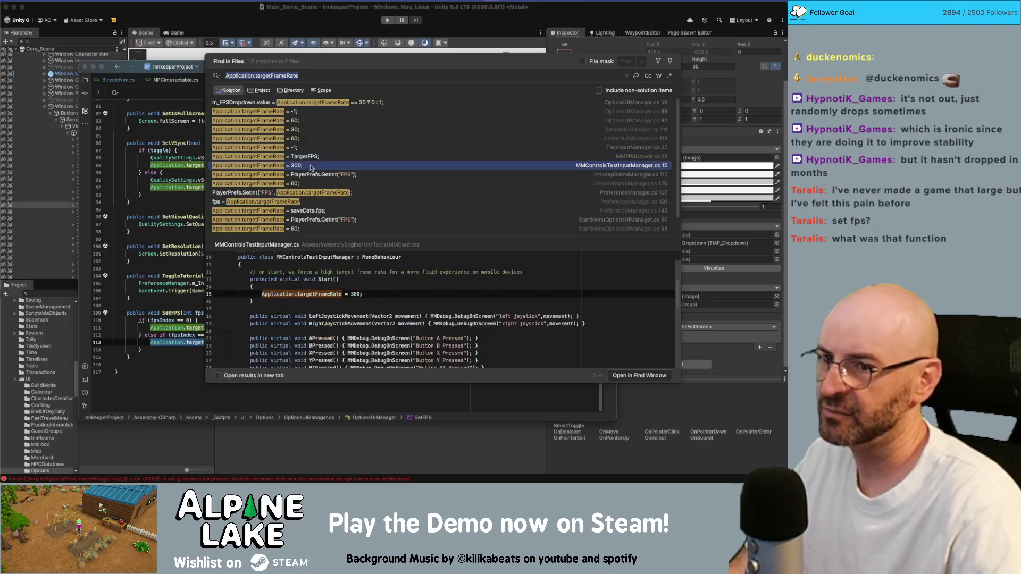
click(313, 175)
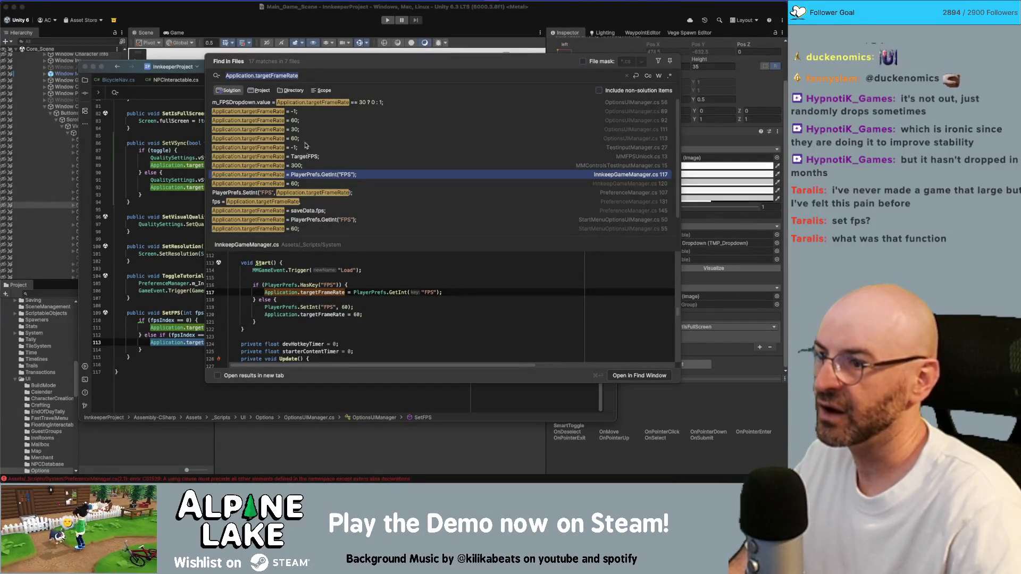
double_click(296, 177)
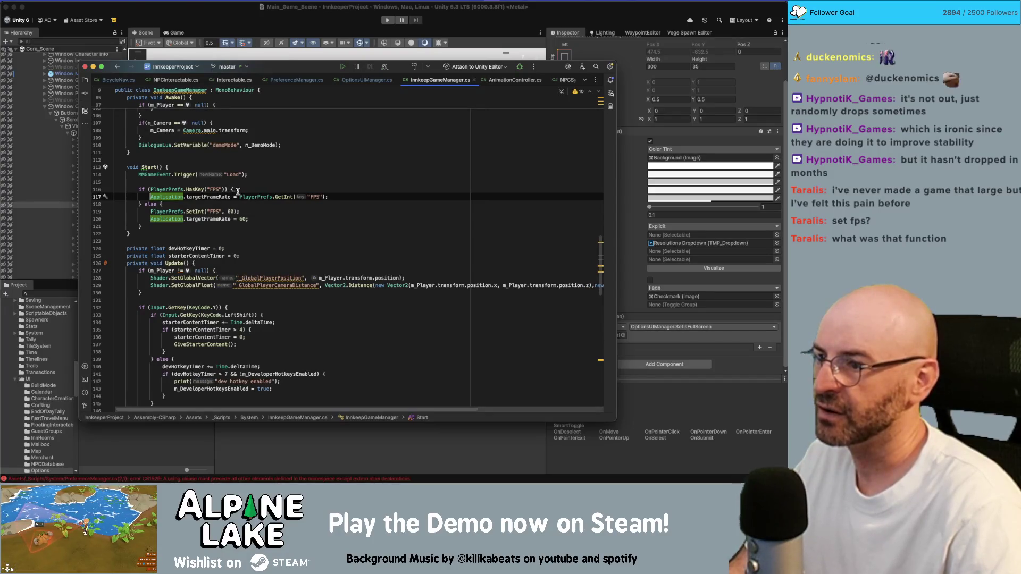
Below Start() in InnkeepGameManager.cs, add a blank line and begin a member with 'public'
drag(240, 196, 326, 197)
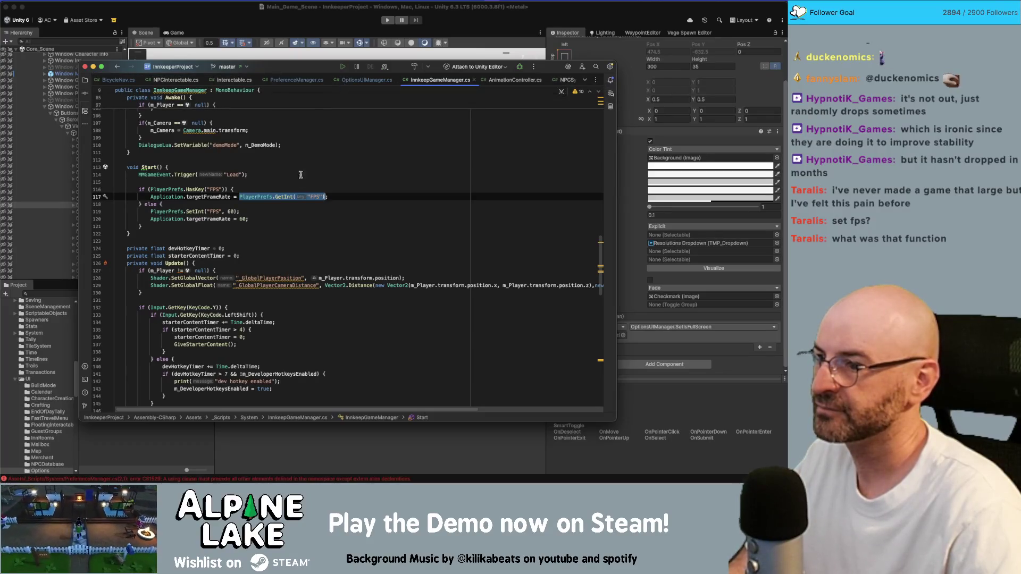
click(179, 229)
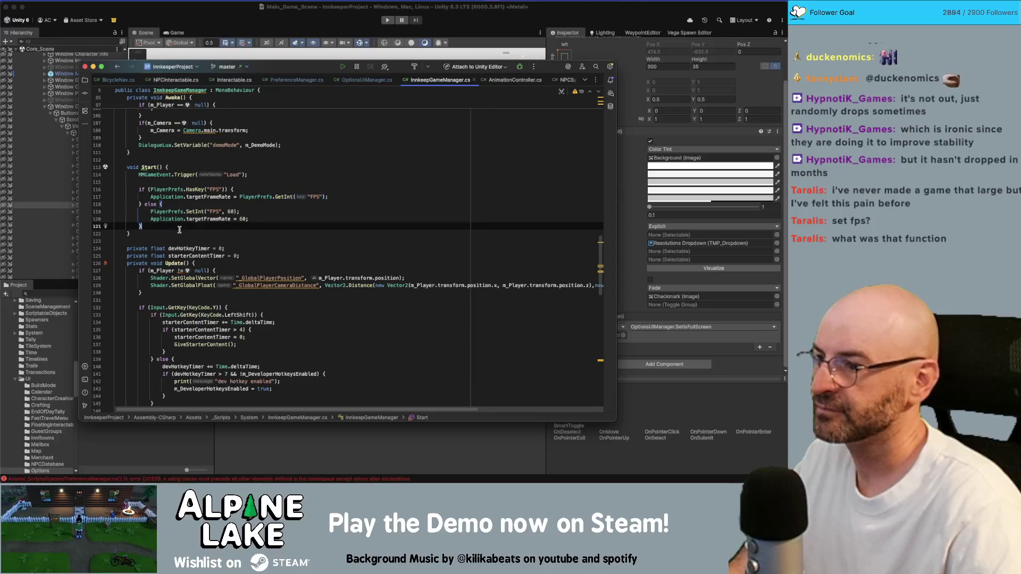
key(Down)
key(Return)
key(Return)
text(public)
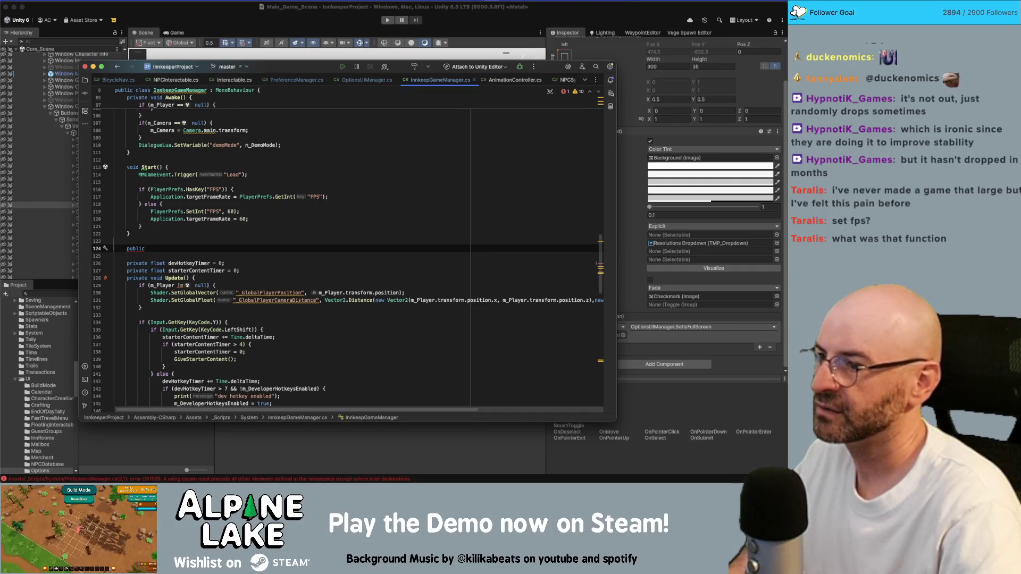
Declare float GetCachedFPS() and paste Start's saved-FPS if/else block into its body
text( float get)
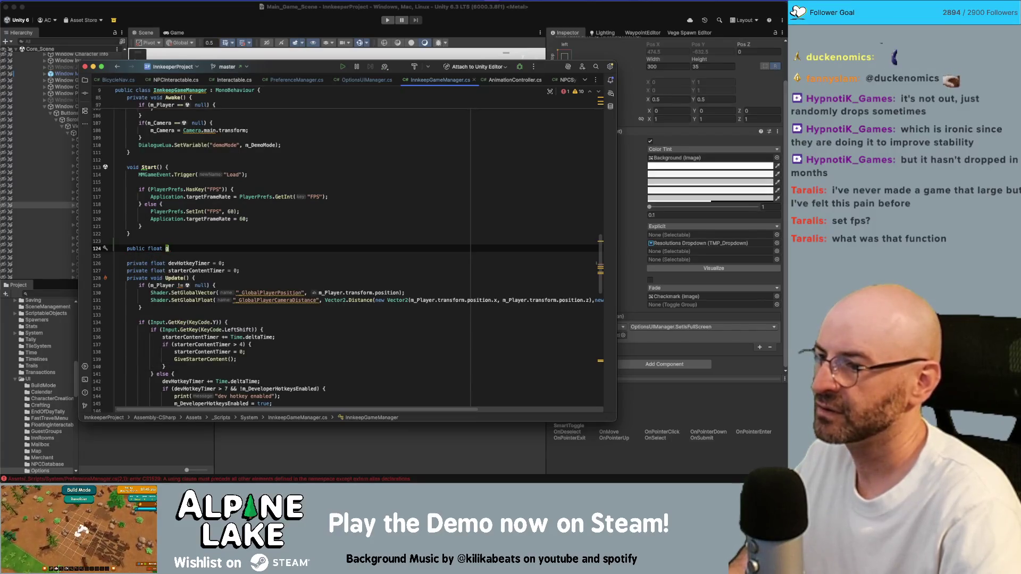
key(BackSpace)
text(GetCached)
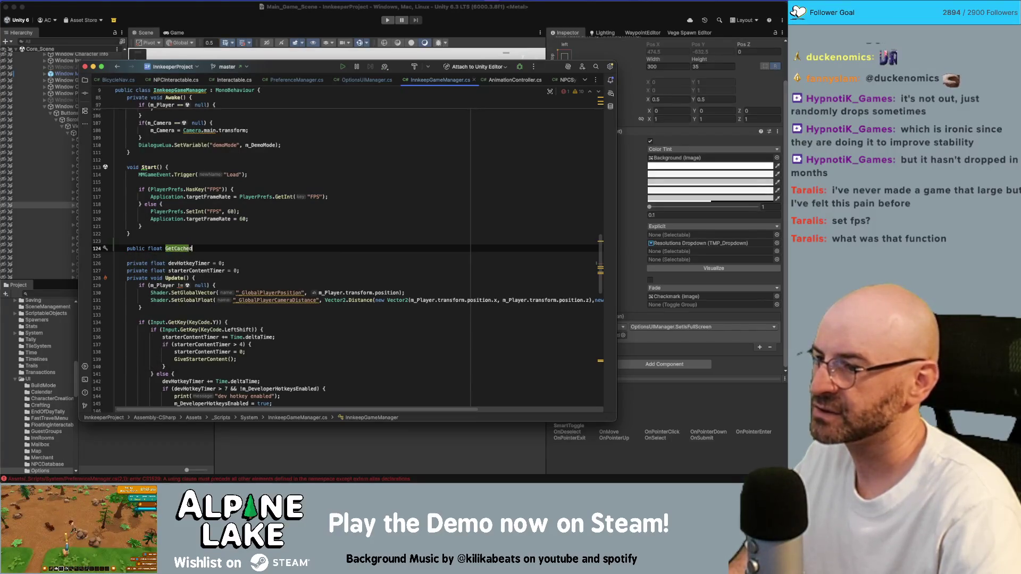
text(FPS() {)
key(Return)
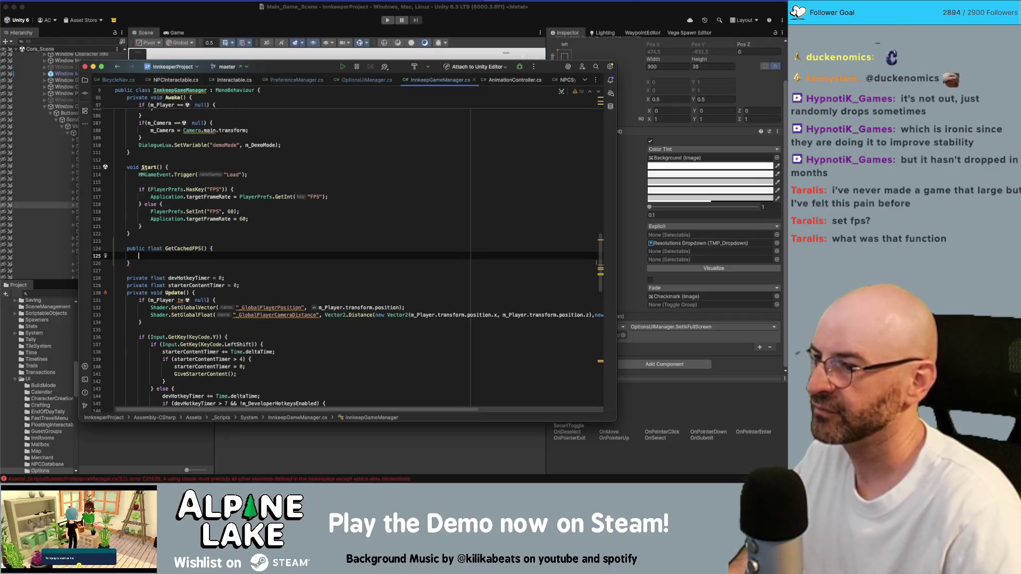
drag(142, 226, 138, 191)
key(ctrl+c)
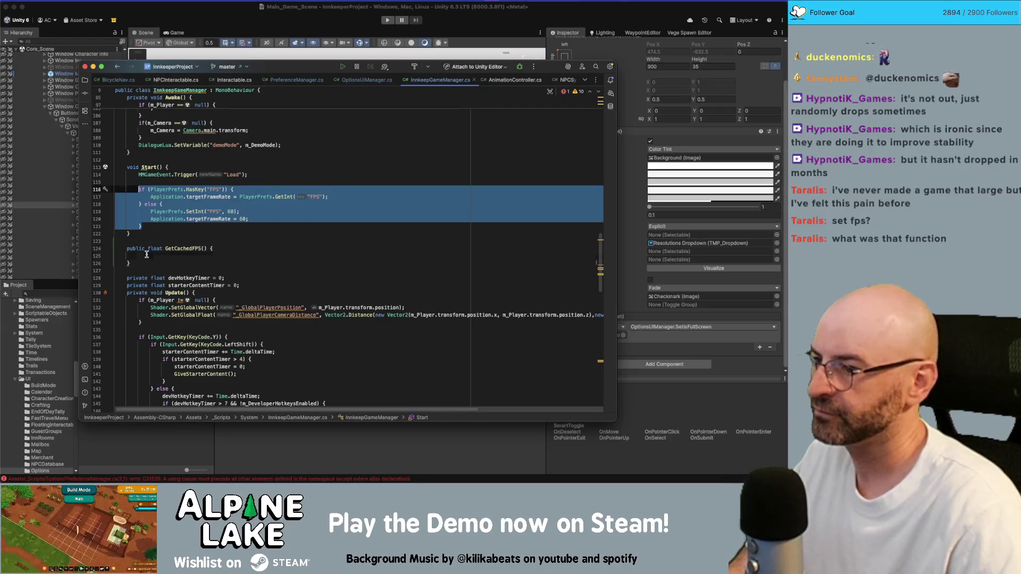
click(149, 256)
key(ctrl+v)
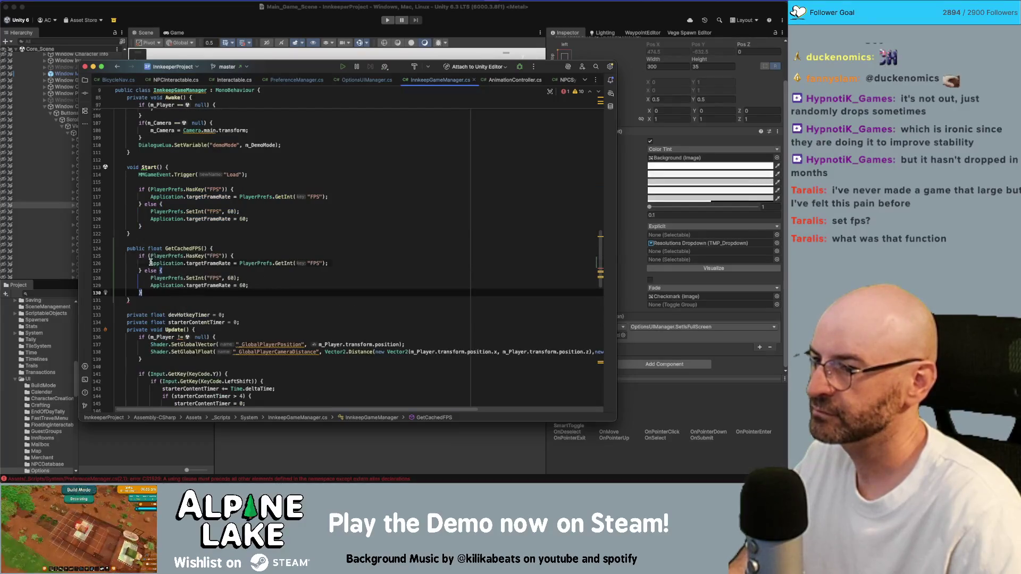
Replace both targetFrameRate assignments in GetCachedFPS with return statements, returning 60 by default
drag(151, 263, 238, 263)
text(return)
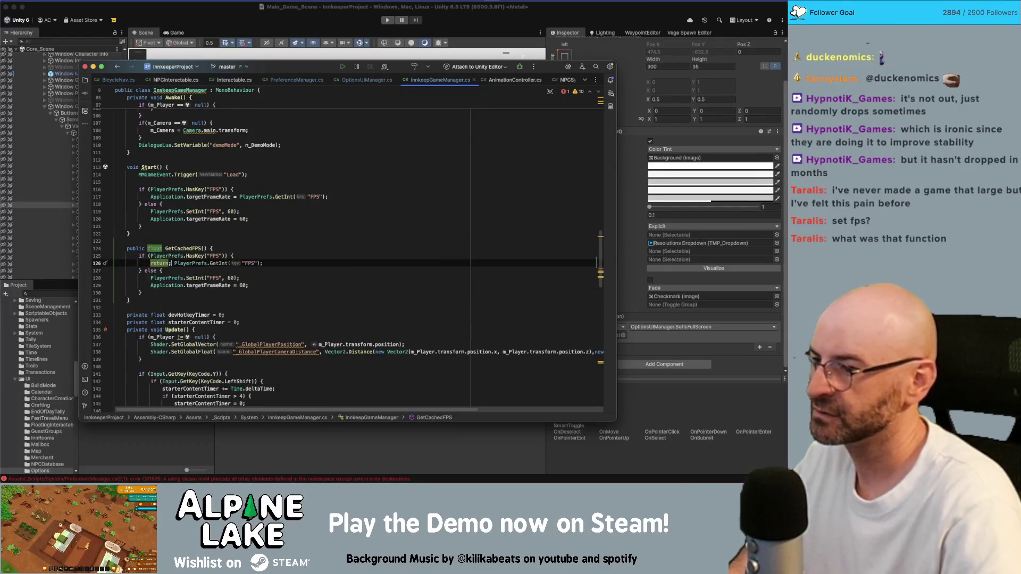
key(Delete)
key(Down)
key(Down)
key(Down)
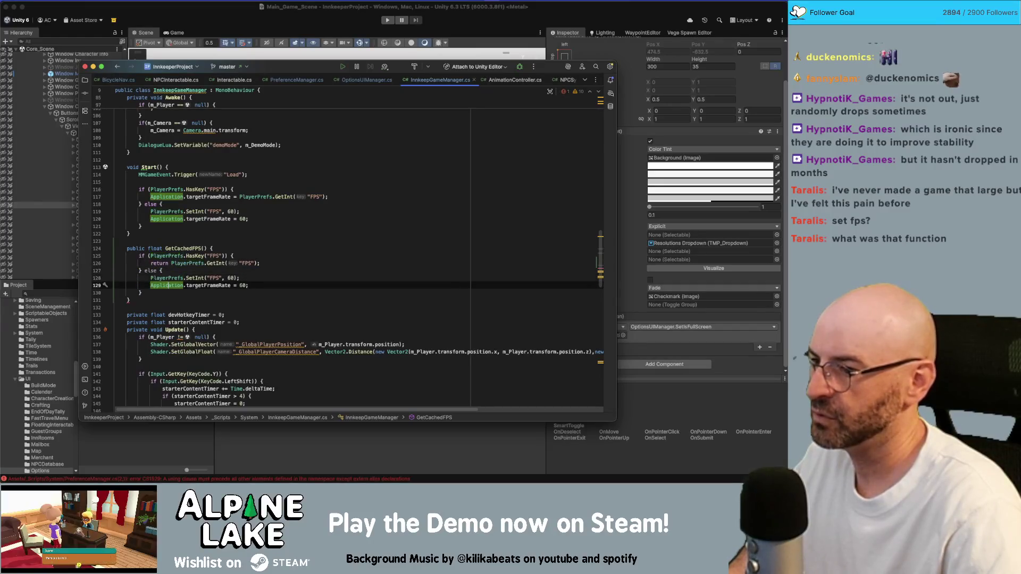
text(return)
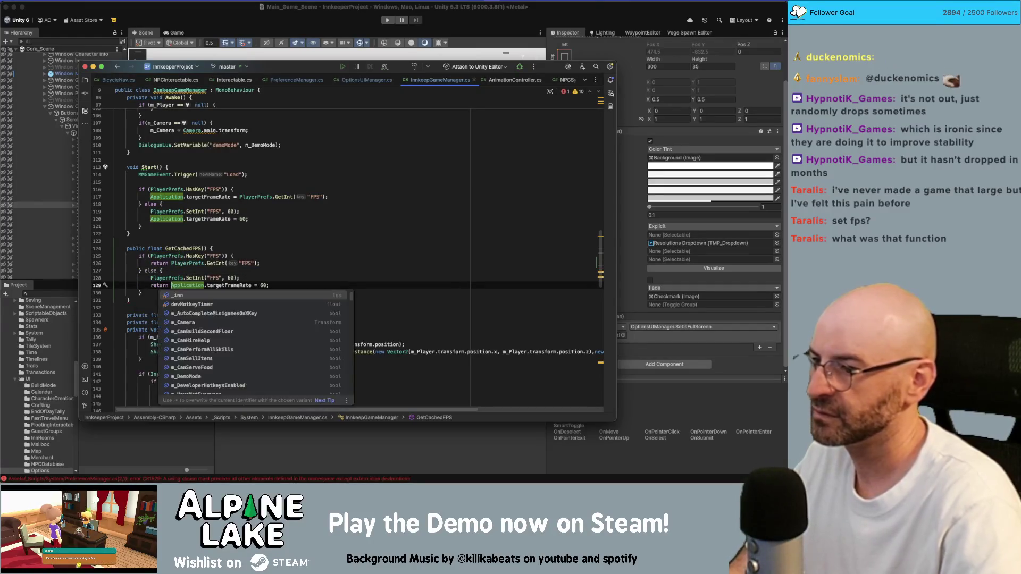
key(Delete)
key(Delete)
key(Delete)
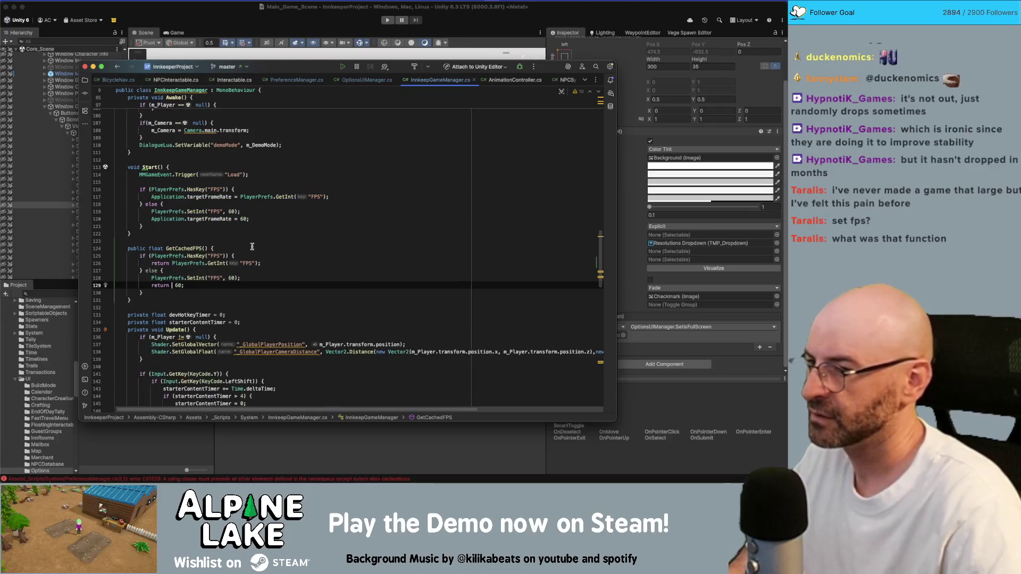
key(Delete)
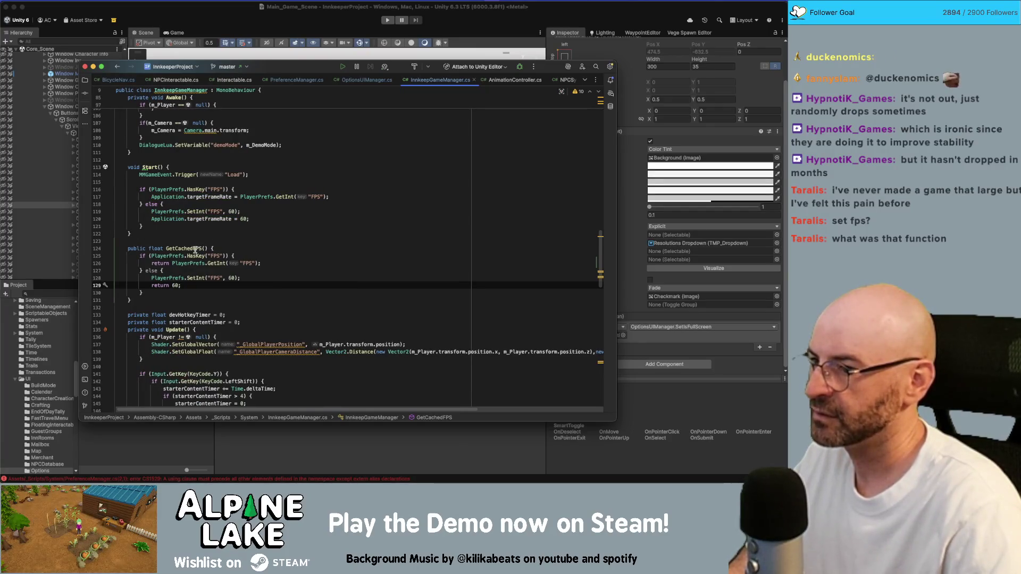
double_click(195, 250)
click(179, 226)
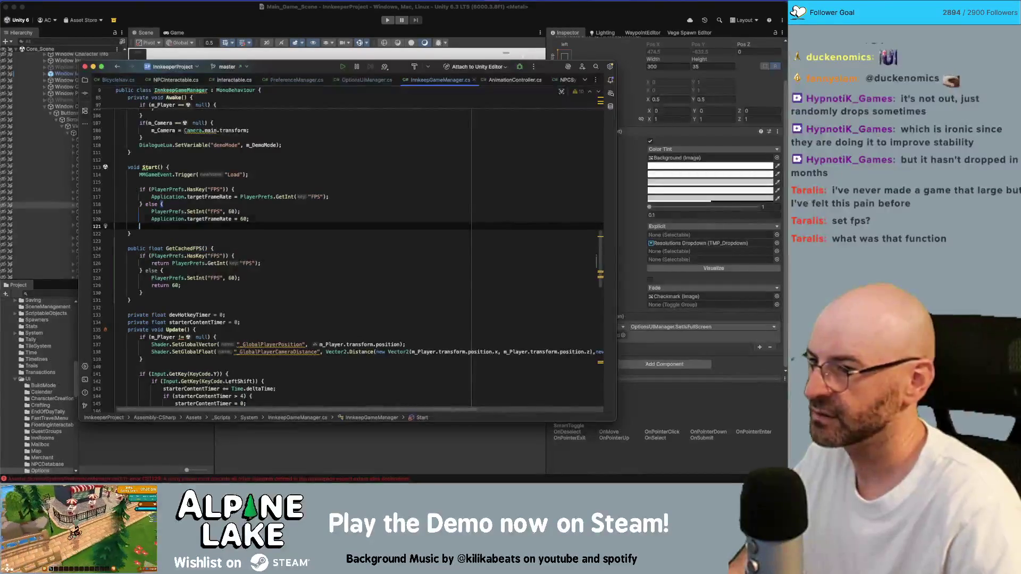
Remove the if/else from Start and set Application.targetFrameRate = GetCachedFPS() instead
click(236, 219)
key(Up)
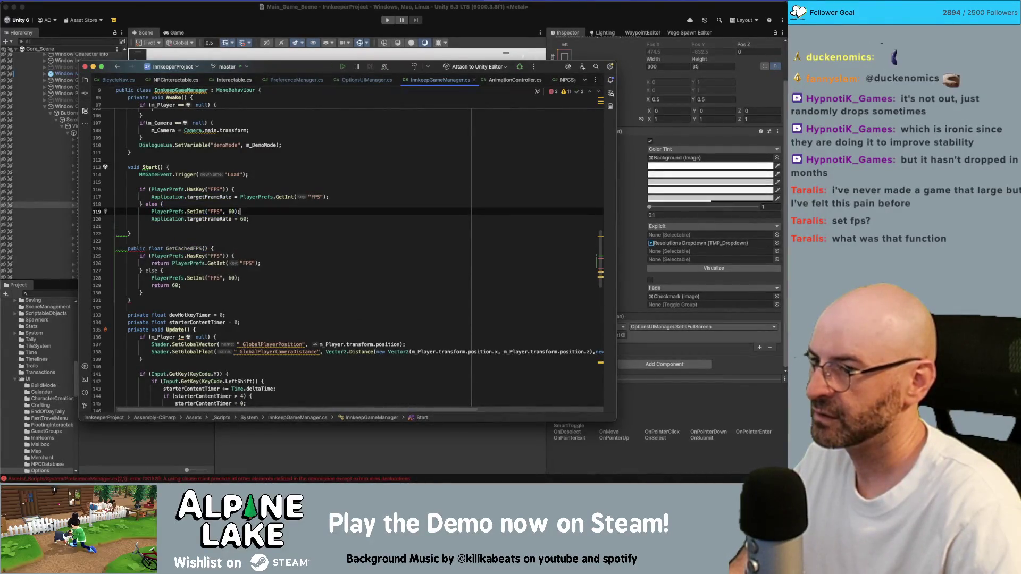
key(shift+Home)
key(shift+Up)
key(shift+Up)
key(shift+Up)
key(BackSpace)
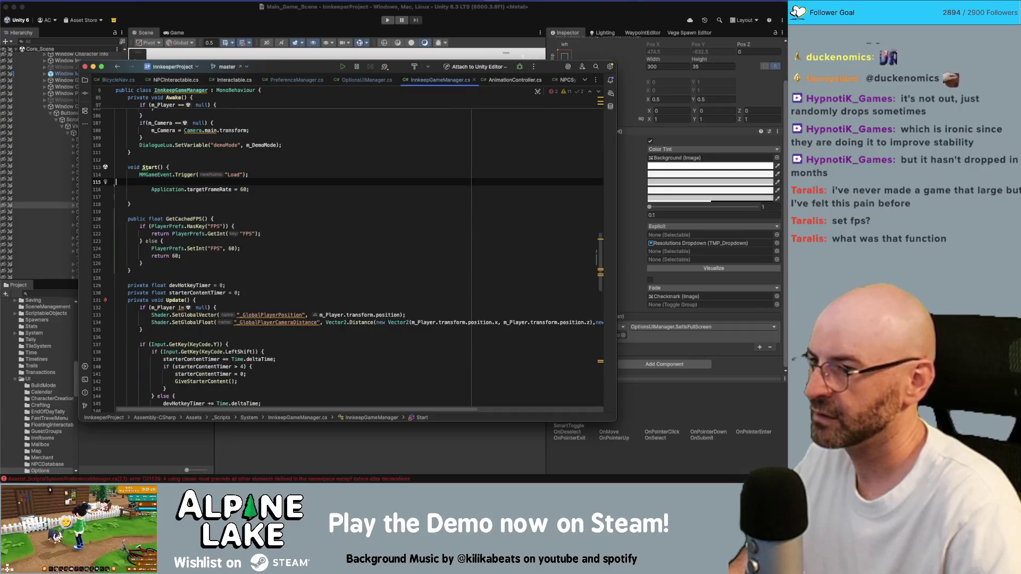
key(Down)
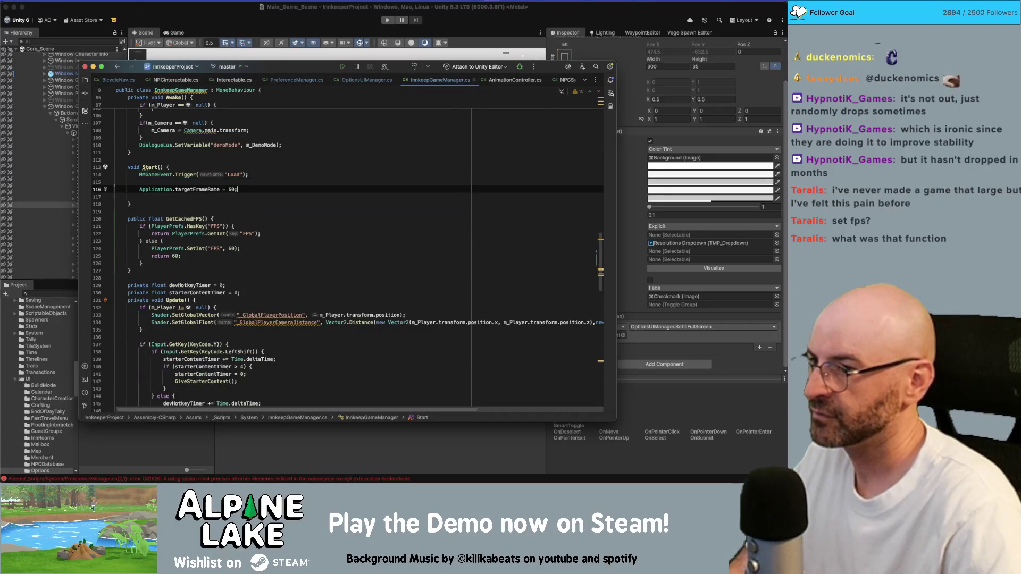
double_click(231, 189)
text(GetCached)
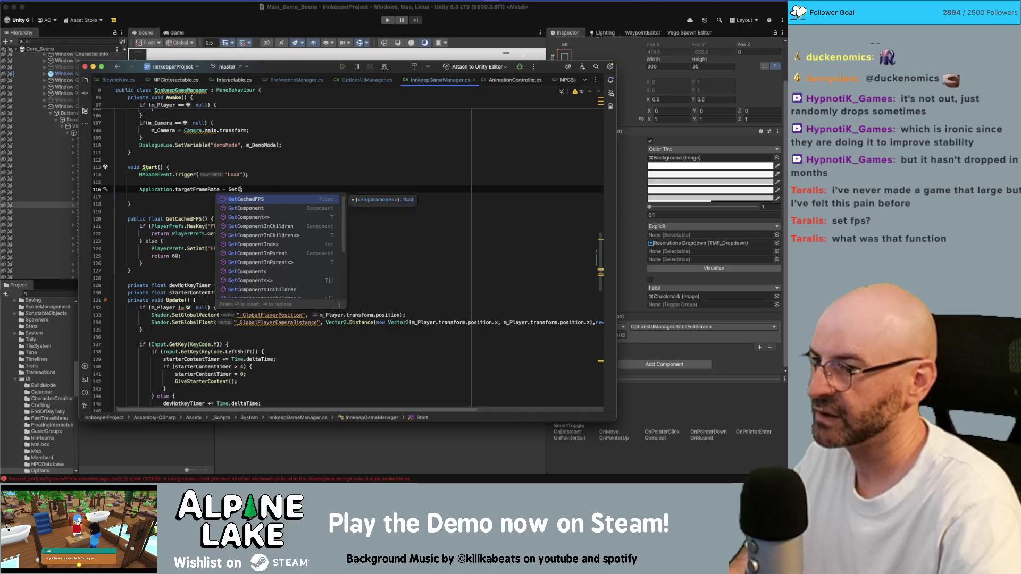
key(Return)
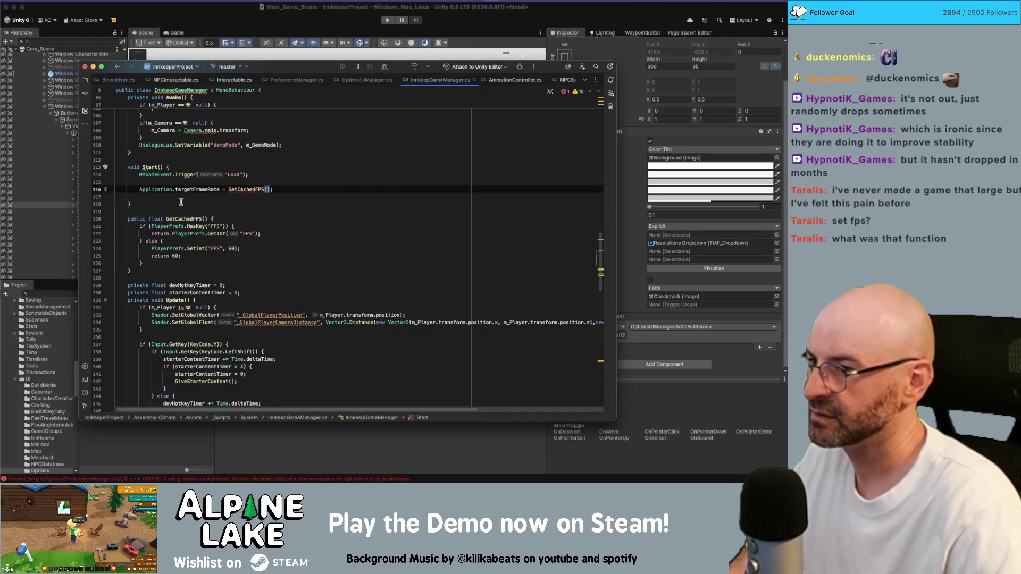
Change GetCachedFPS's return type from float to int
mouse_move(188, 190)
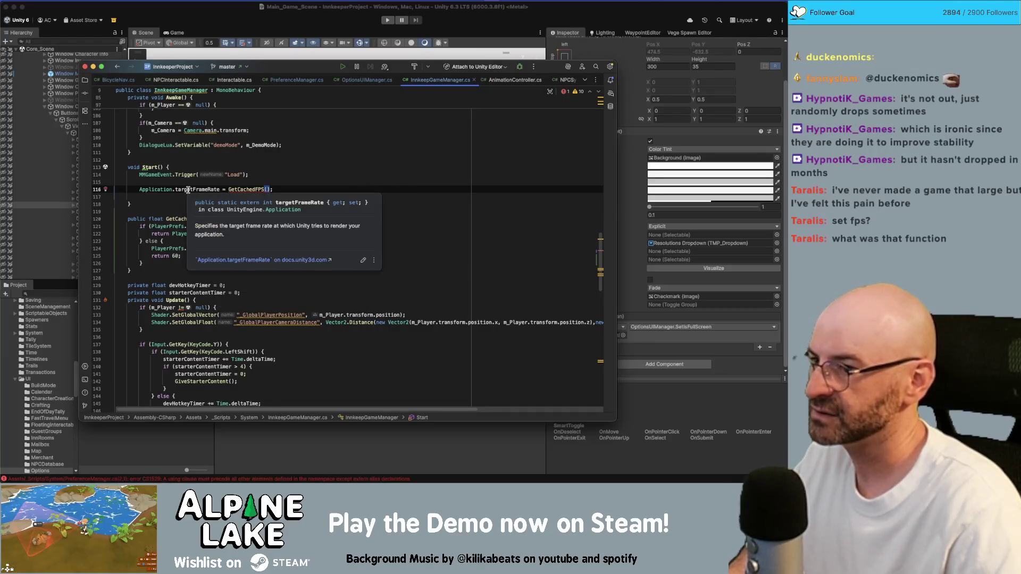
double_click(159, 213)
text(int)
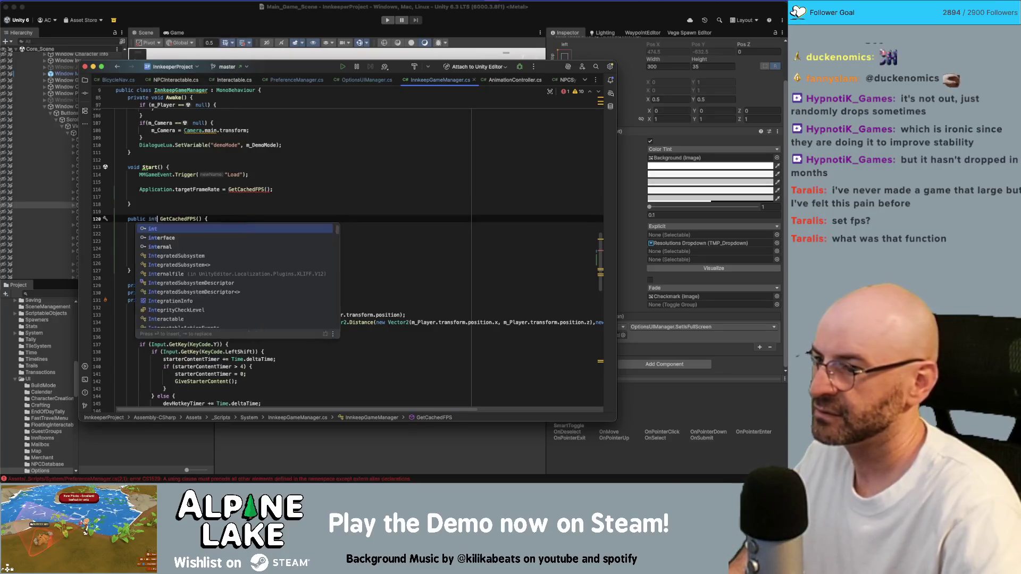
double_click(246, 189)
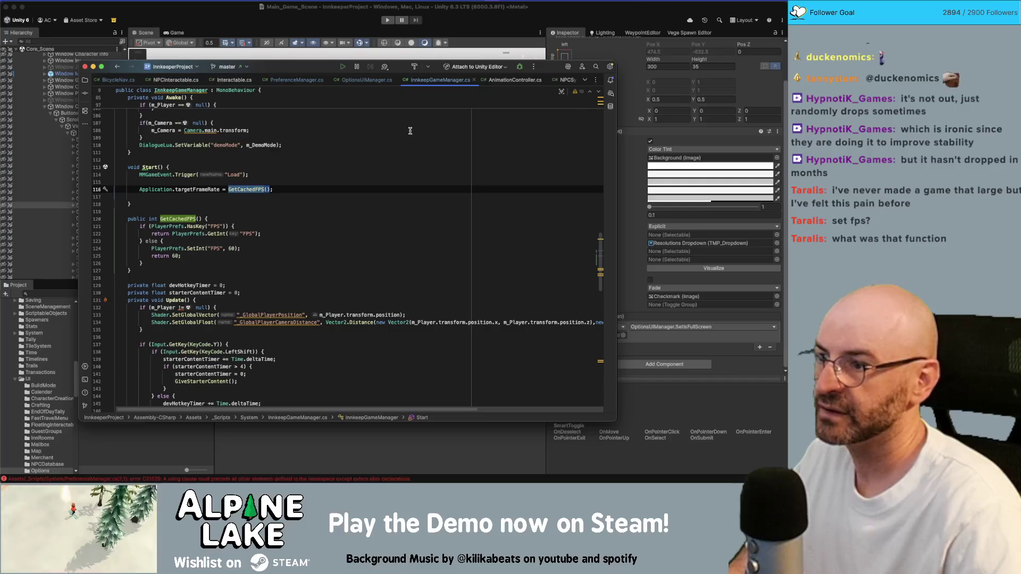
In OptionsUIManager.cs, replace the hardcoded 60 with InnkeepGameManager.m_Instance.GetCachedFPS()
click(372, 80)
click(265, 164)
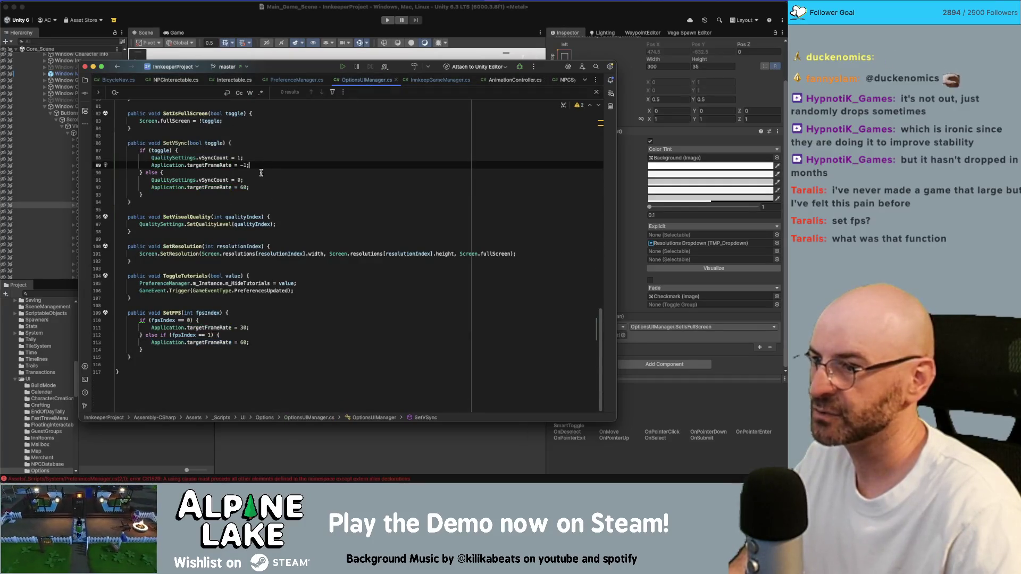
key(Up)
key(Up)
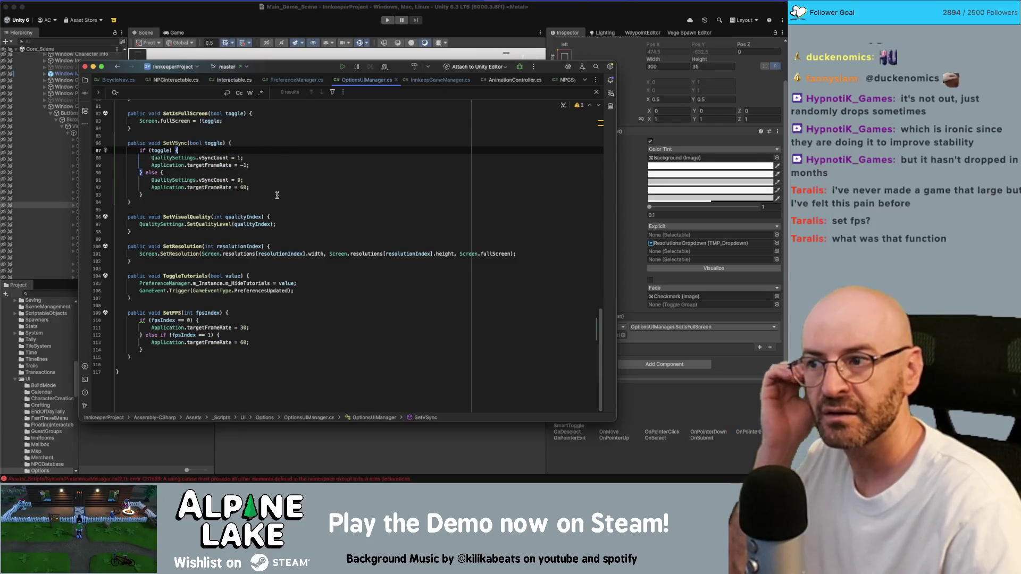
double_click(245, 187)
key(BackSpace)
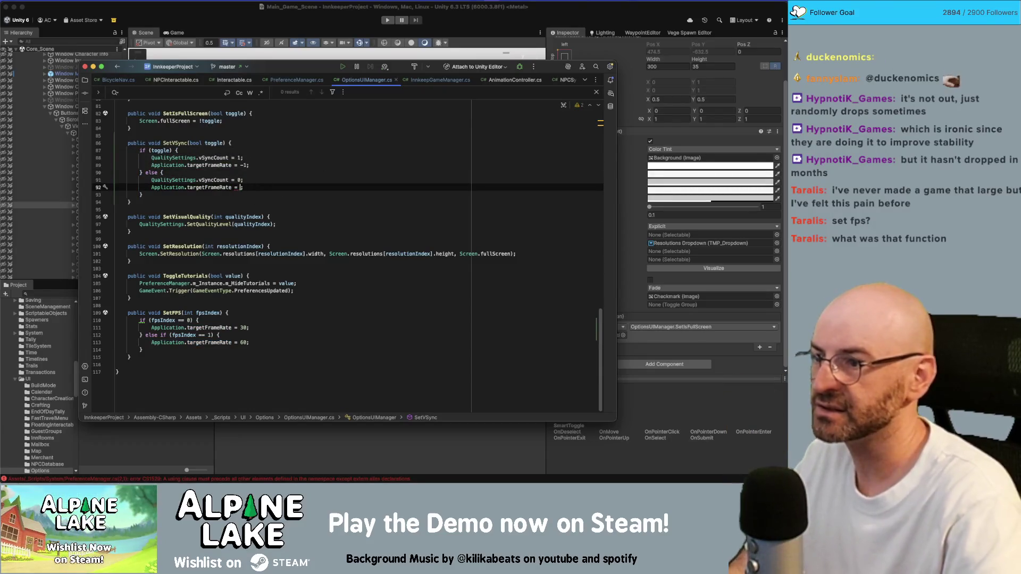
text(Innke)
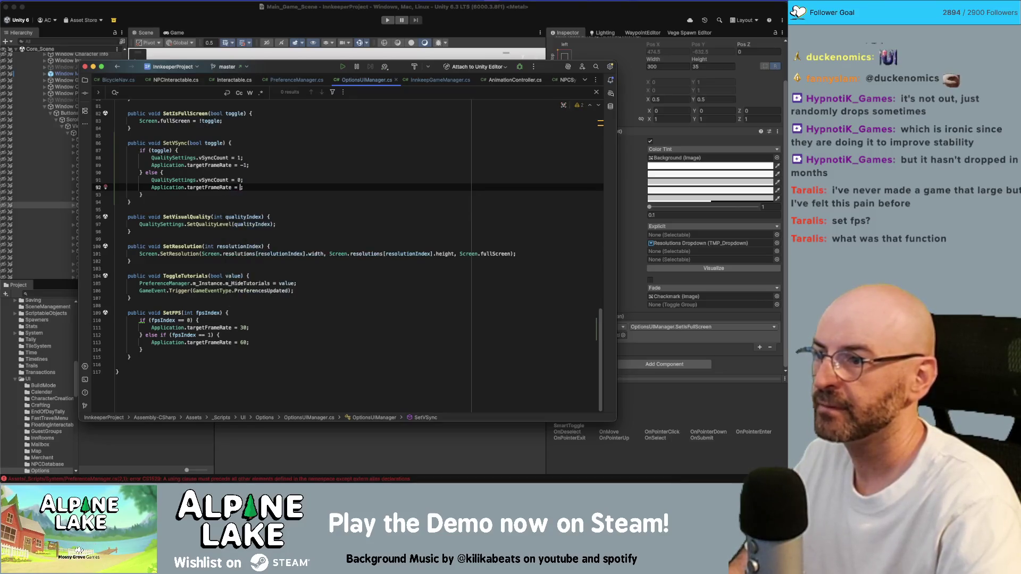
key(Return)
text(.m_Instance)
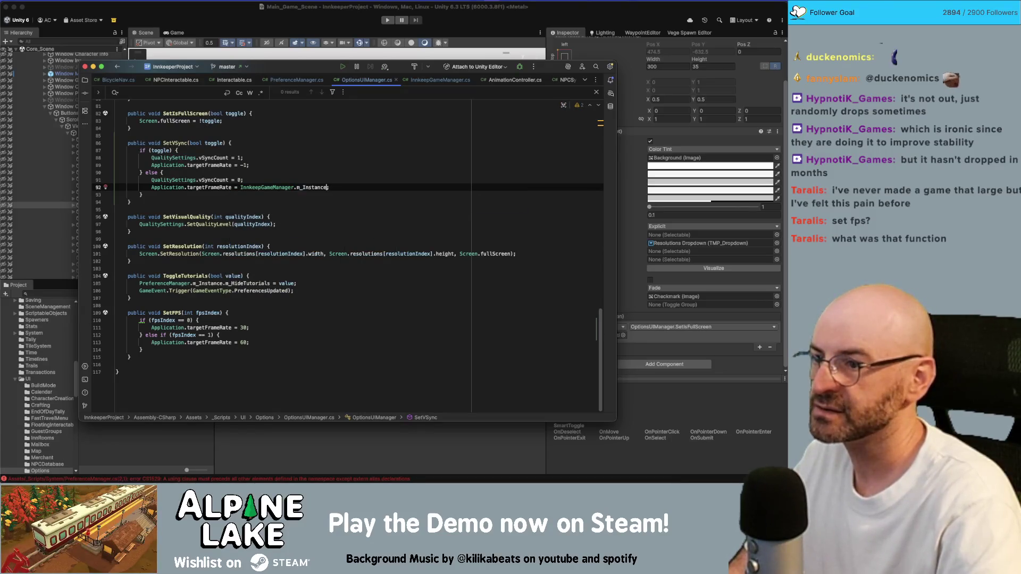
key(Return)
text(.GetC)
key(Return)
text(();)
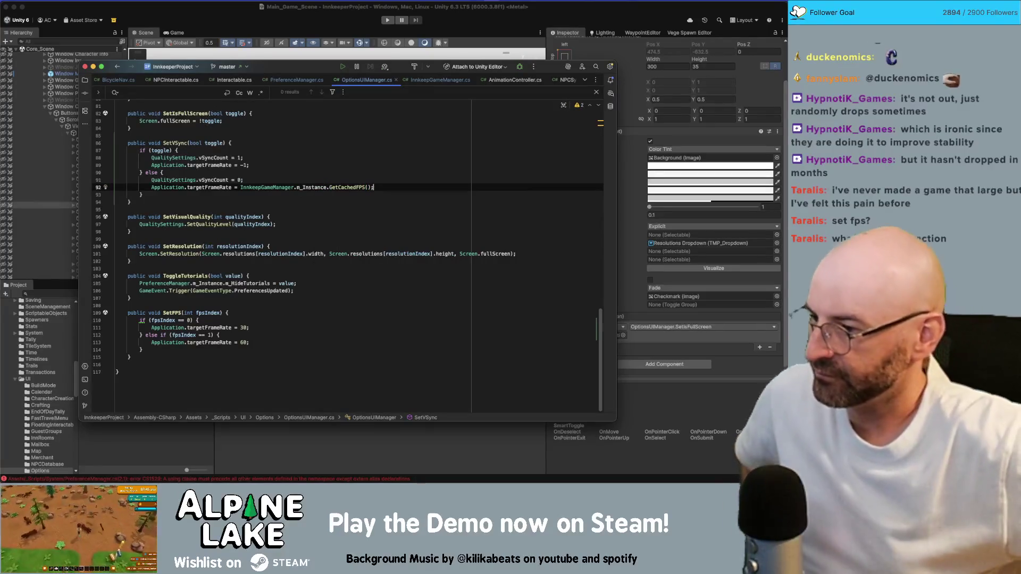
Check fpsIndex usage in SetFPS and place the caret on the blank line after SetVSync
click(289, 200)
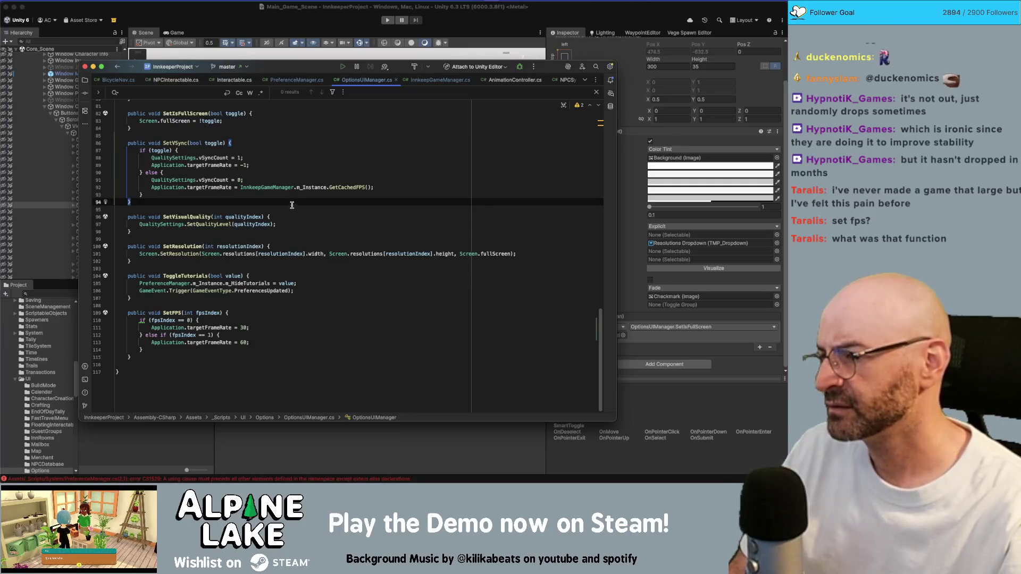
click(167, 321)
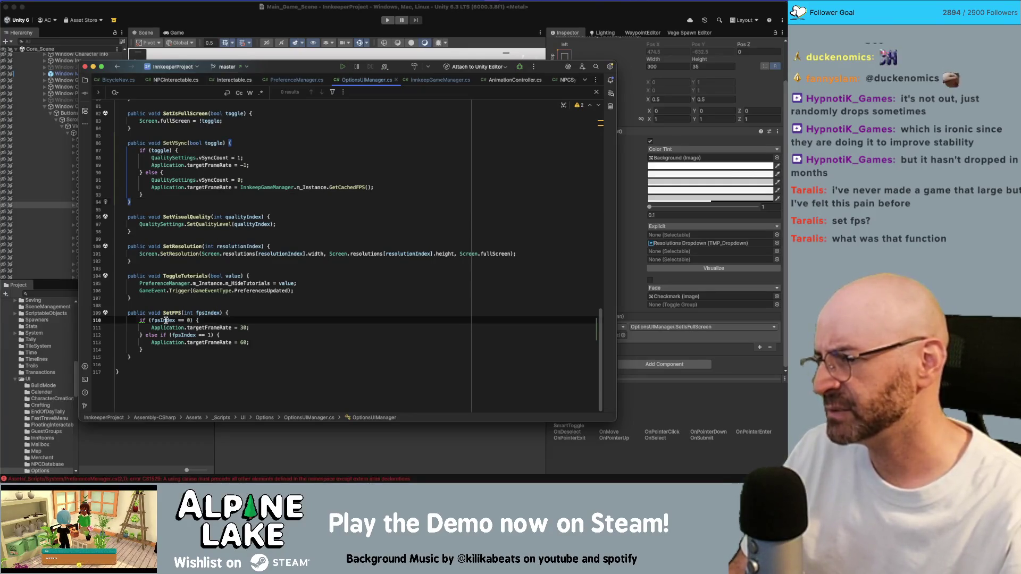
click(316, 208)
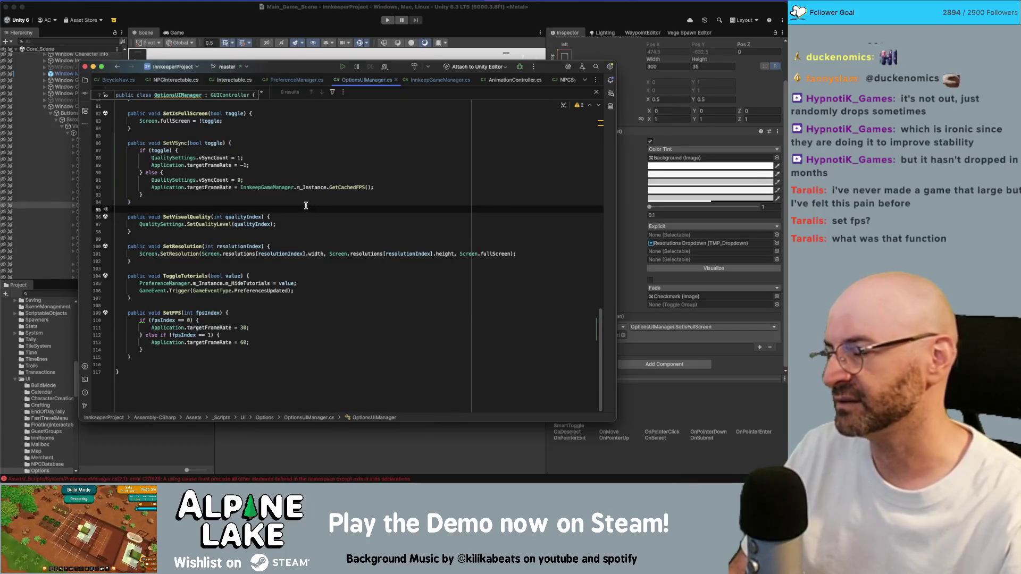
scroll(304, 205, up, 15)
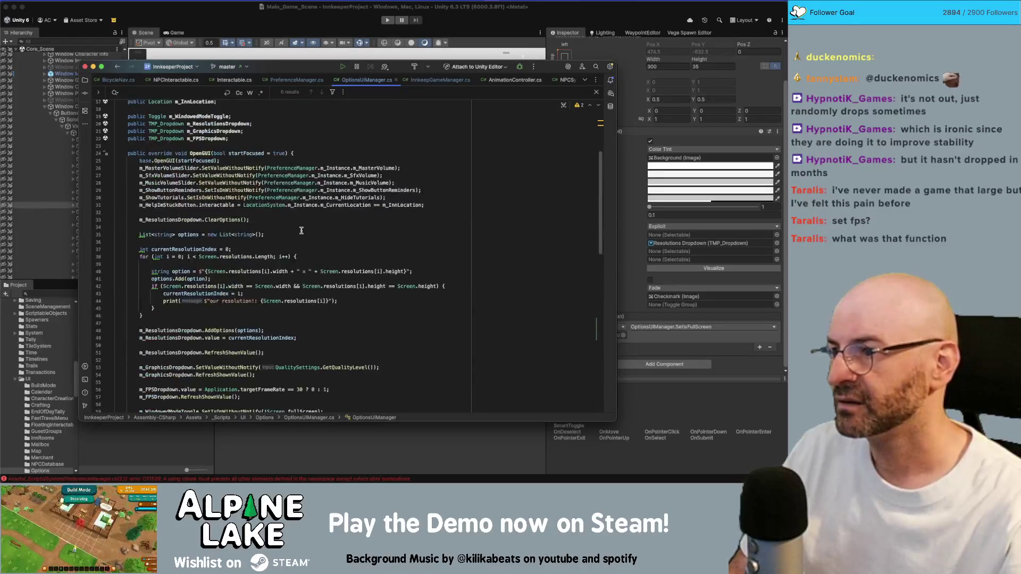
Copy line 56's m_FPSDropdown.value assignment into SetVSync's VSync-off branch
double_click(179, 219)
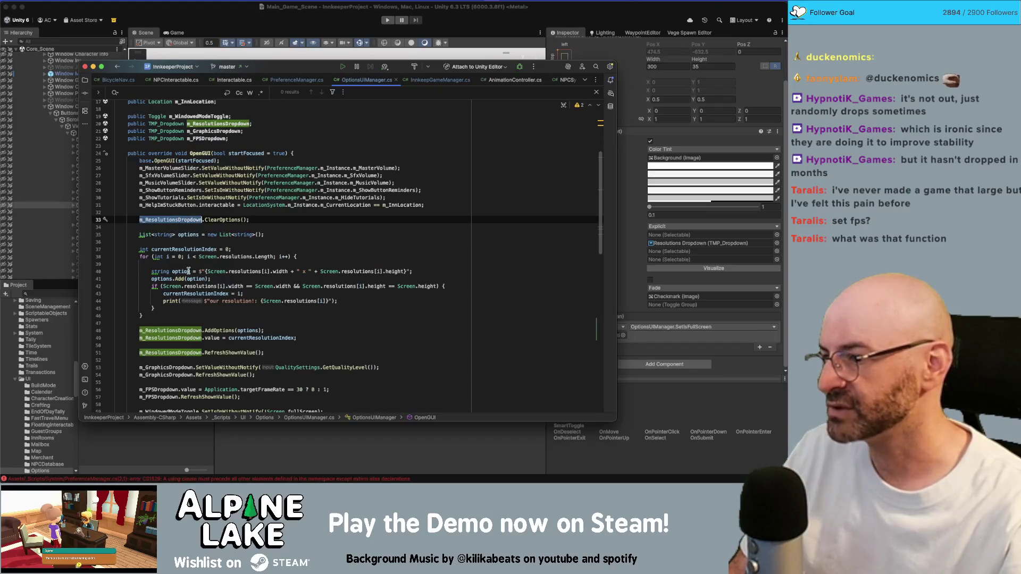
scroll(188, 271, down, 1)
double_click(165, 365)
scroll(189, 354, down, 1)
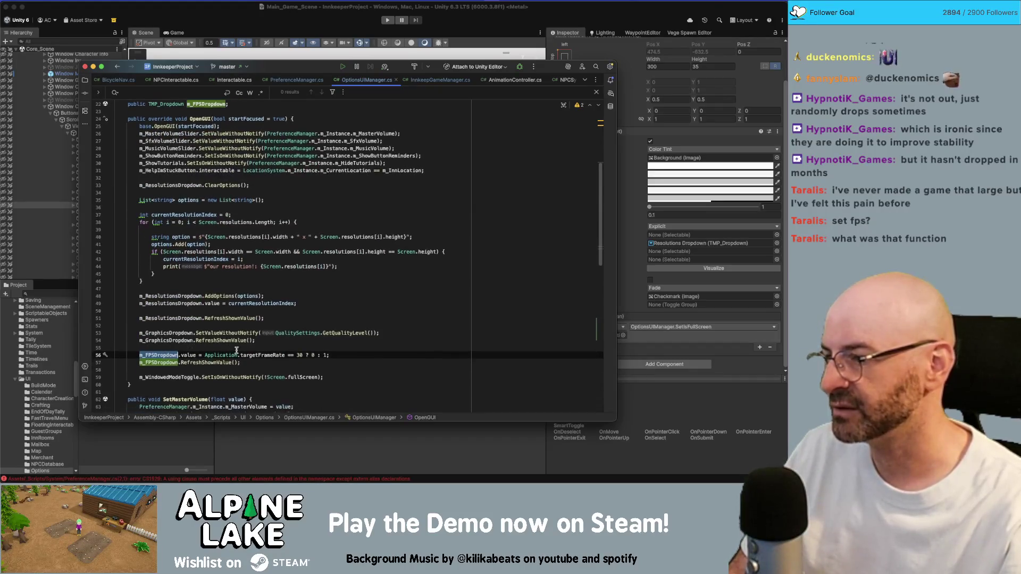
double_click(246, 352)
double_click(194, 354)
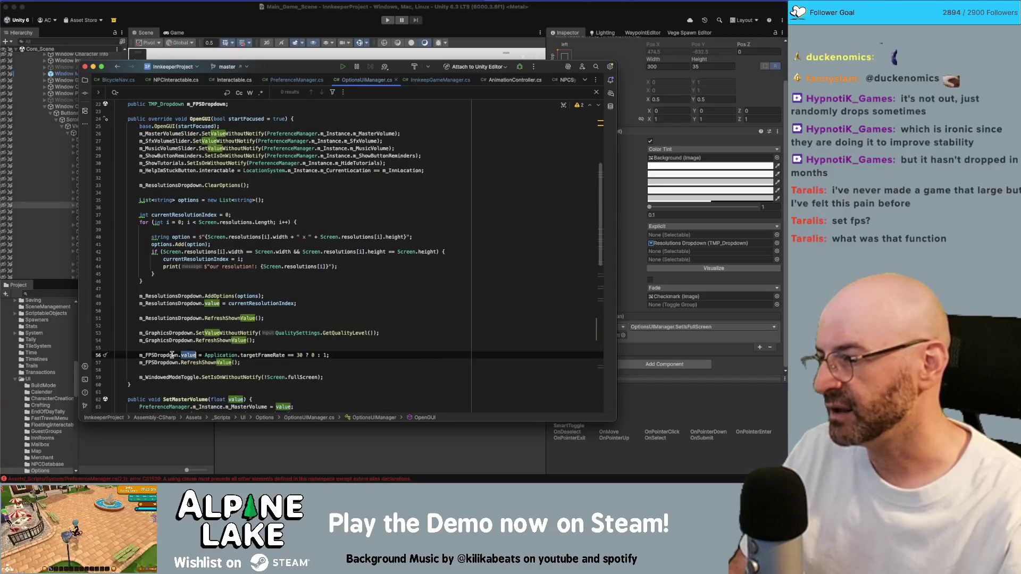
scroll(183, 353, down, 1)
drag(196, 330, 138, 331)
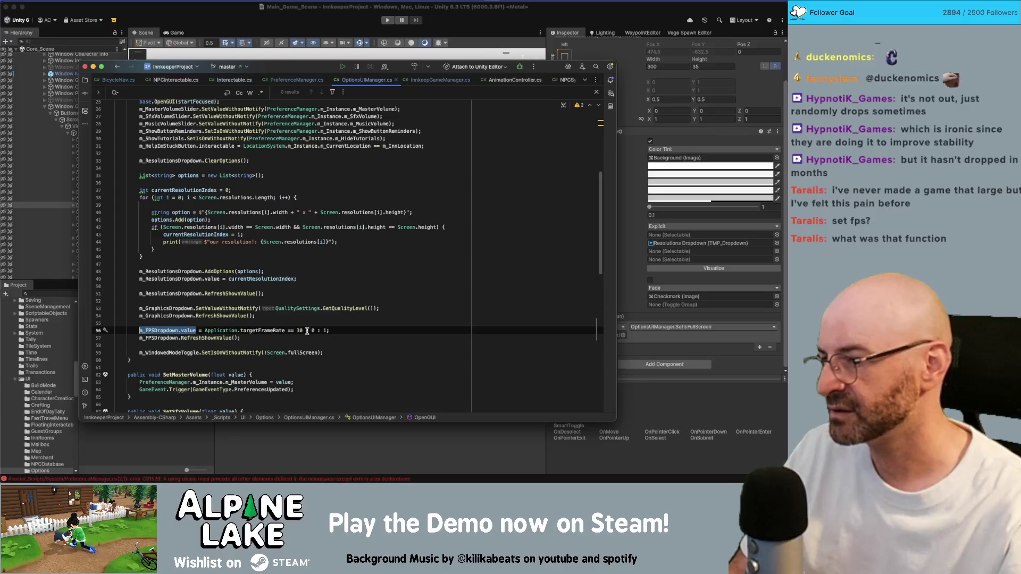
click(346, 330)
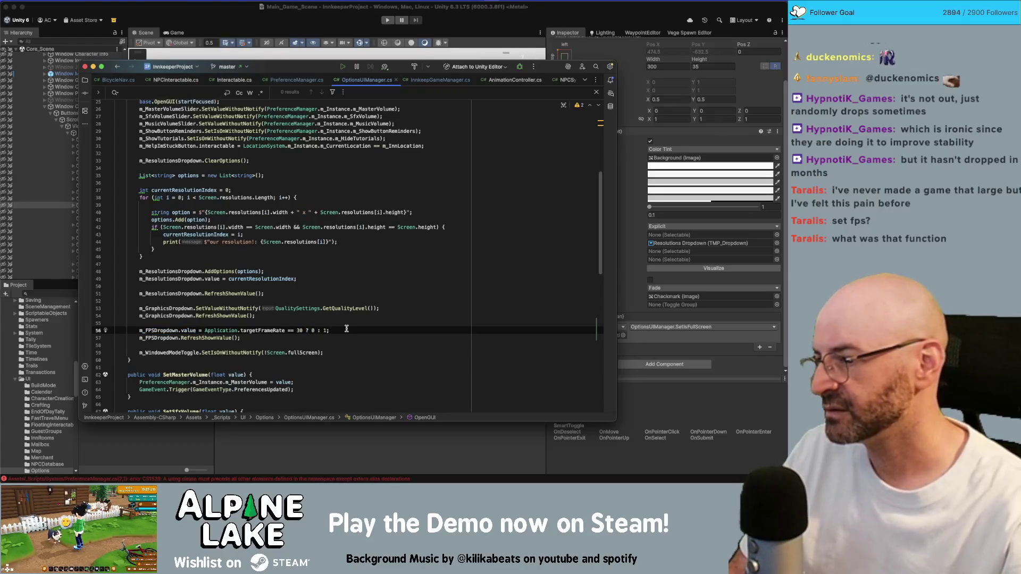
key(shift+Home)
key(ctrl+c)
scroll(329, 329, down, 10)
scroll(327, 329, down, 5)
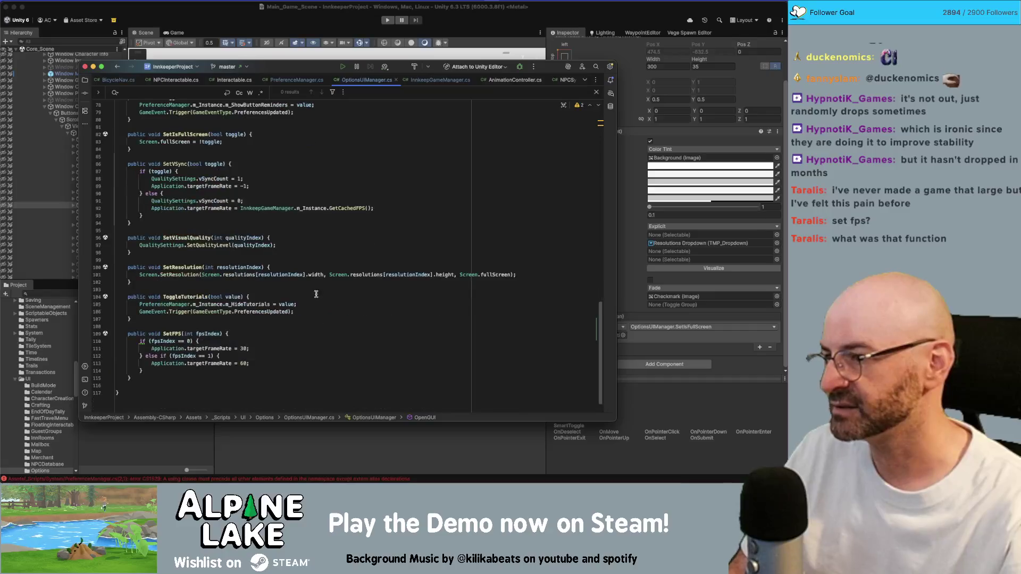
click(372, 208)
key(Return)
key(ctrl+v)
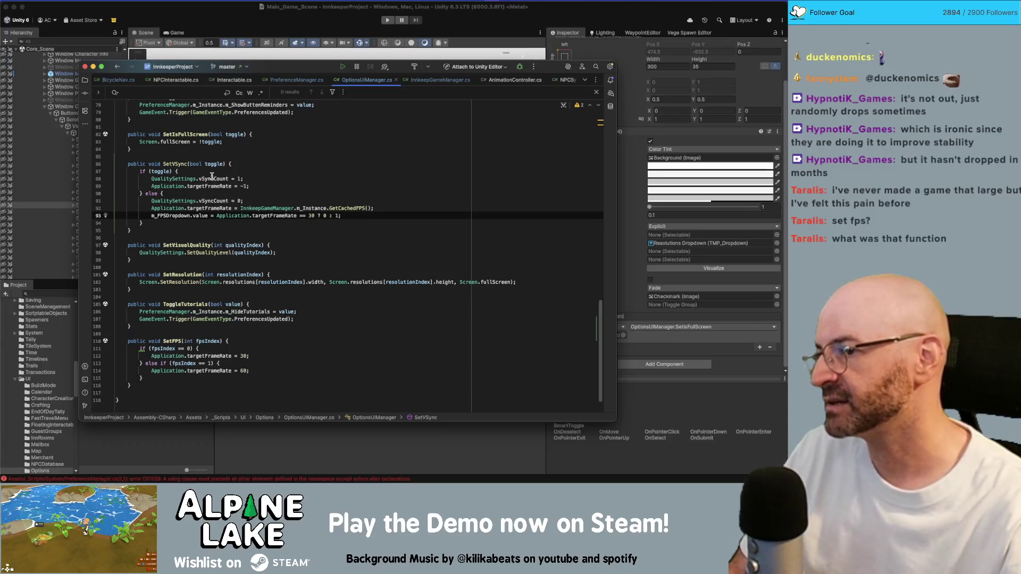
Add m_FPSDropdown.enabled = false; to the VSync-on branch after the -1 frame rate
double_click(212, 179)
click(250, 187)
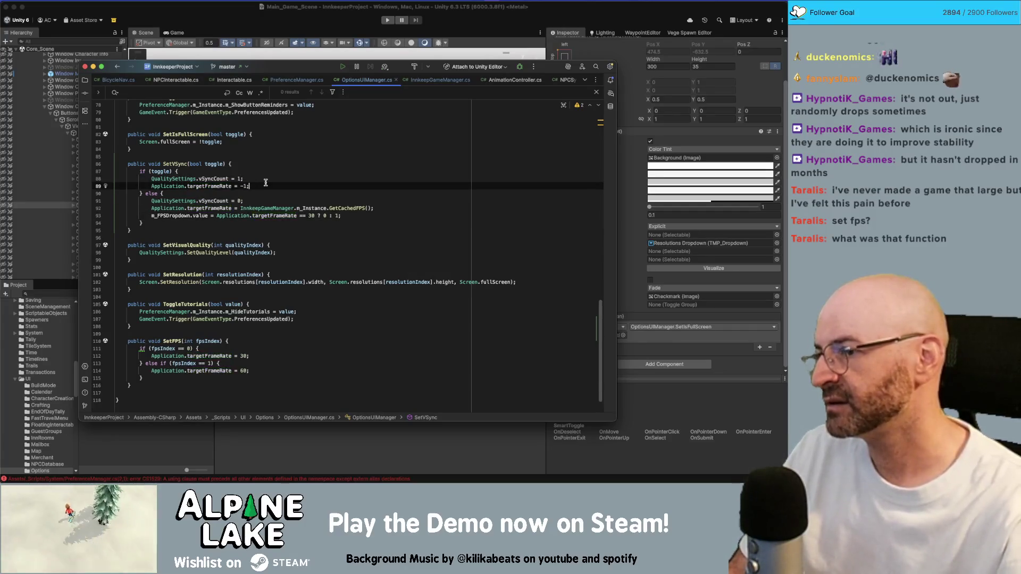
key(Return)
text(m_FPSDropdown.ena)
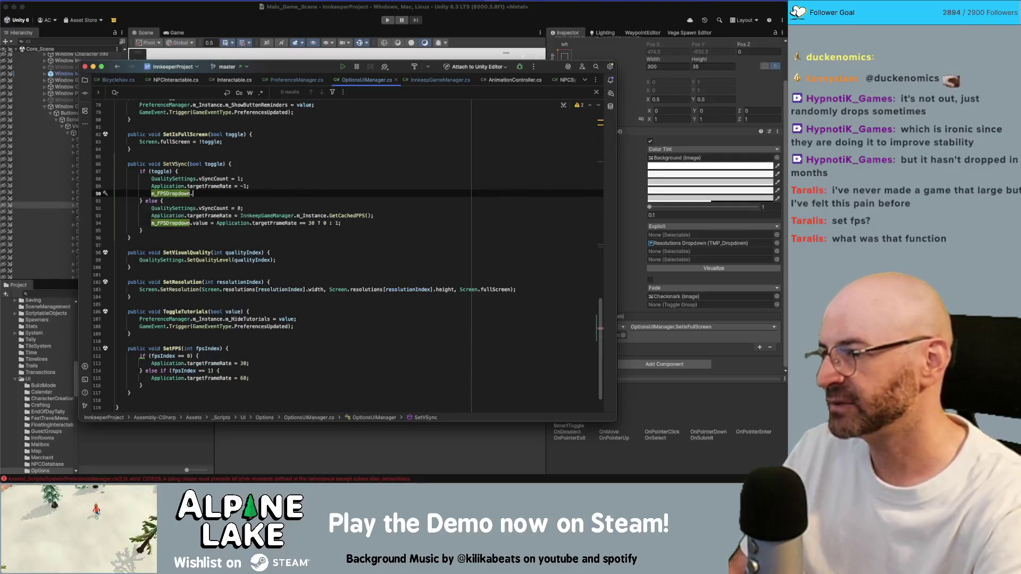
key(BackSpace)
key(BackSpace)
key(BackSpace)
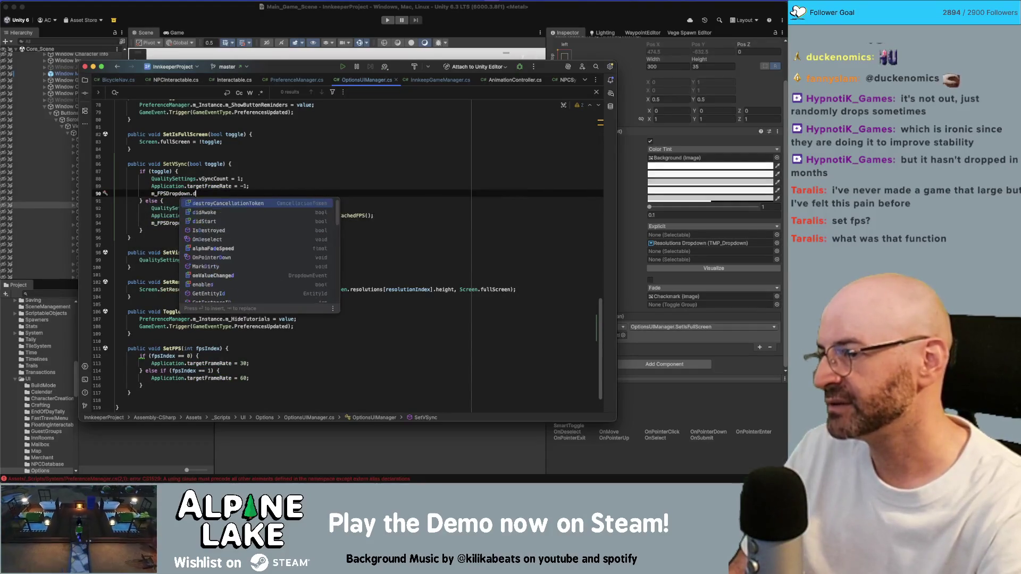
text(d)
key(BackSpace)
text(enabled = false;)
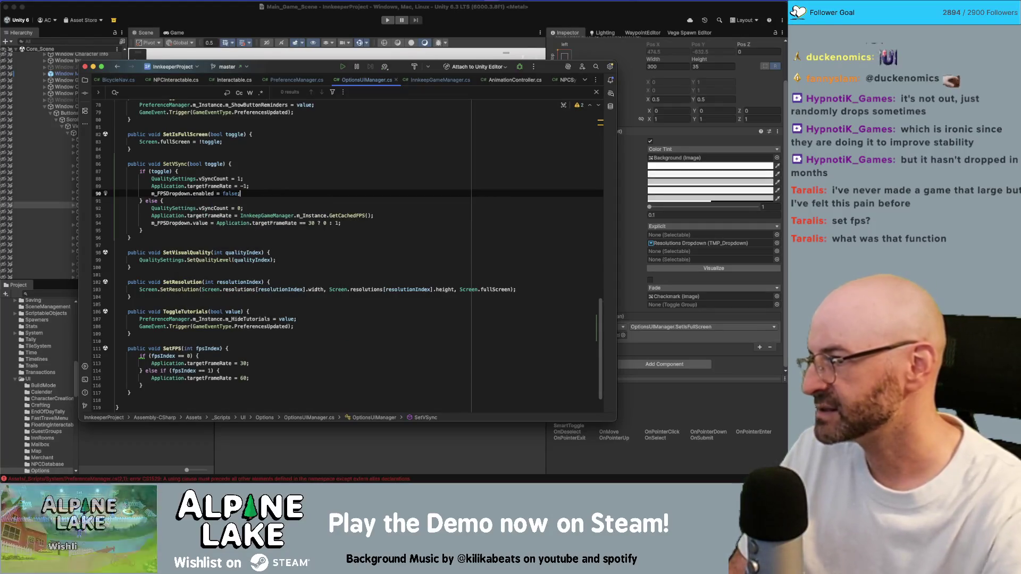
Add m_FPSDropdown.enabled = true; to the off branch, move it up one line, and return to Unity
key(Down)
key(Down)
key(Down)
key(End)
key(Return)
text(m_FPSDropdown.enabled = true)
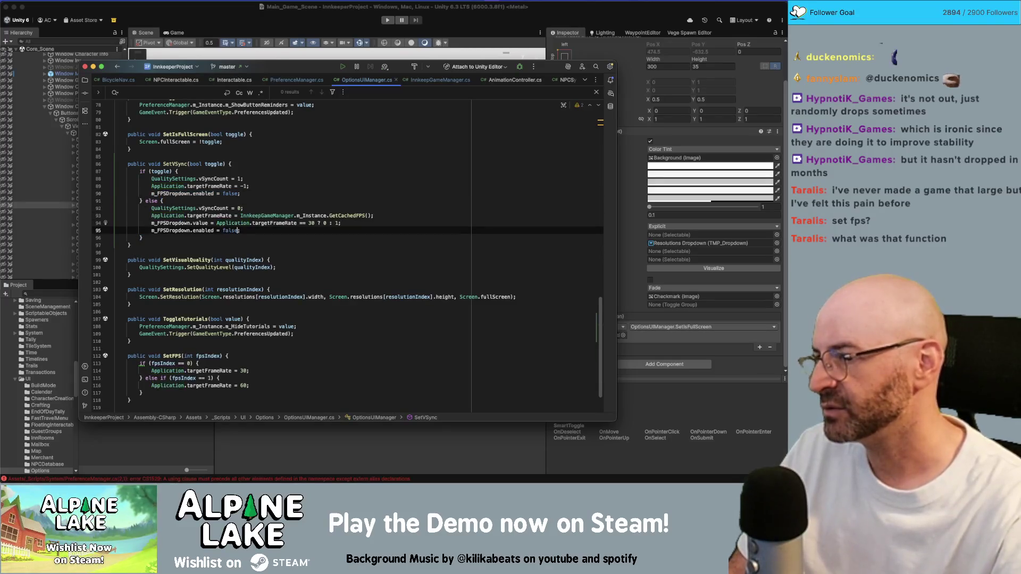
text(;)
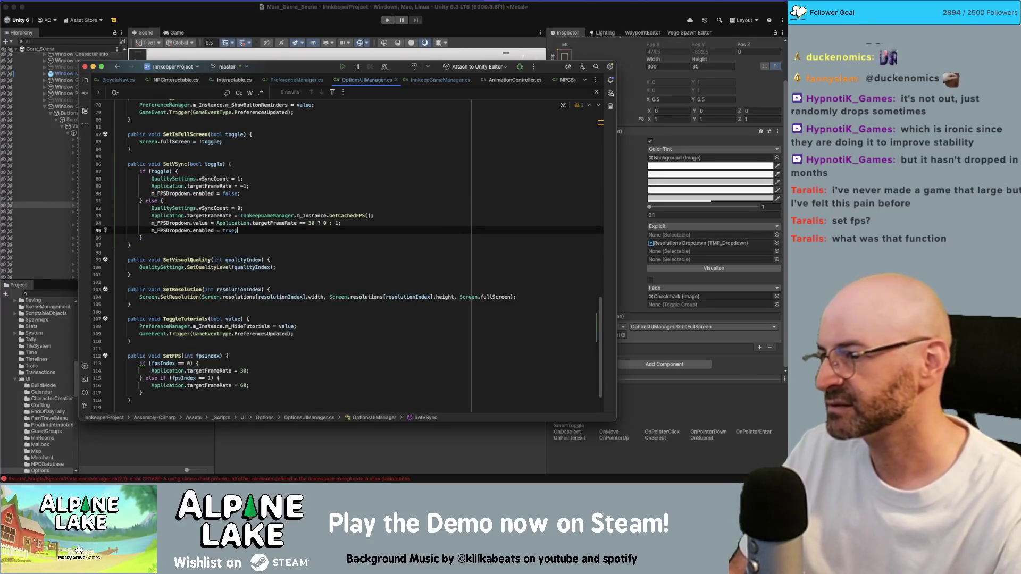
key(alt+shift+Up)
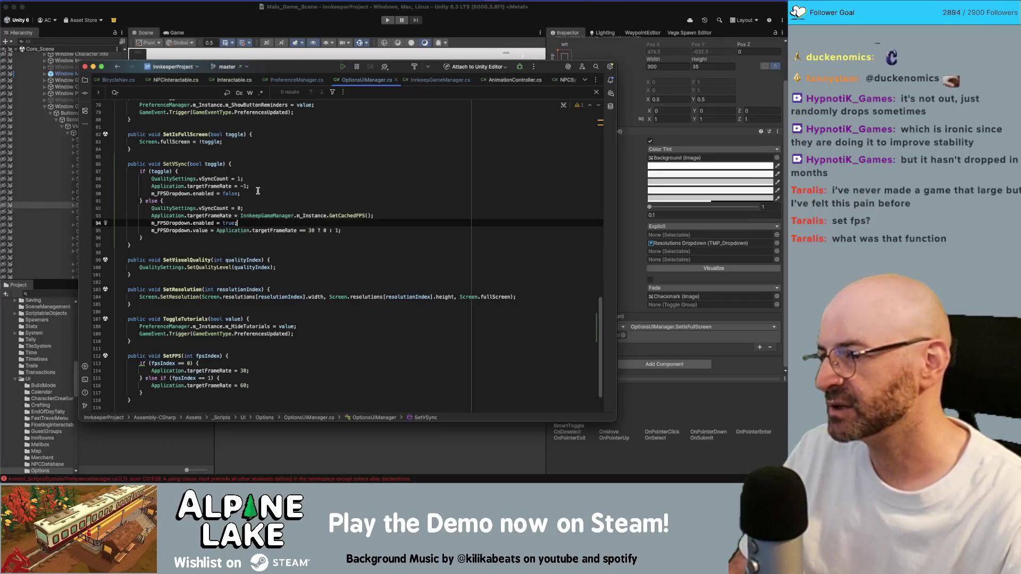
click(217, 200)
click(229, 194)
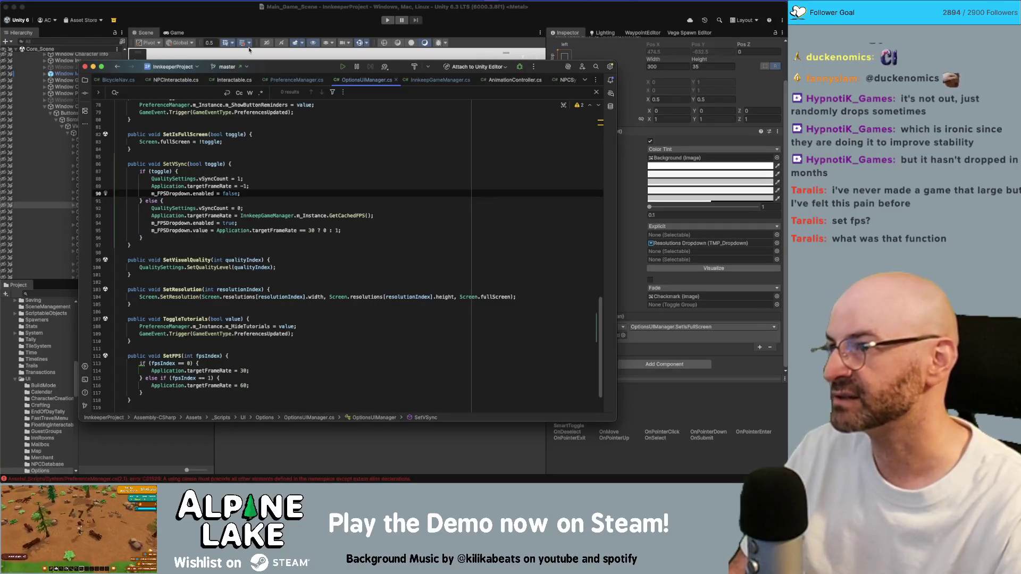
click(234, 17)
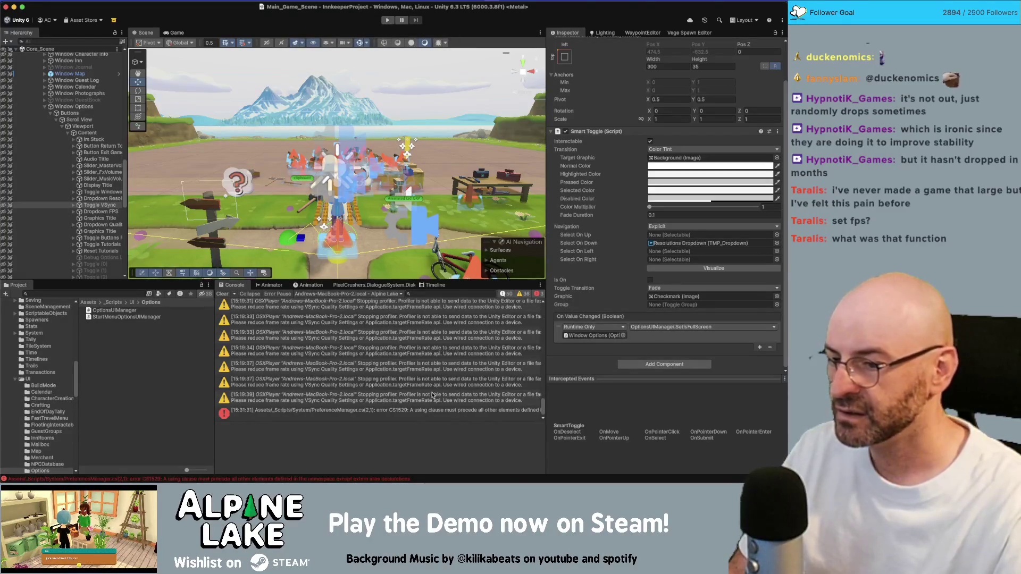
Open PreferenceManager.cs from the CS1529 error, delete the stray first-line character, and return to Unity
click(429, 413)
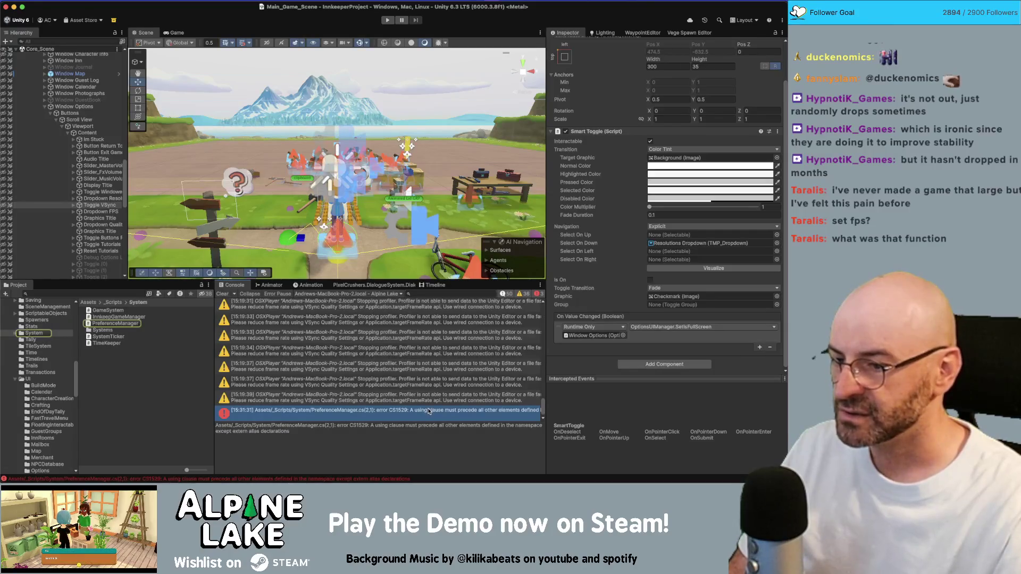
double_click(428, 413)
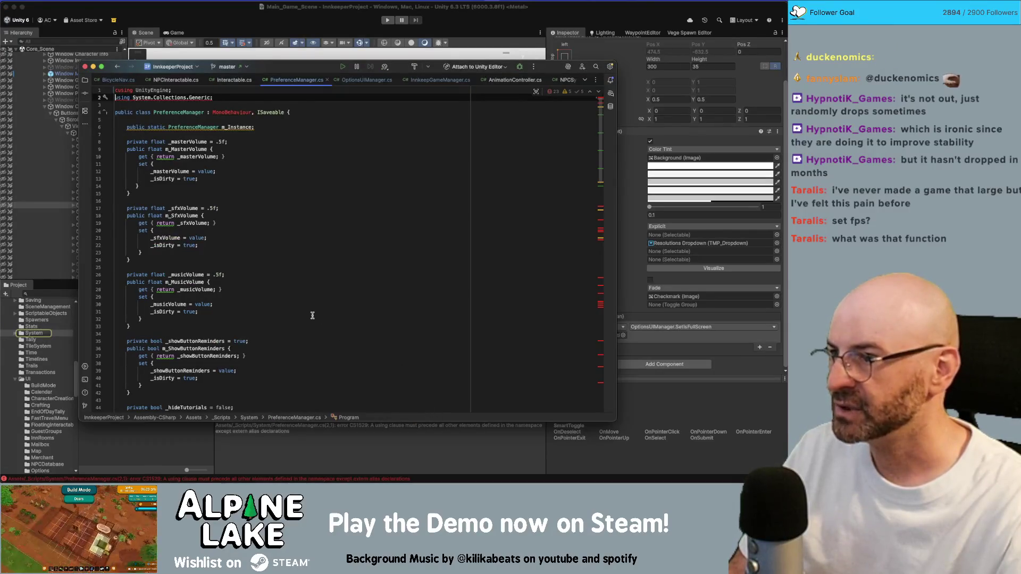
click(294, 191)
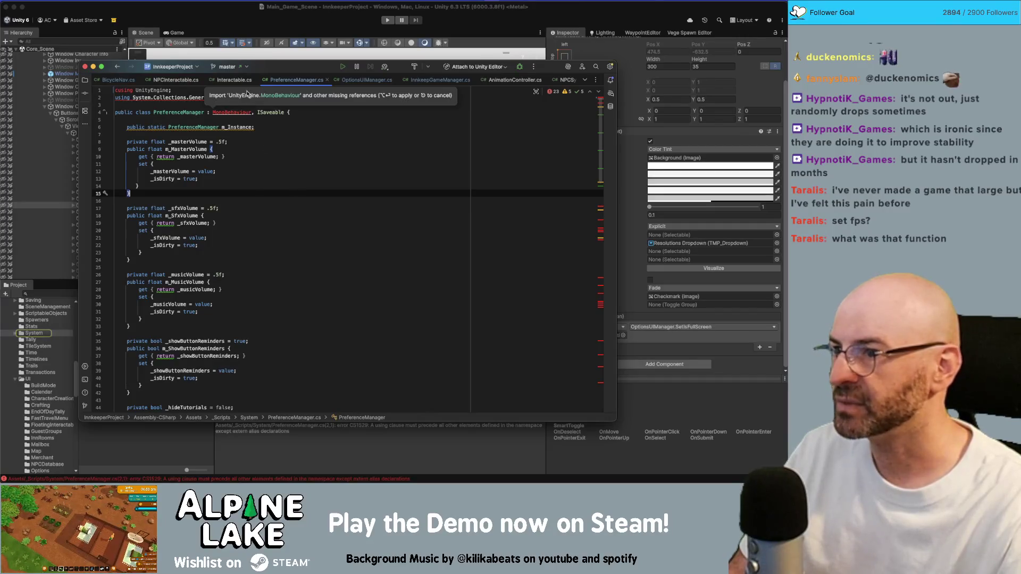
click(190, 88)
key(Delete)
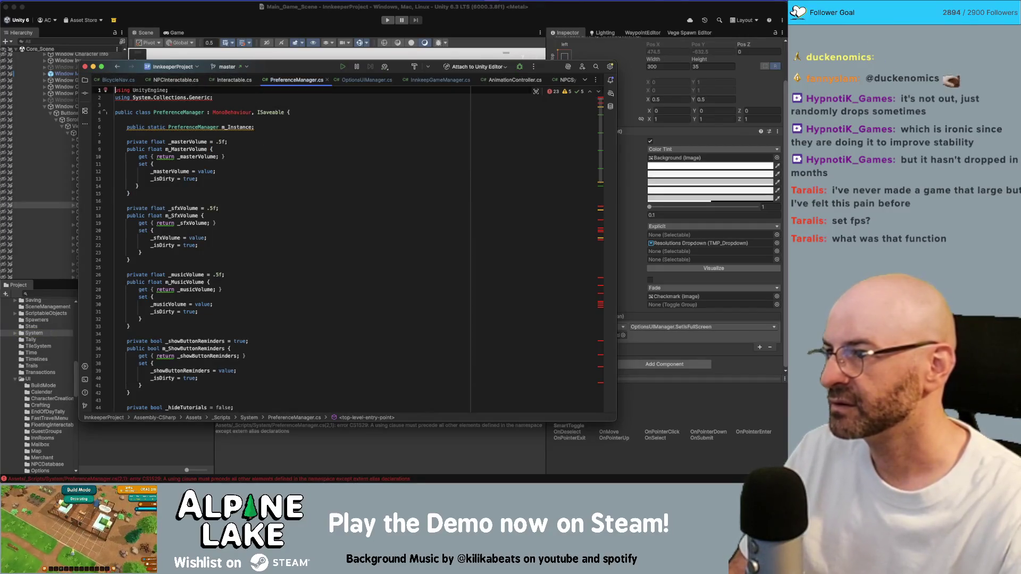
click(241, 13)
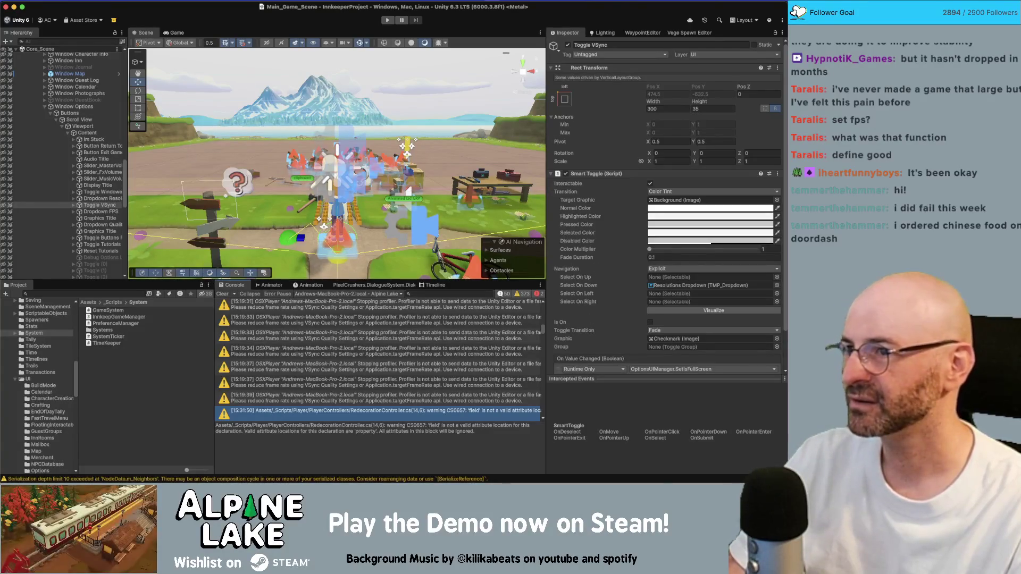
Run Main_Game_Scene in Play mode
click(388, 21)
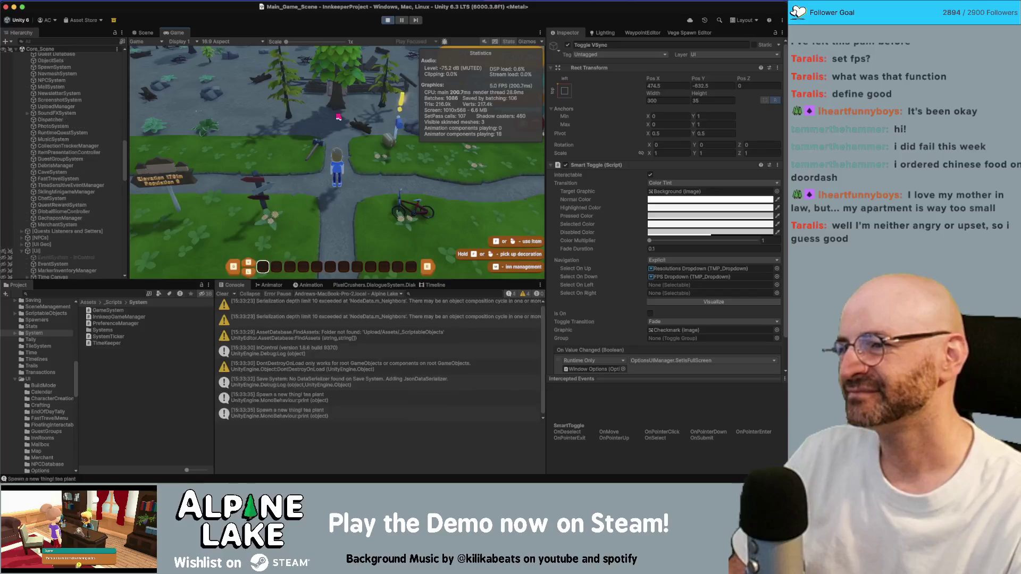
Toggle the in-game menu, then run the character along the path to the bicycle and north
key(Tab)
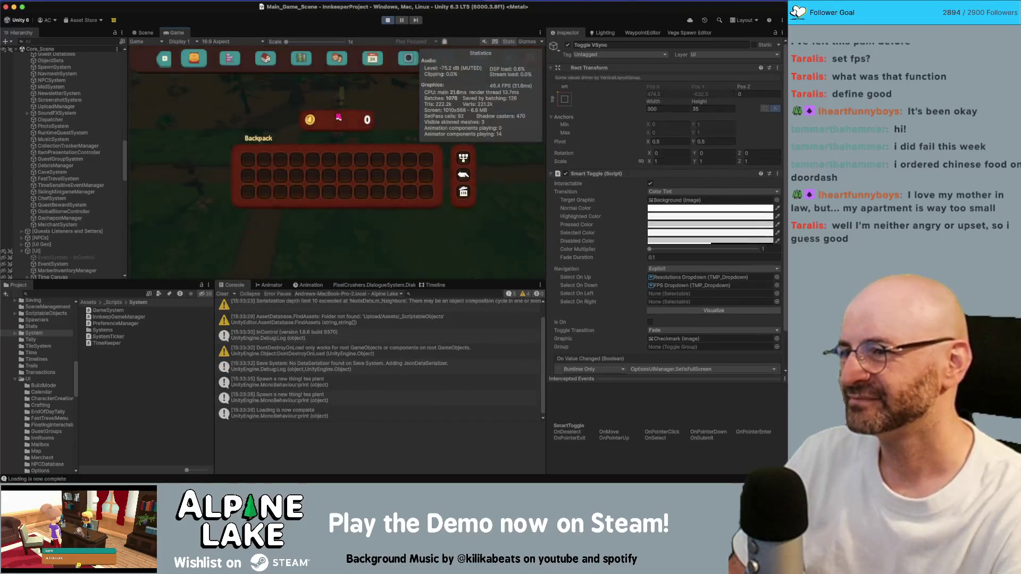
key(Tab)
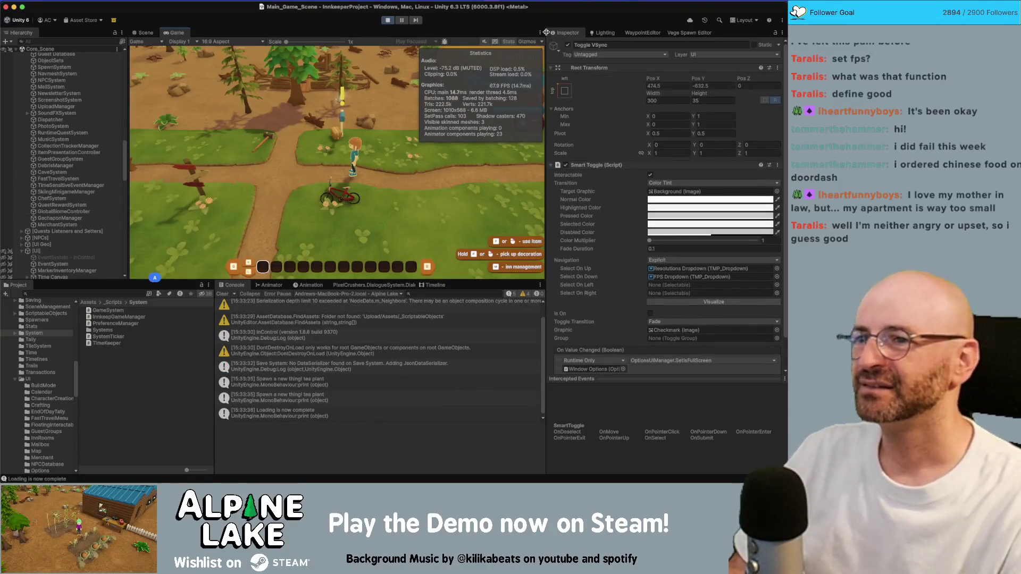
click(508, 42)
key(a)
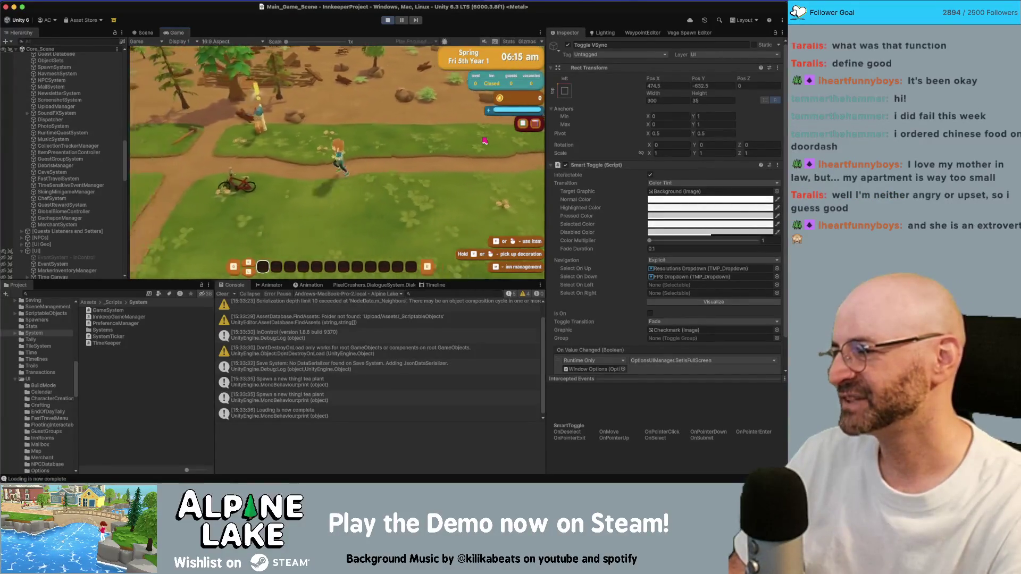
key(a)
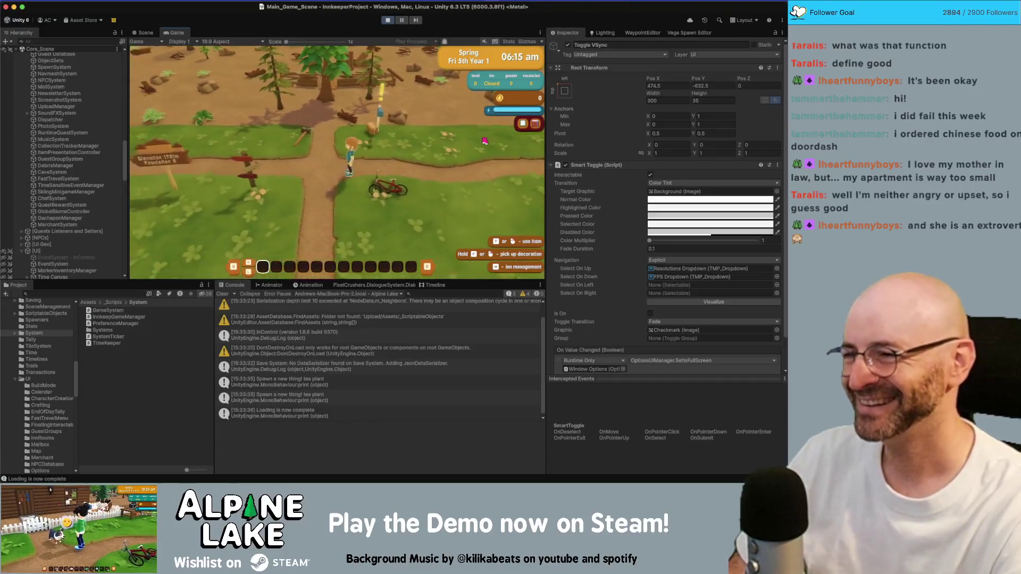
key(a)
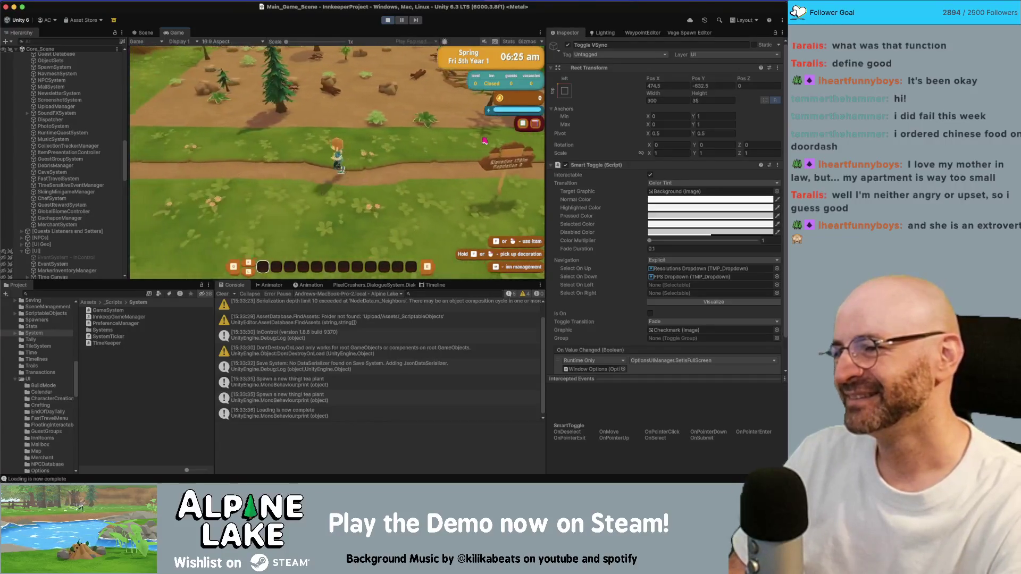
key(d)
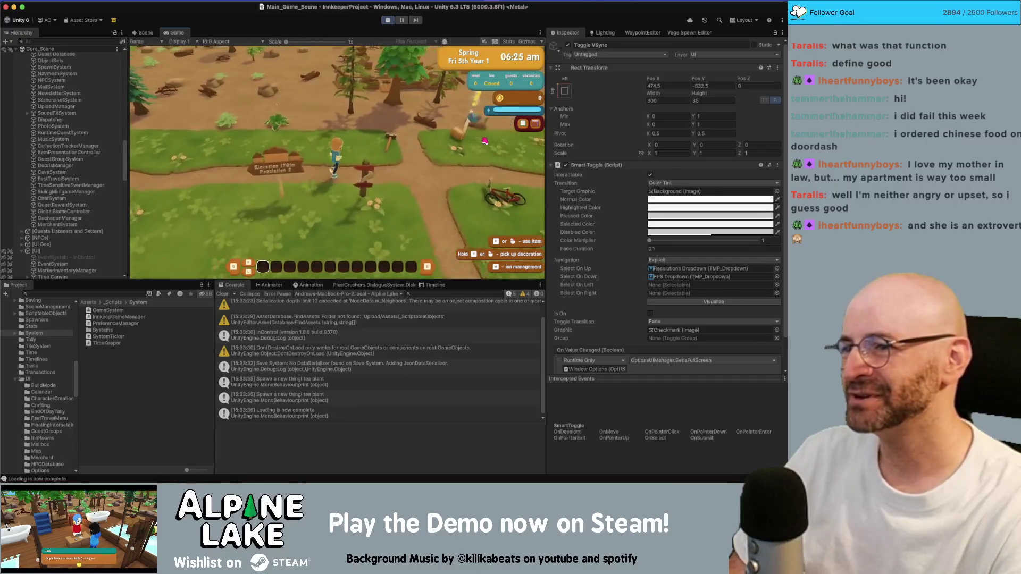
key(w)
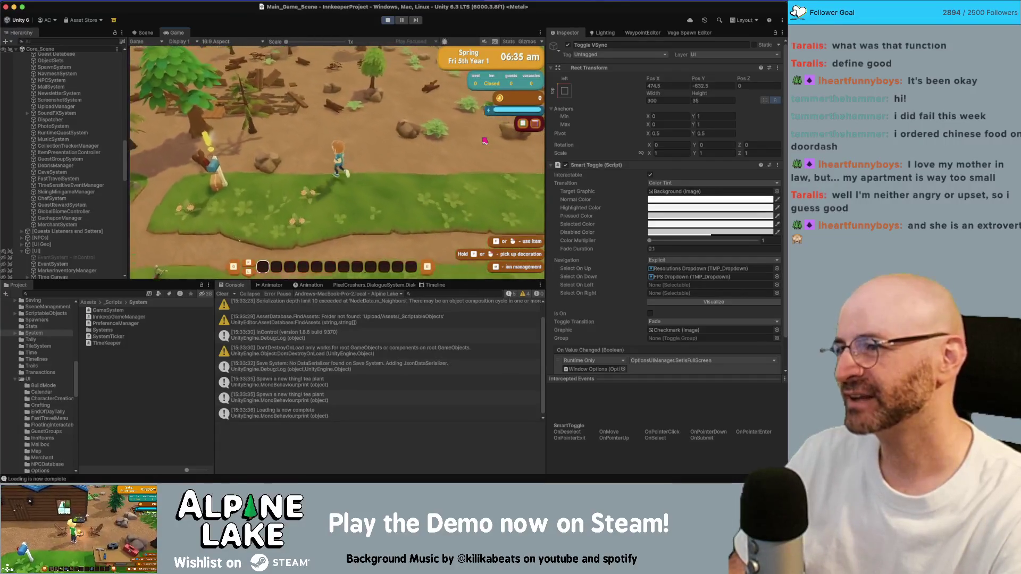
key(w)
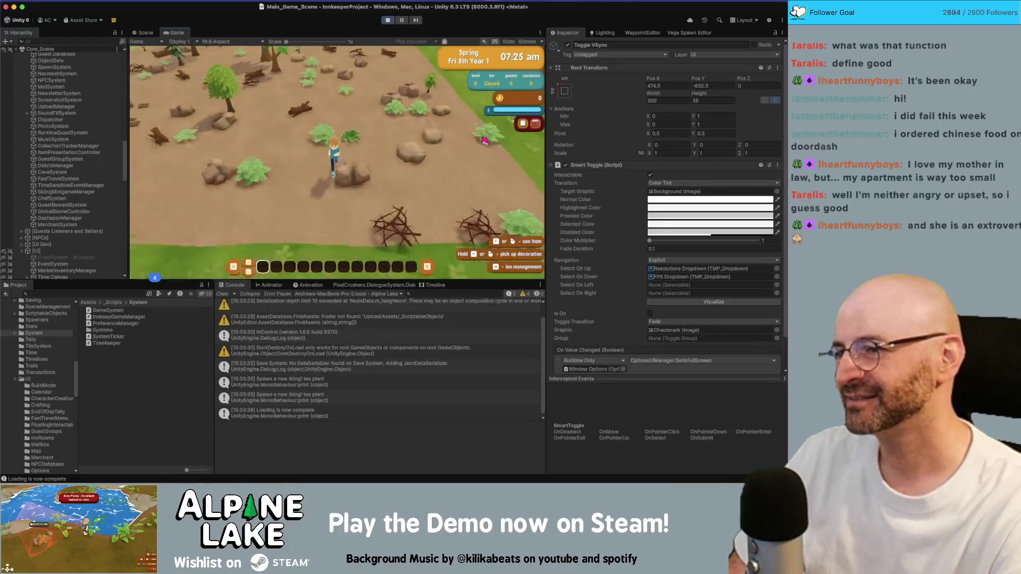
Keep walking around the bicycle checking smooth camera movement, then open the in-game menu
key(a)
key(a)
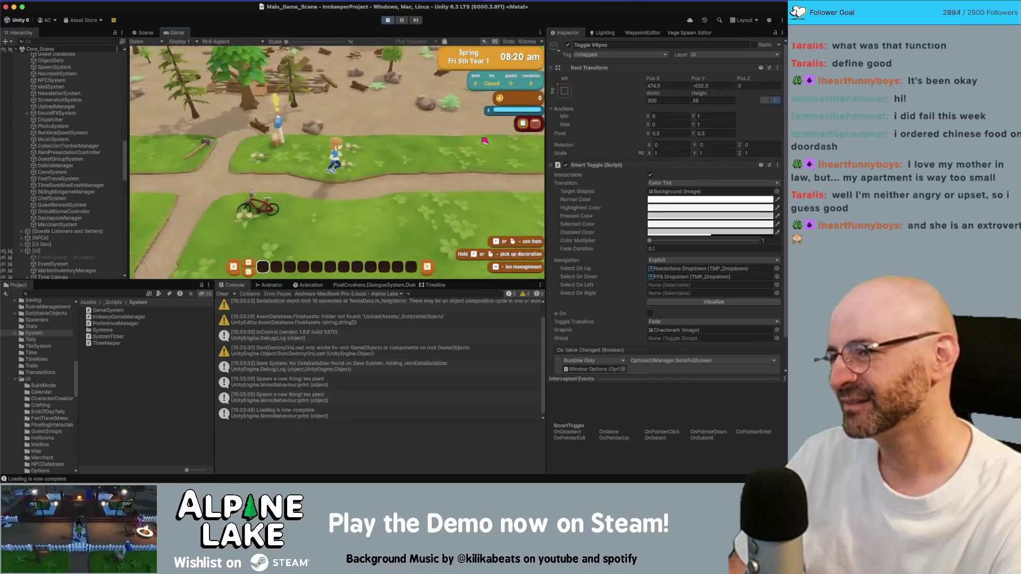
key(w)
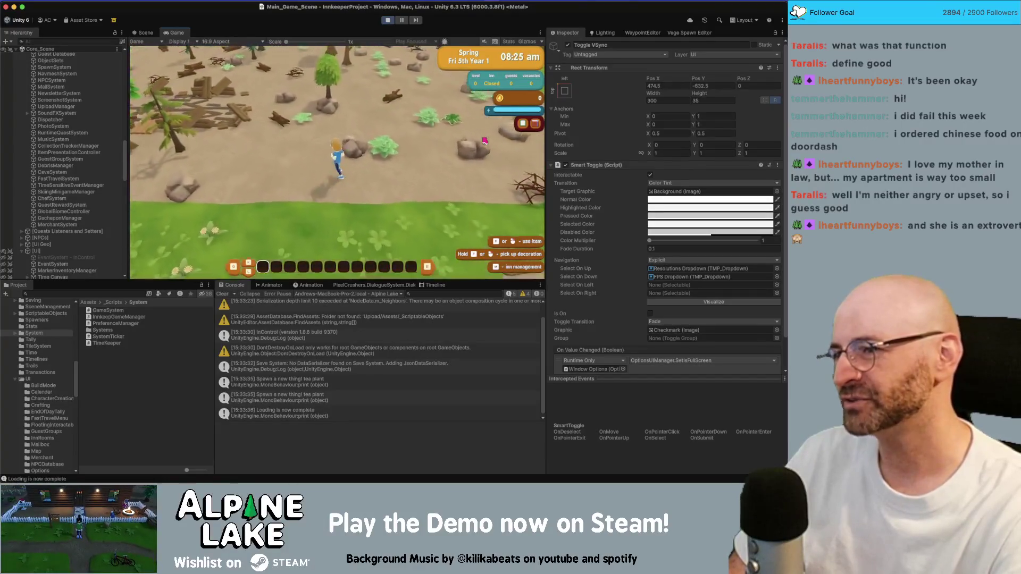
key(d)
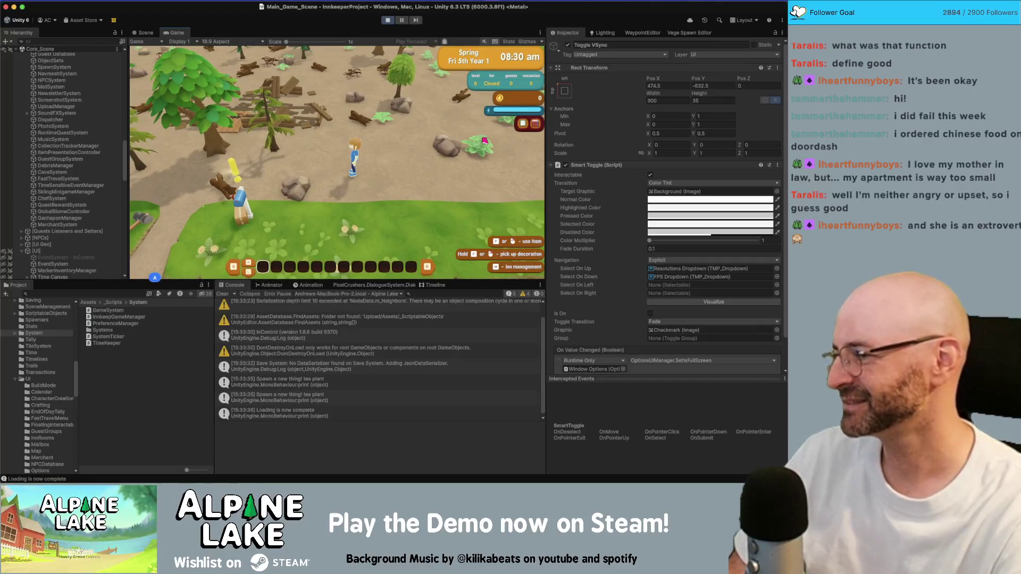
key(s)
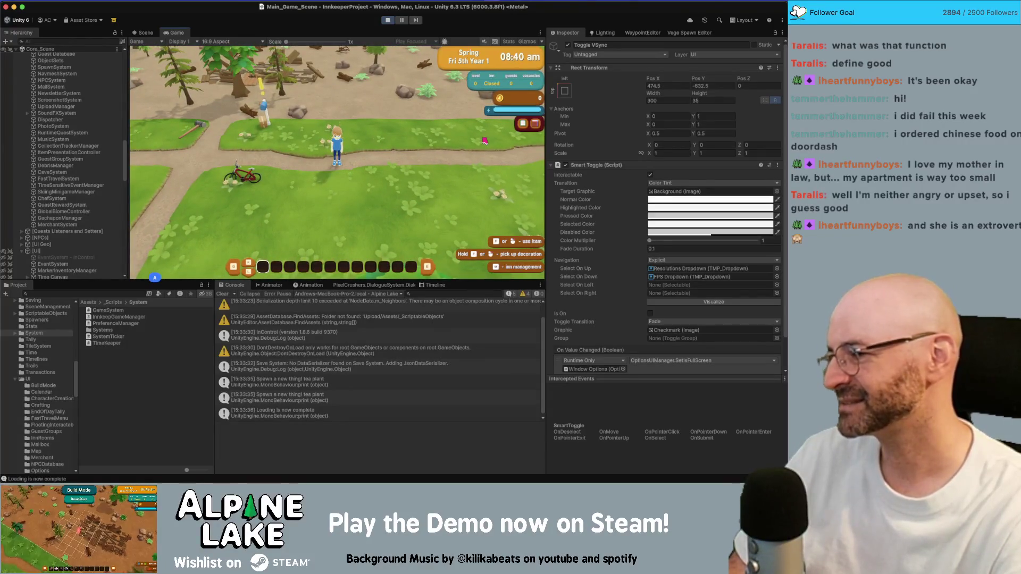
key(d)
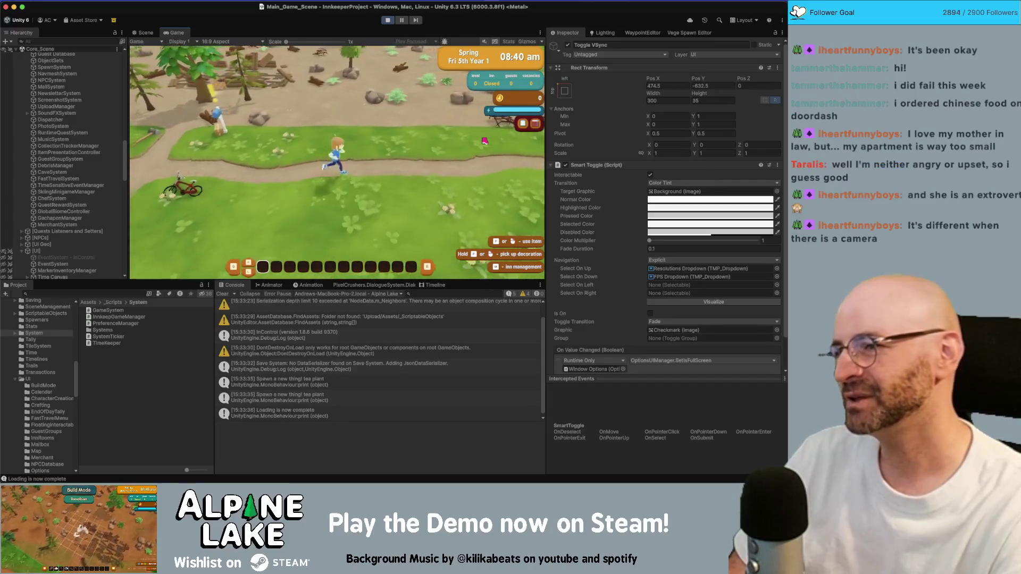
key(a)
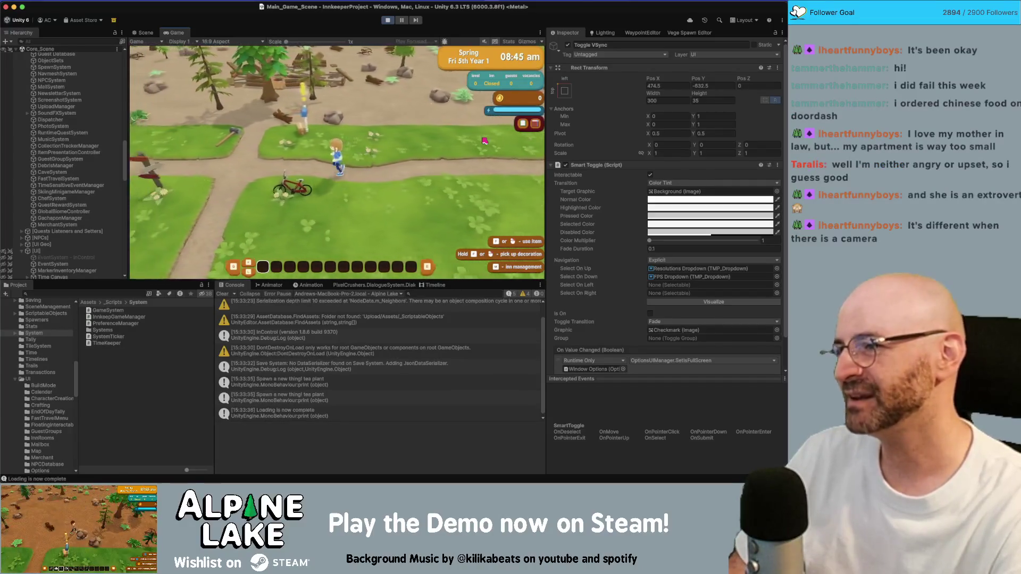
key(d)
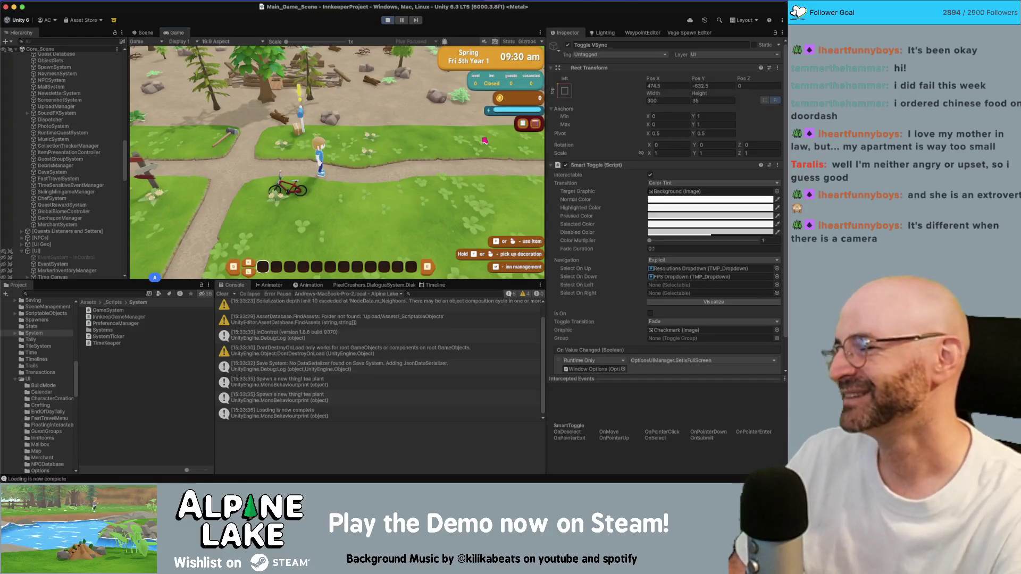
key(a)
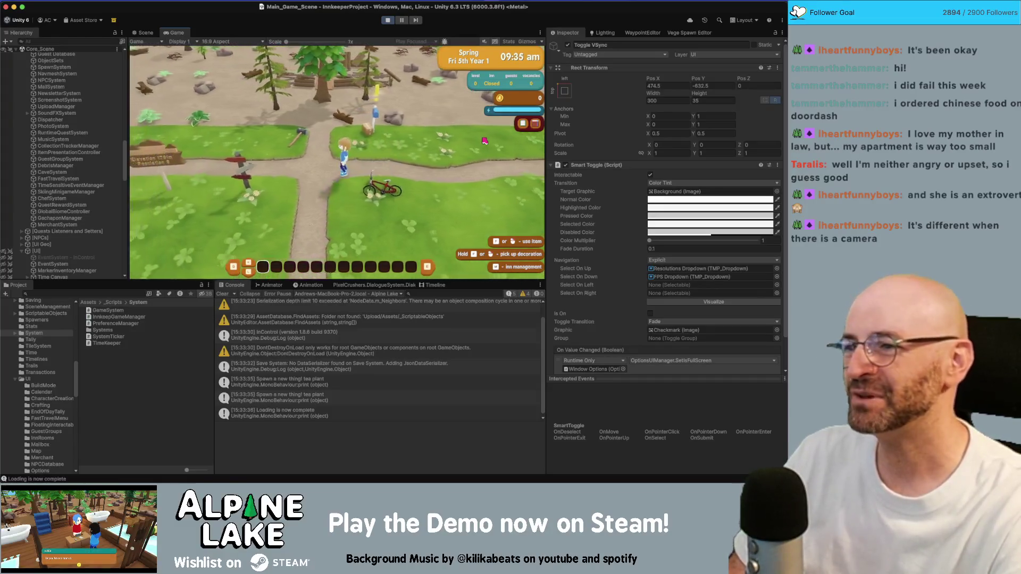
key(a)
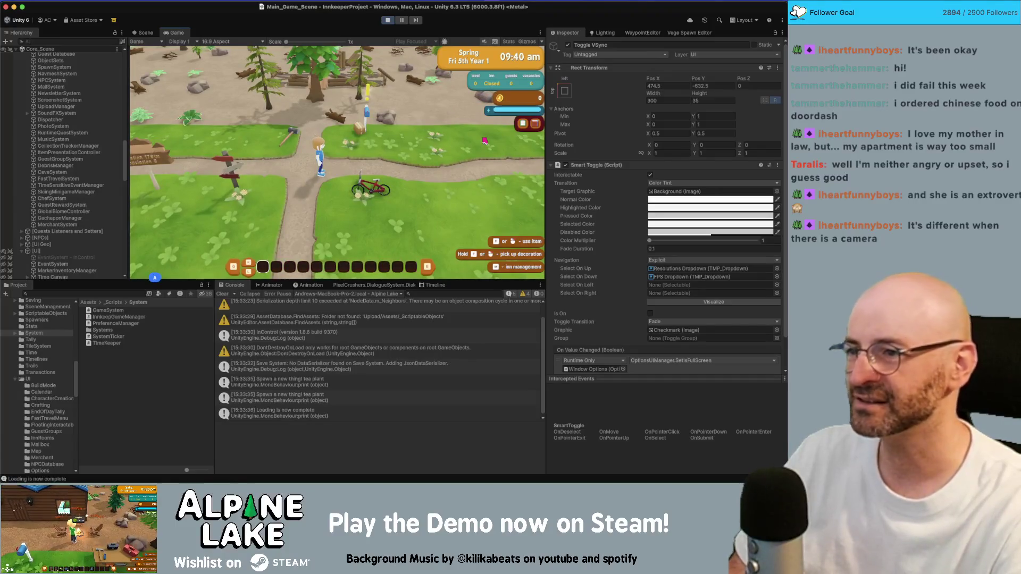
key(a)
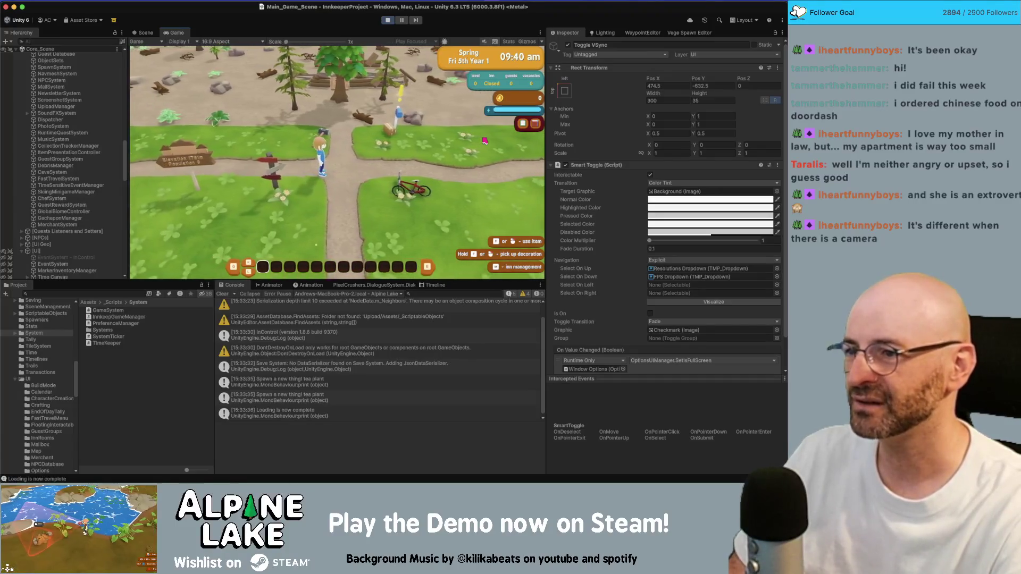
key(d)
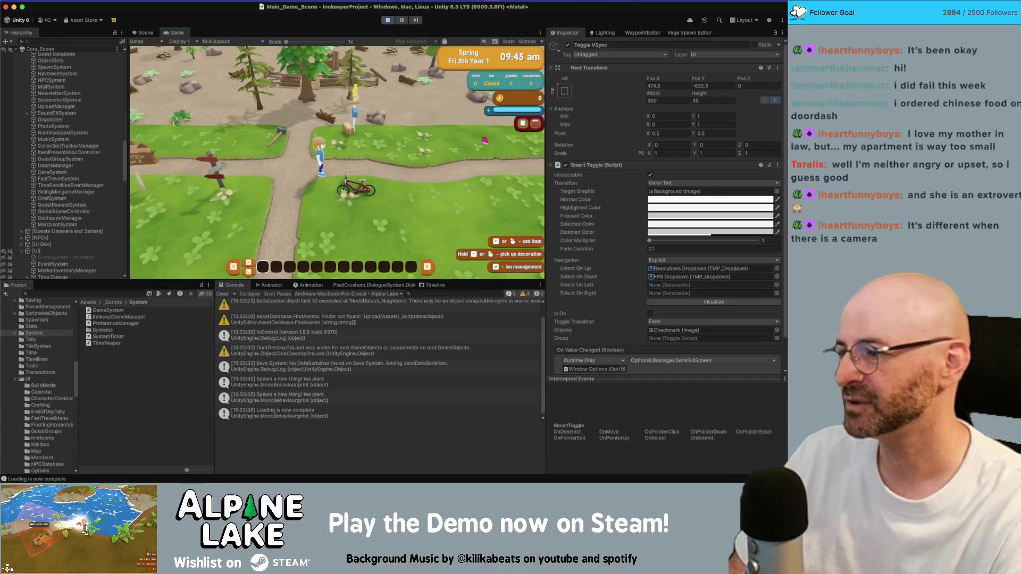
key(d)
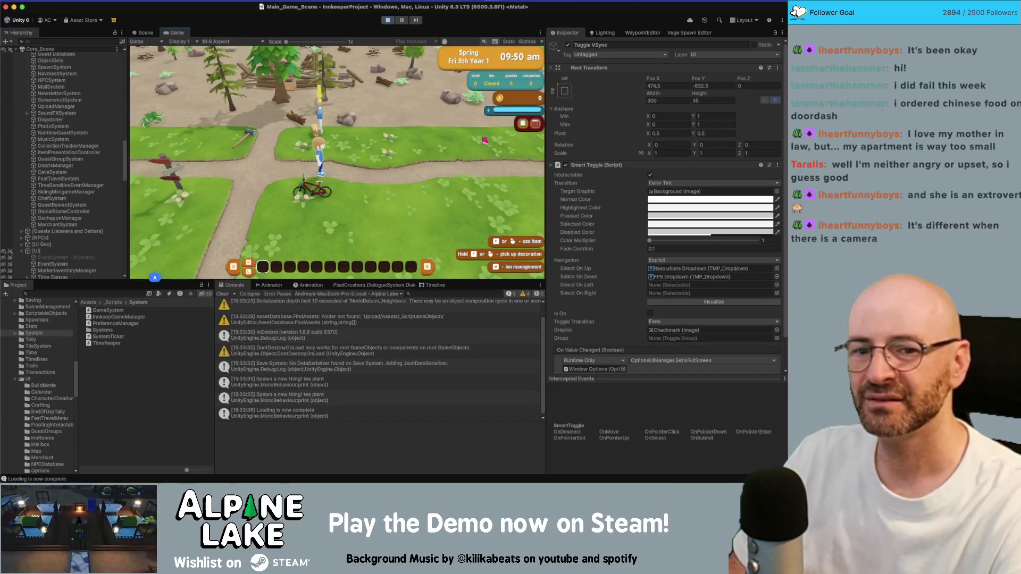
key(Tab)
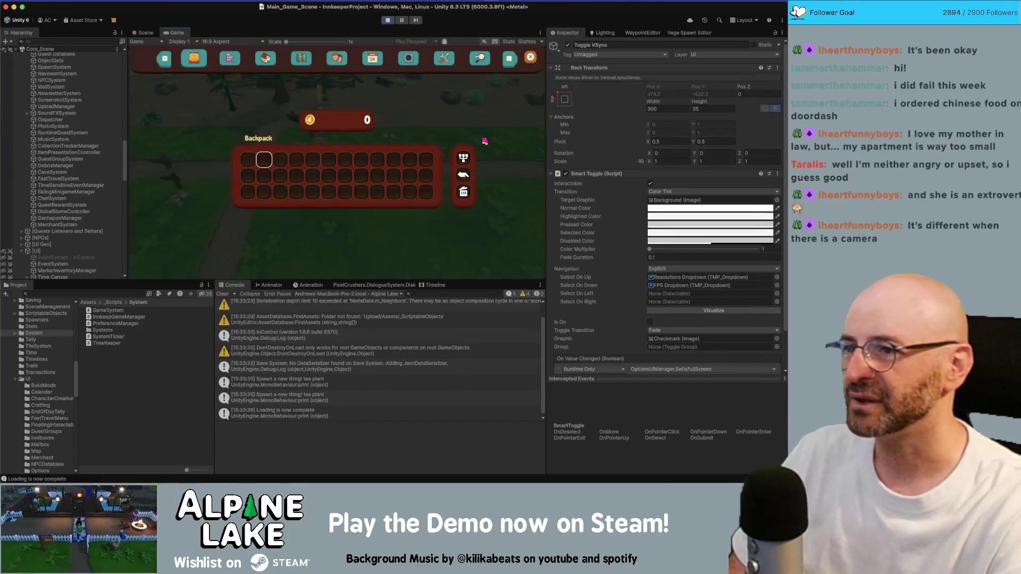
Check that vsync is enabled and fps is 60 on the in-game Settings page, then close it
key(m)
key(Tab)
key(Tab)
key(Tab)
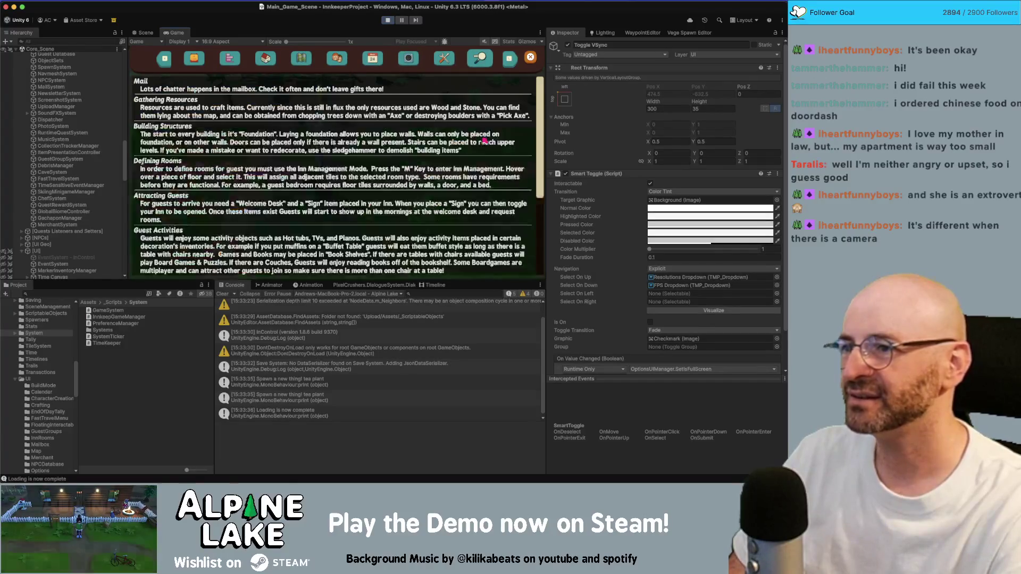
key(shift+Tab)
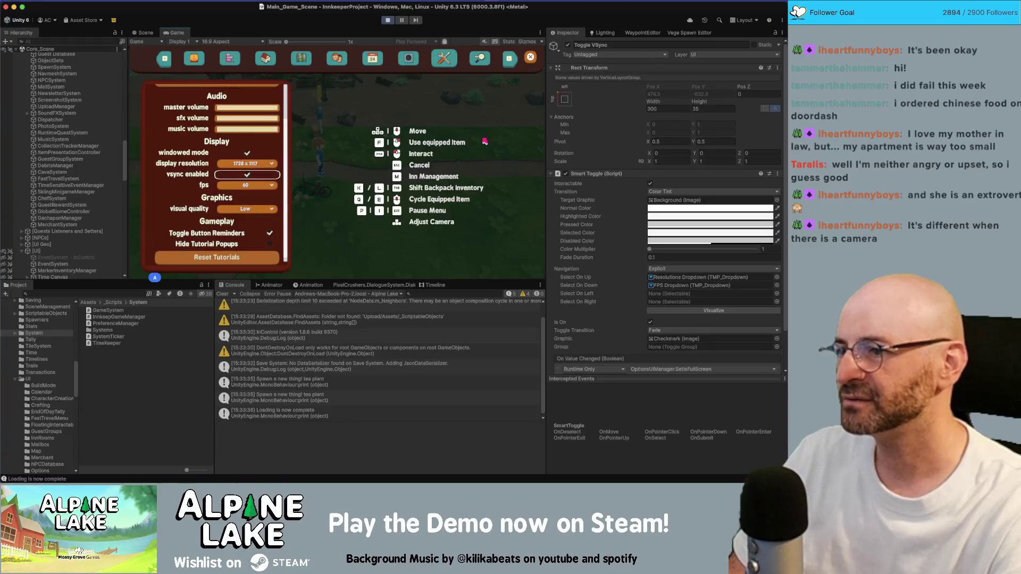
key(Escape)
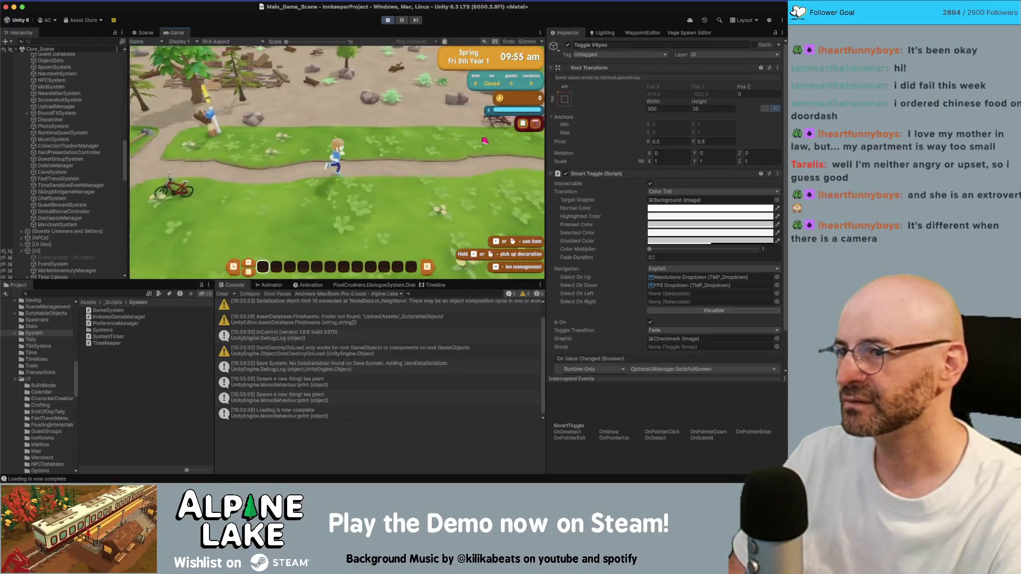
Maximize the Game view and turn on the Stats overlay to show the frame rate
key(d)
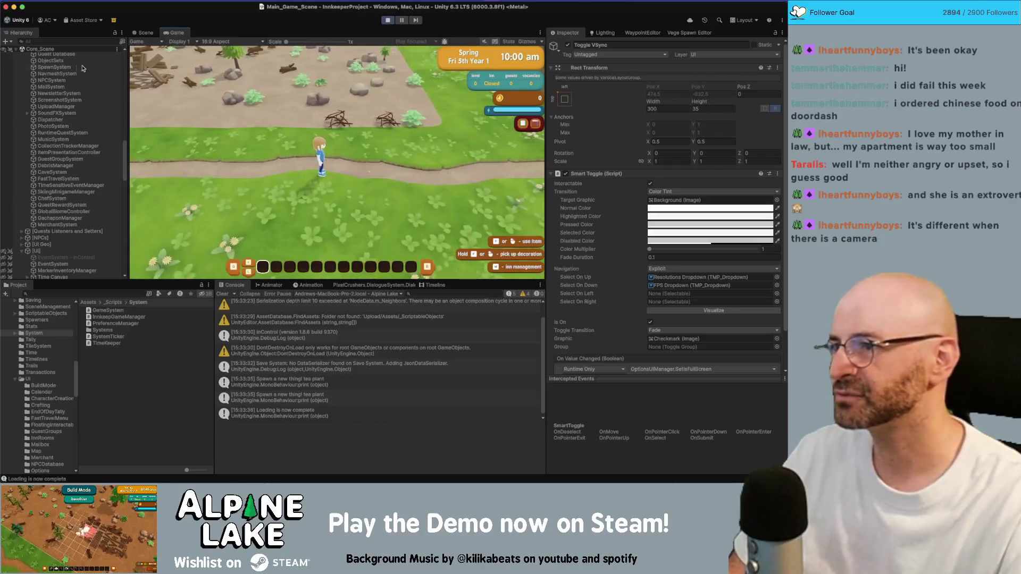
key(shift+space)
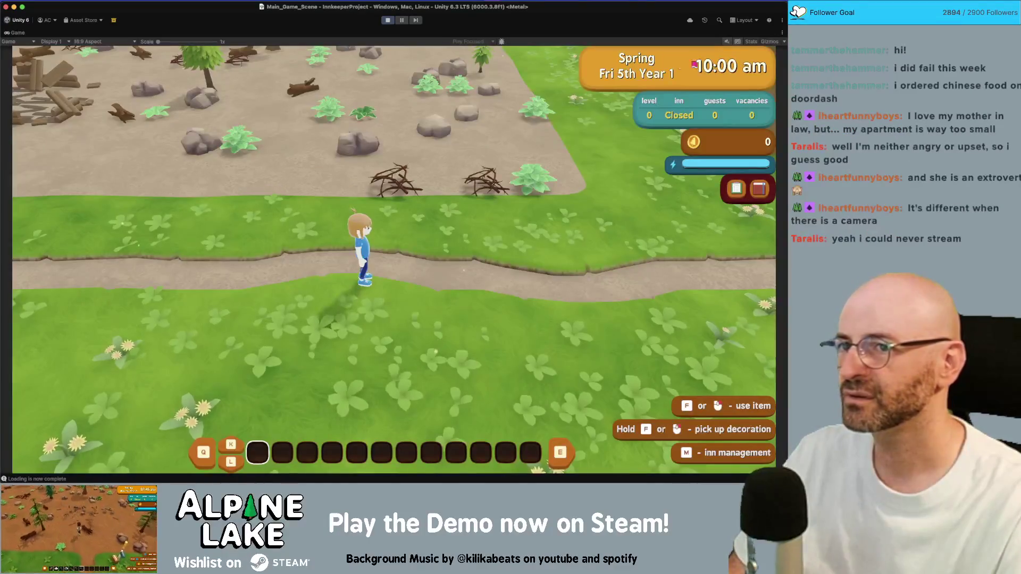
click(747, 42)
Run the character around the Elevation sign, briefly opening and closing the pause menu
key(a)
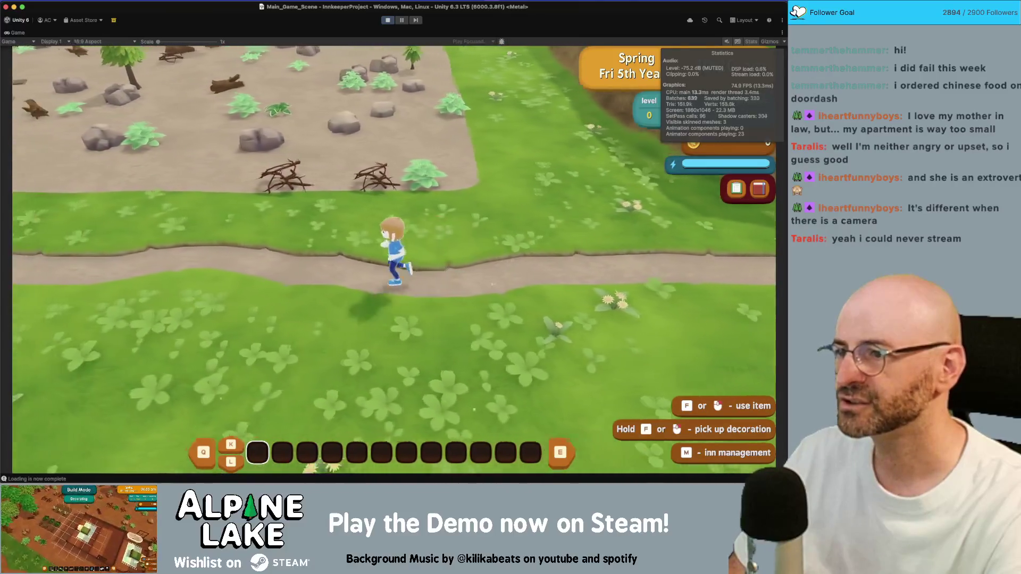
key(Escape)
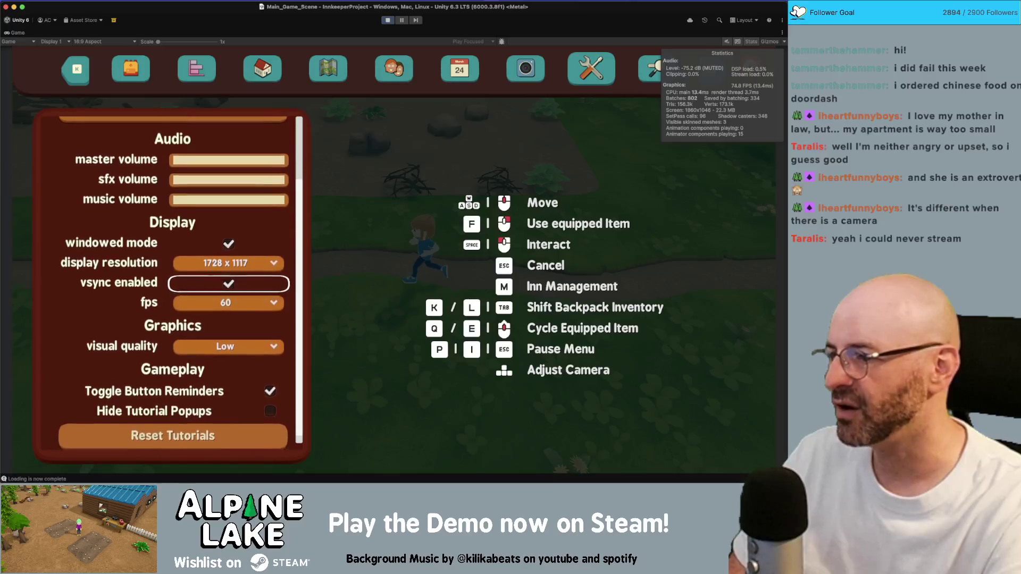
key(Escape)
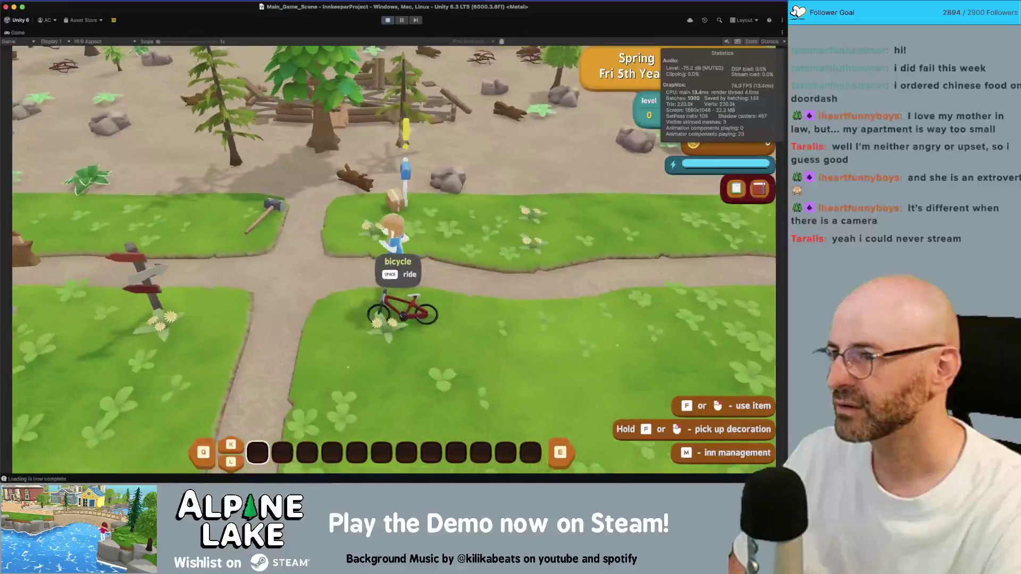
key(a)
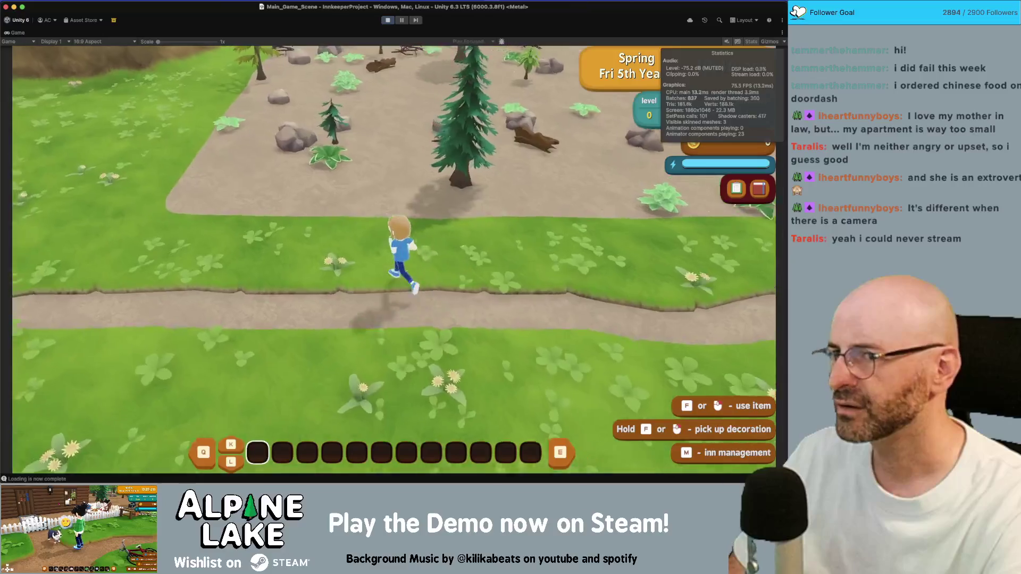
key(w)
key(s)
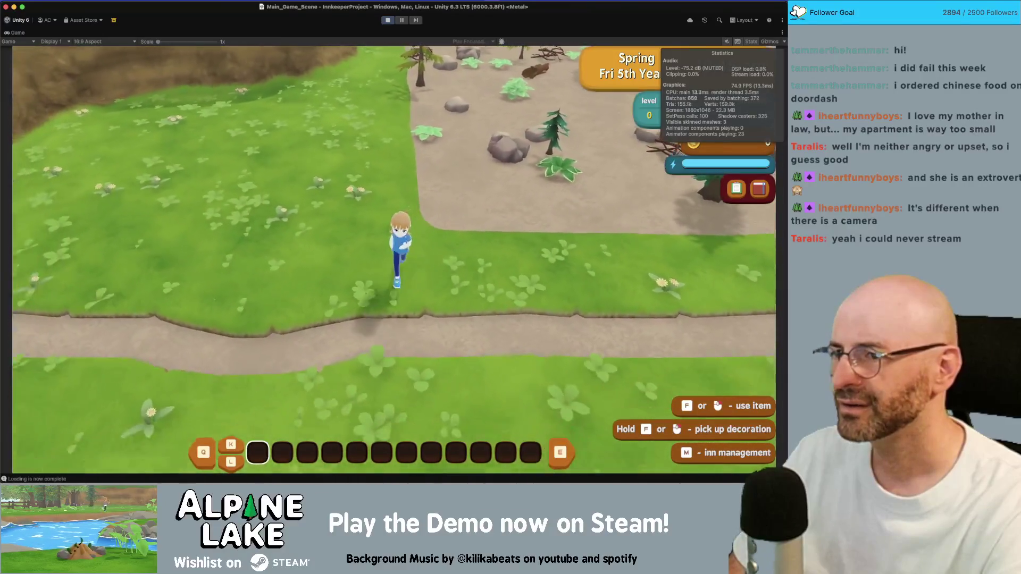
key(d)
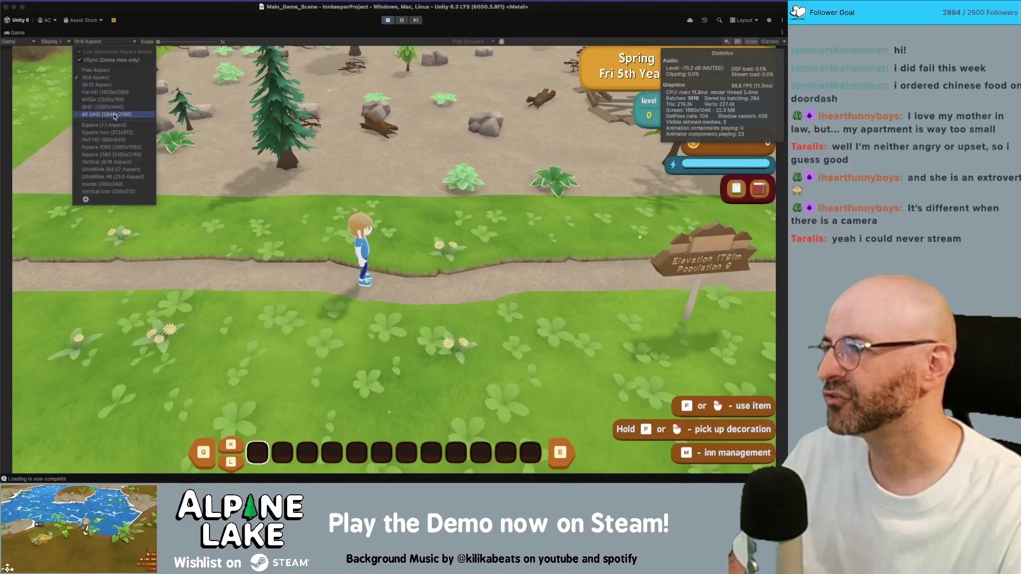
Run right, then check the Display settings in the pause menu and close it
key(d)
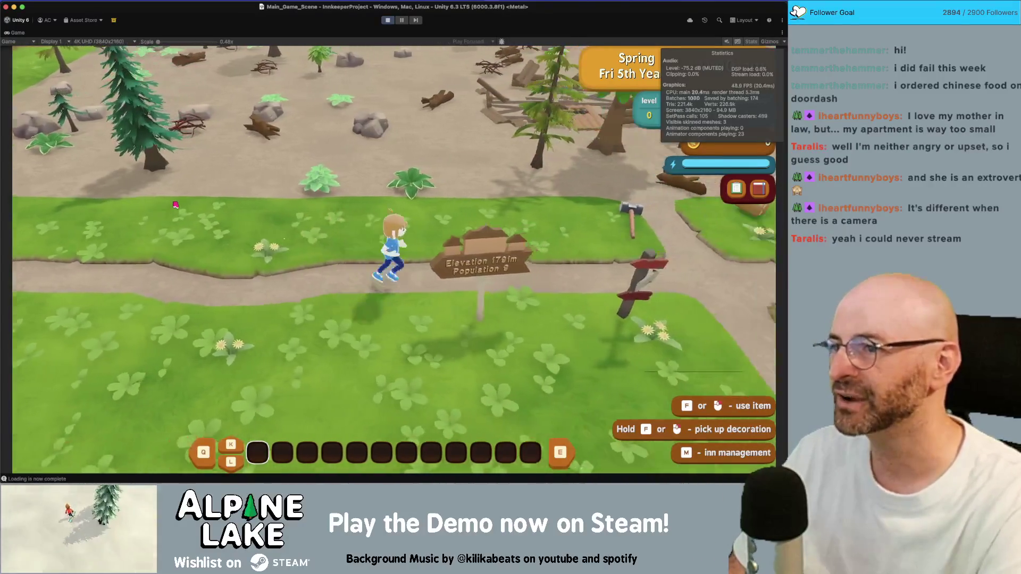
key(d)
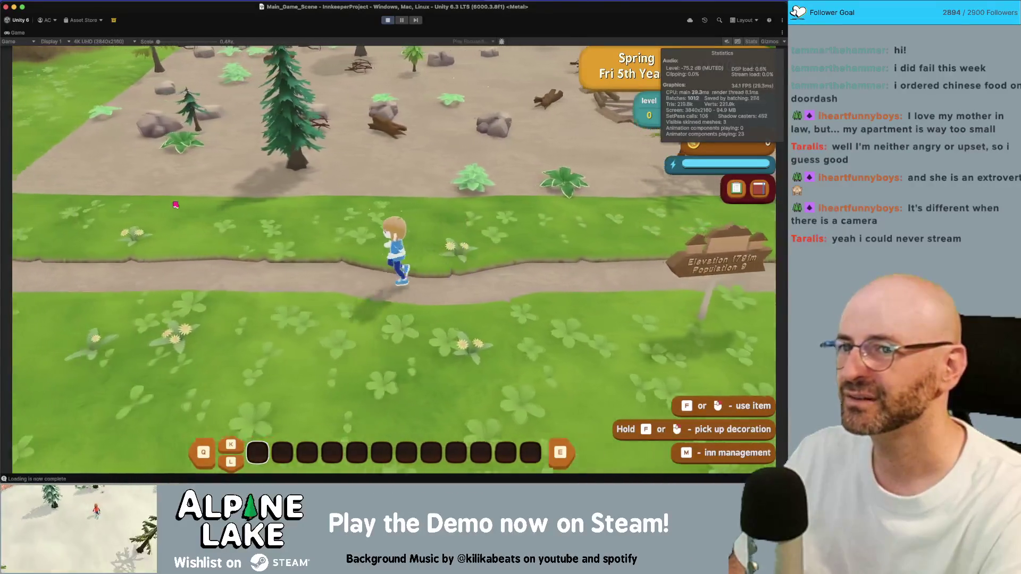
key(Escape)
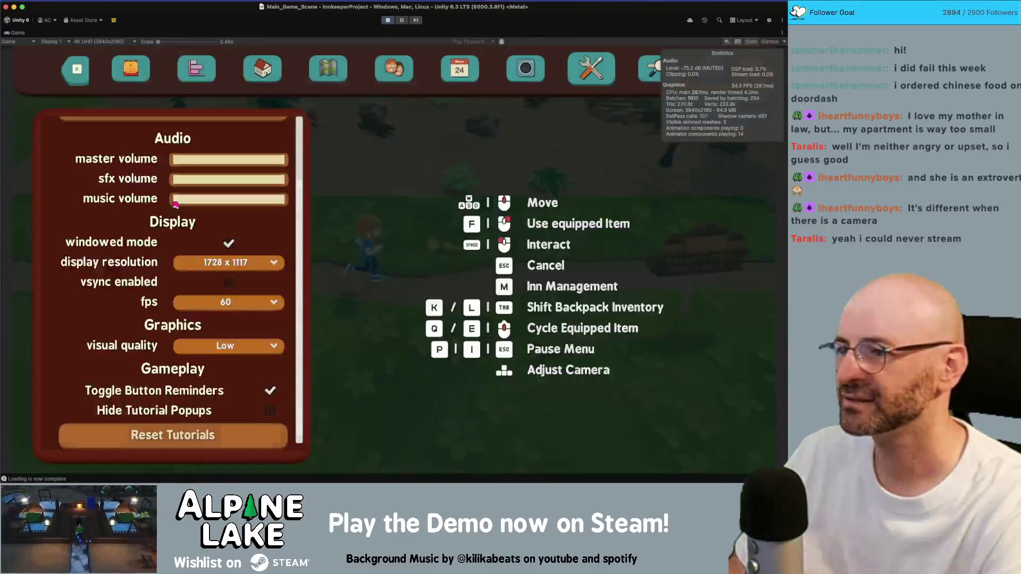
key(Down)
key(Down)
key(Down)
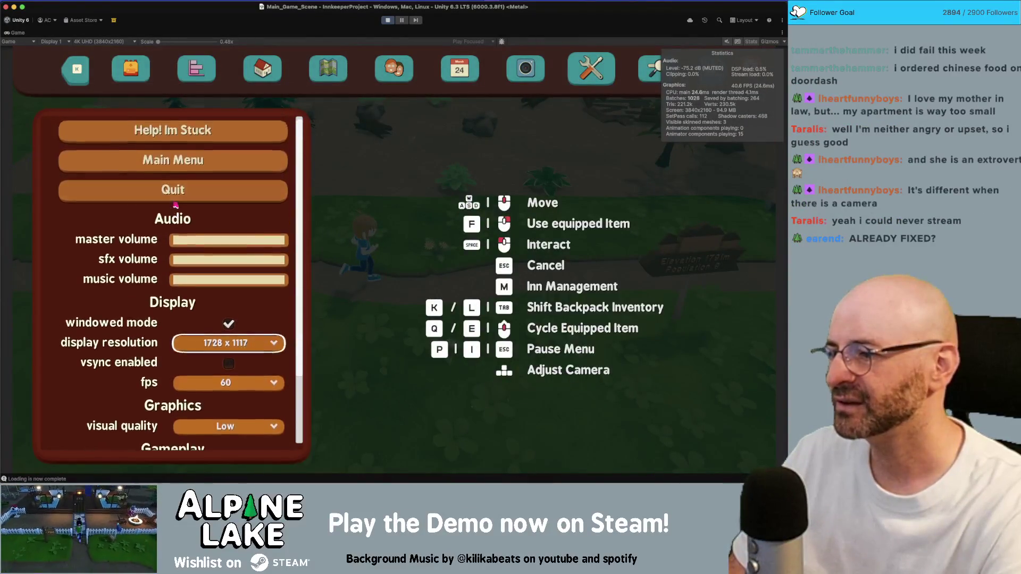
key(Escape)
Run right, then left past the Elevation sign onto the grass, and list Game view resolutions
key(d)
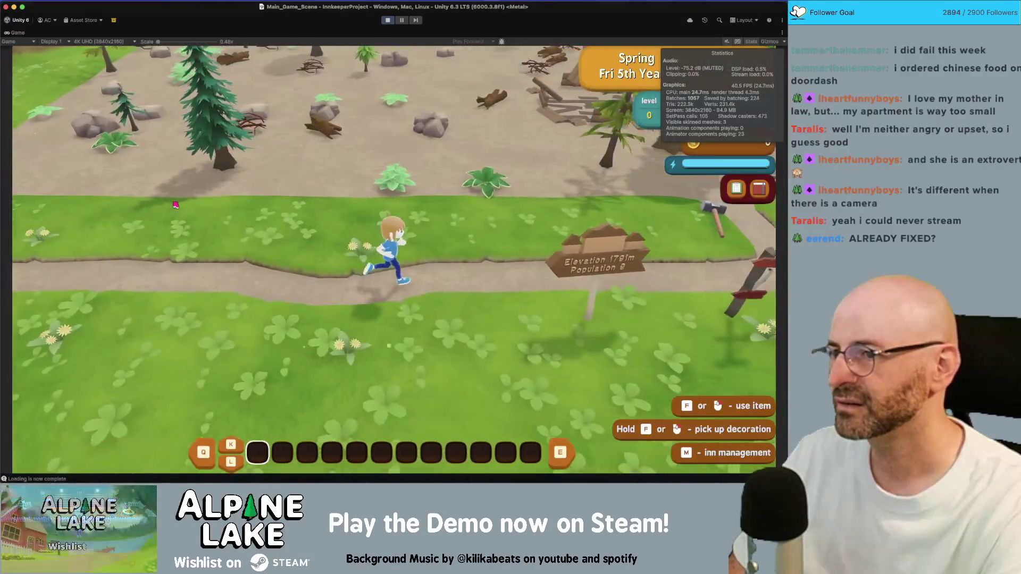
key(d)
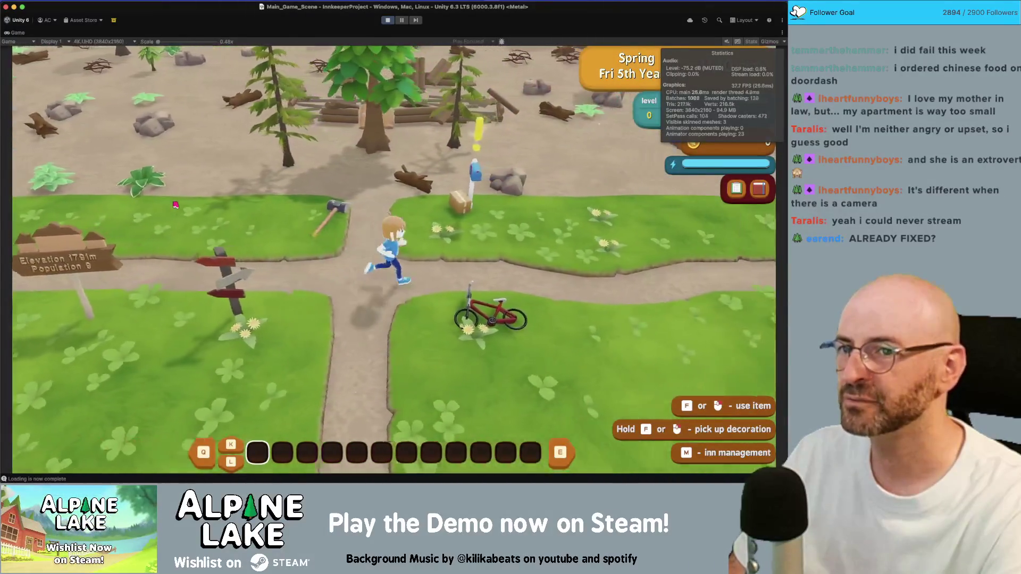
key(d)
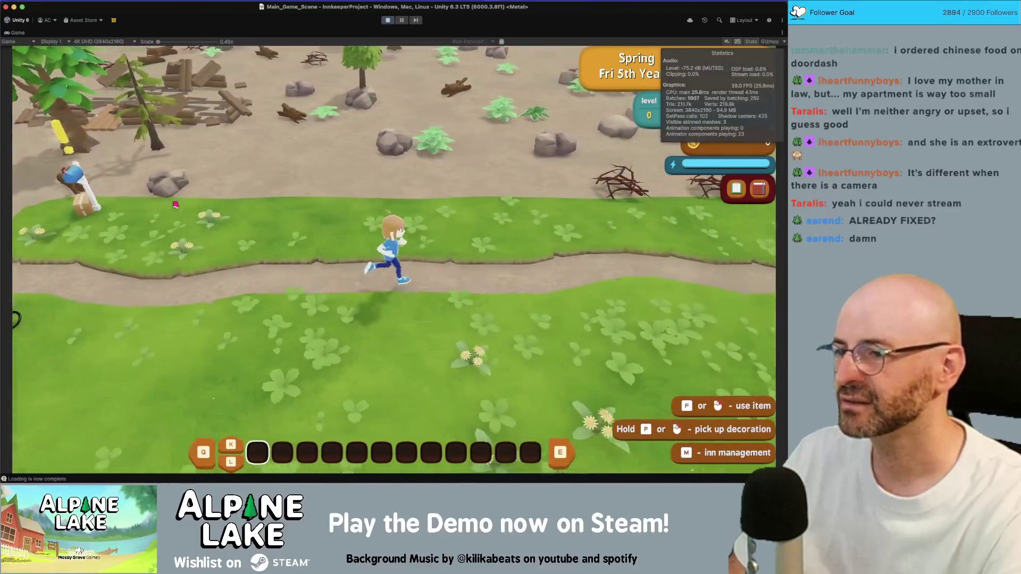
key(d)
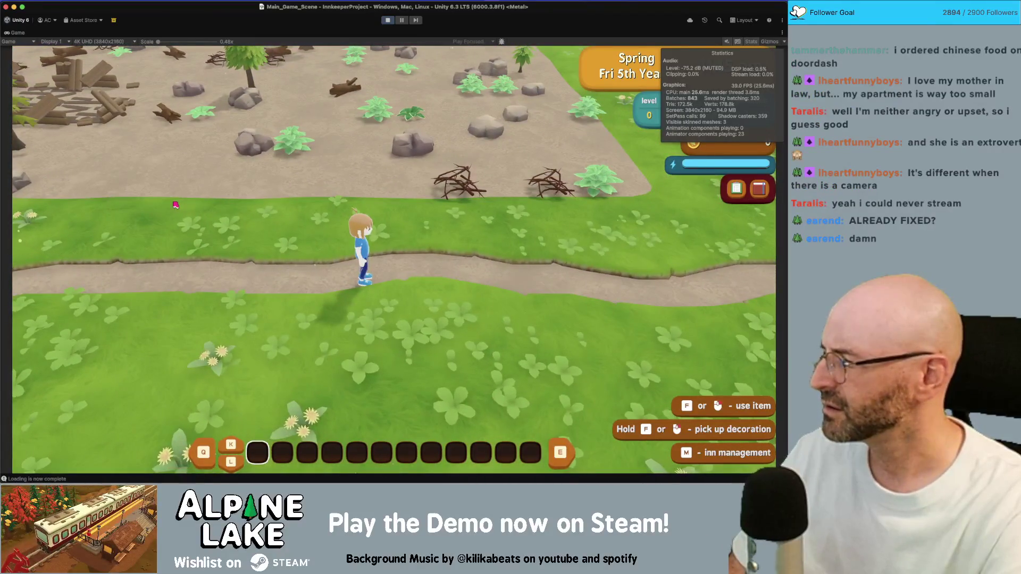
key(a)
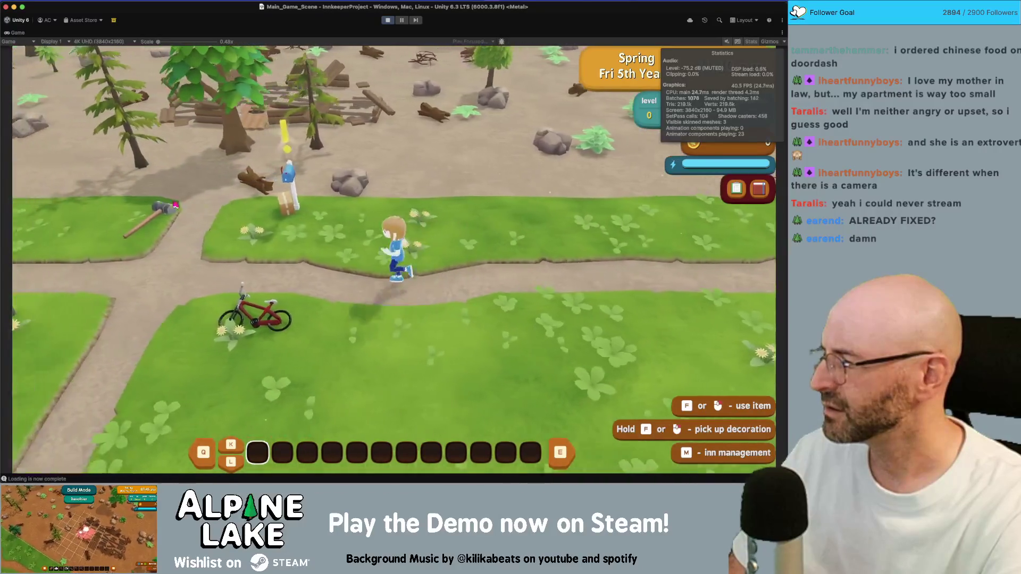
key(a)
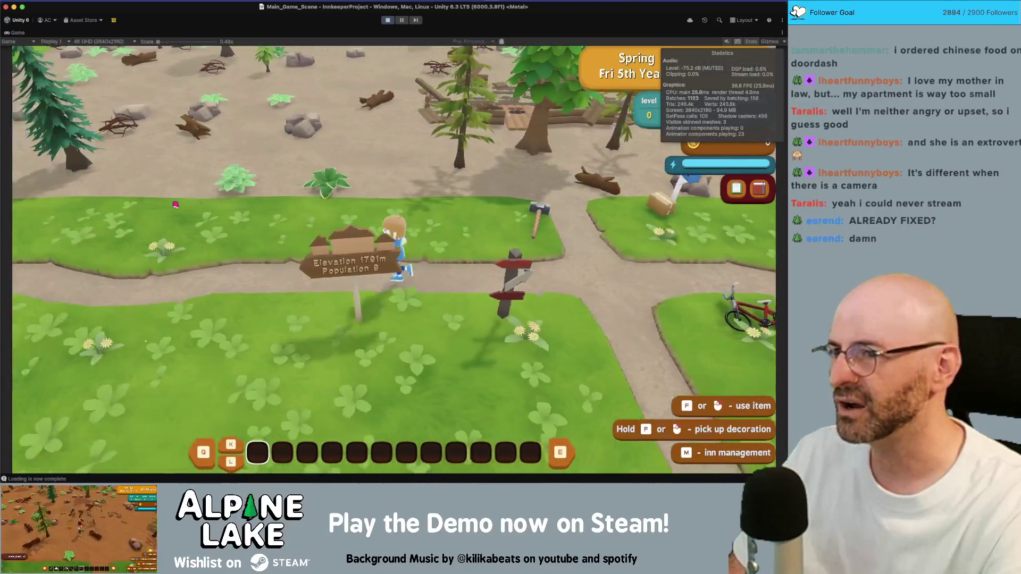
key(a)
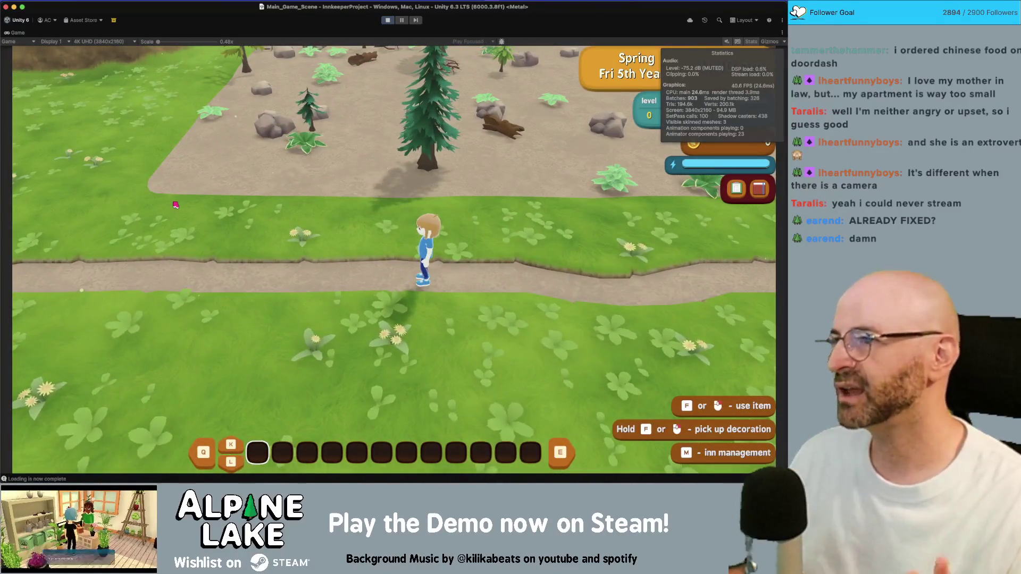
key(a)
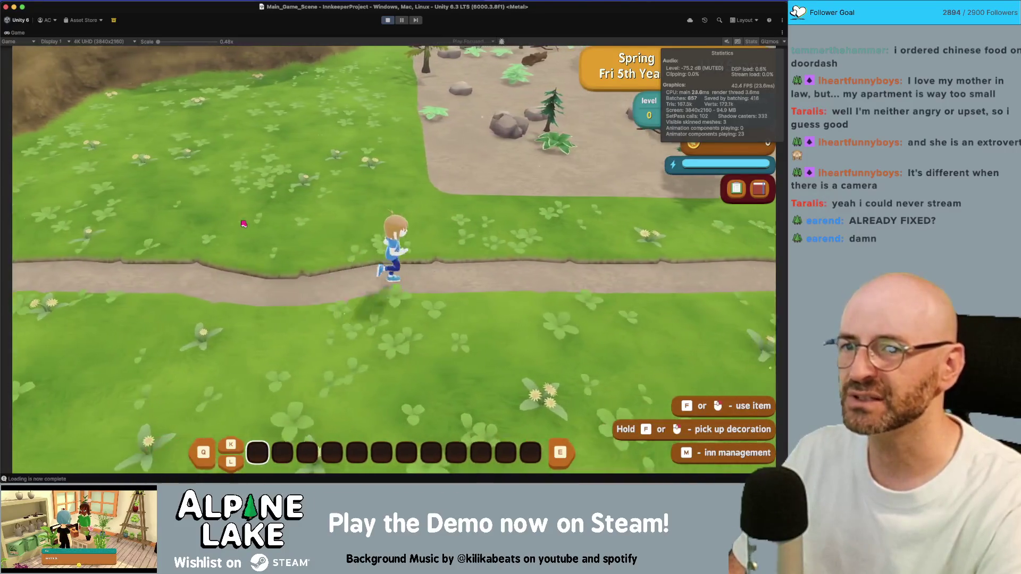
key(w)
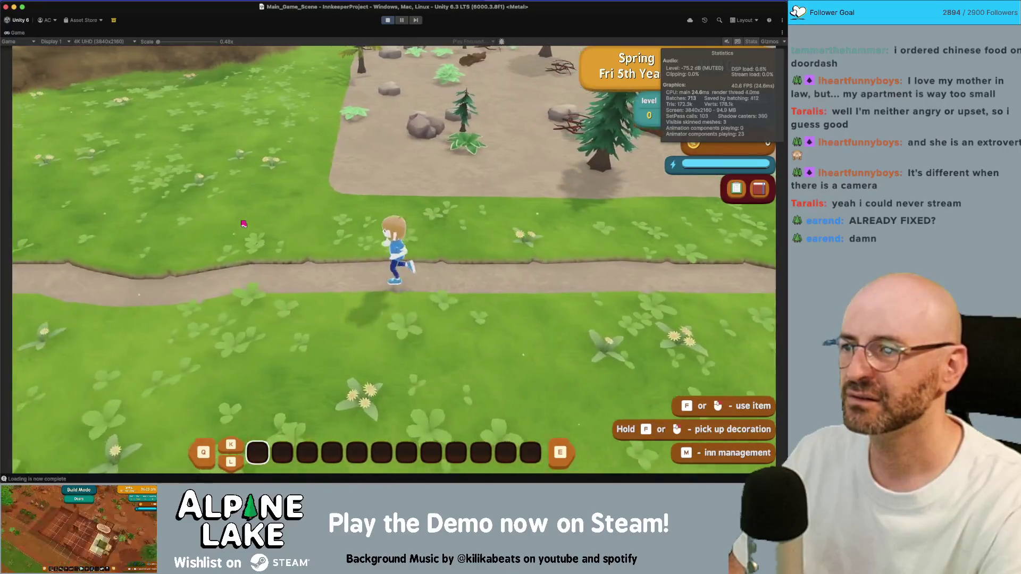
click(100, 41)
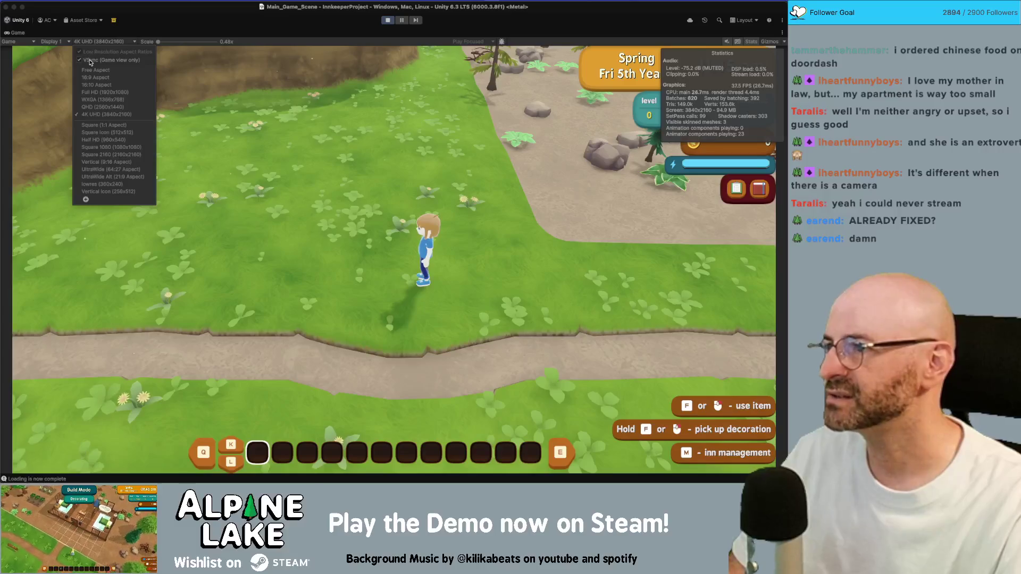
Toggle Game view VSync, confirm the in-game vsync setting in the pause menu, then toggle VSync again
click(89, 63)
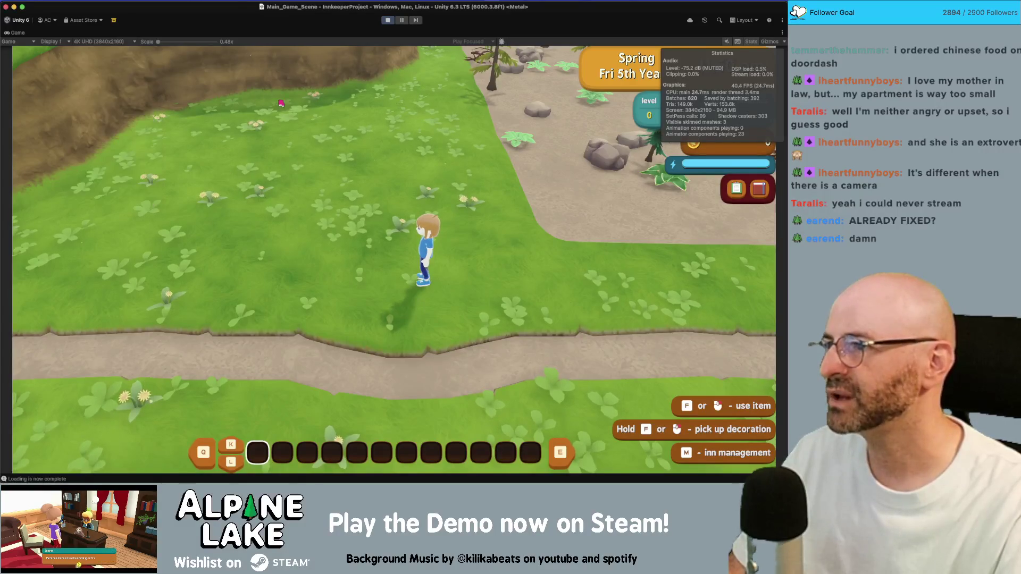
key(Escape)
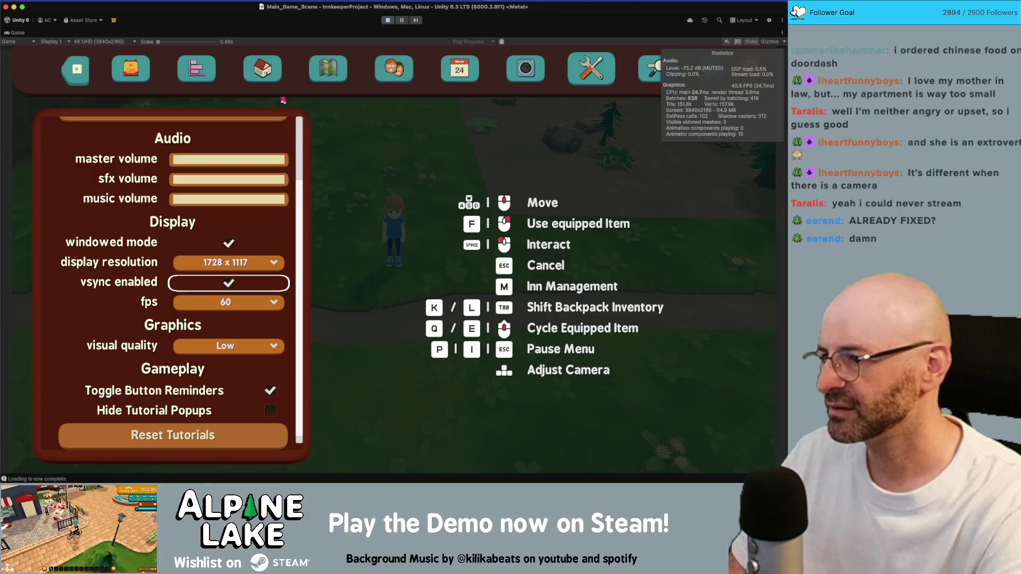
key(Escape)
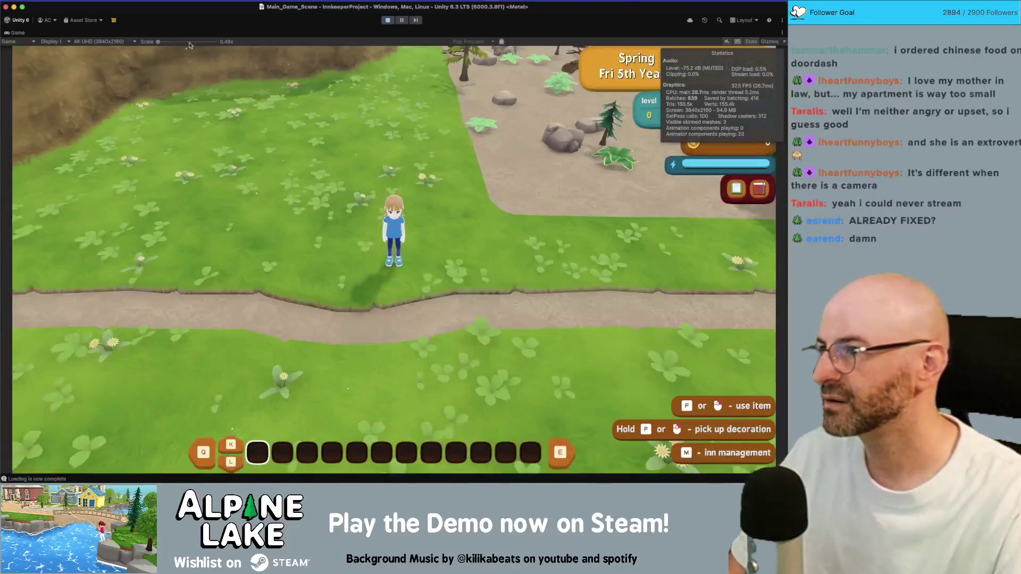
click(117, 42)
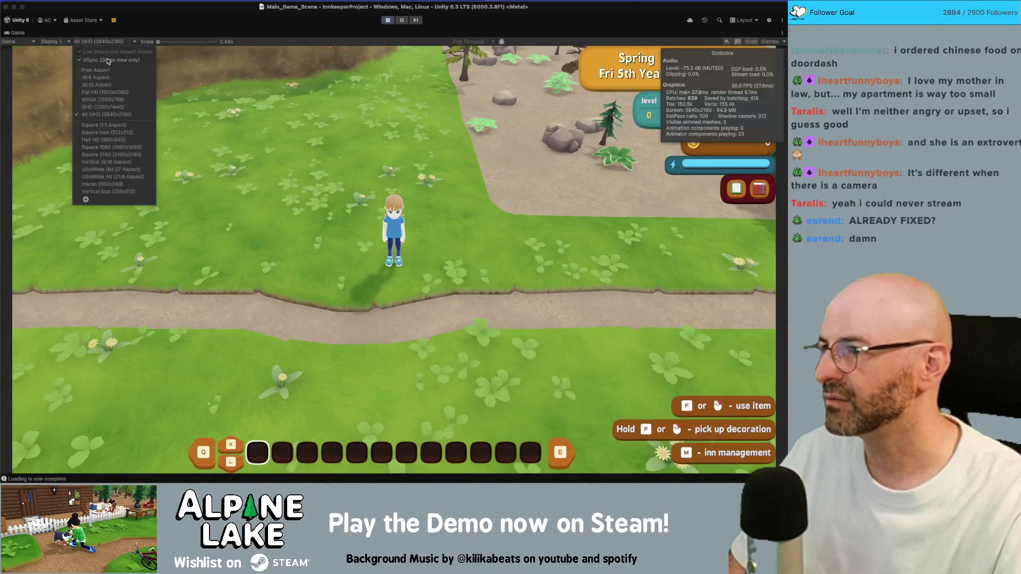
click(205, 89)
Run the character right to the Elevation sign, then back left behind it along the path
key(d)
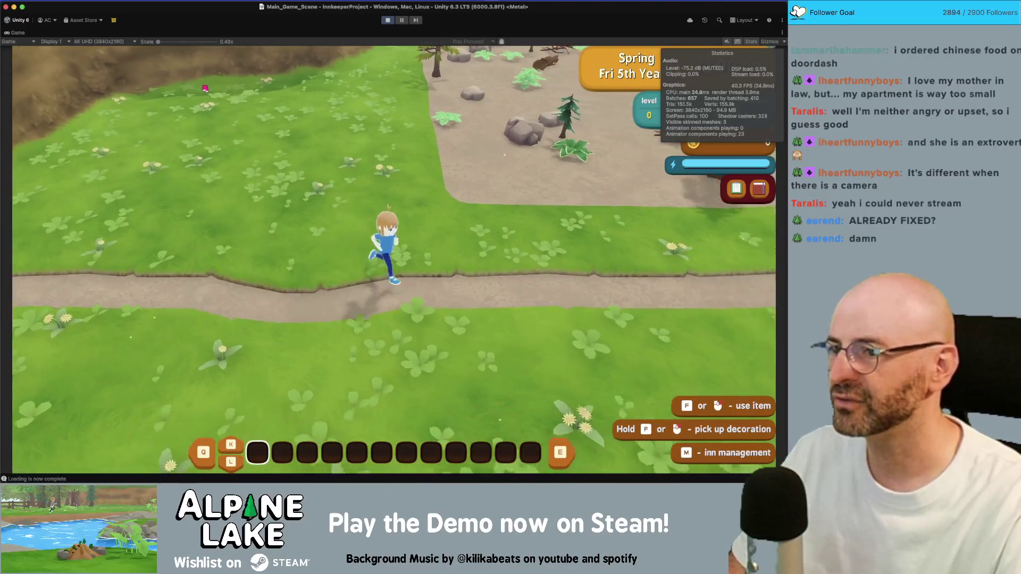
key(d)
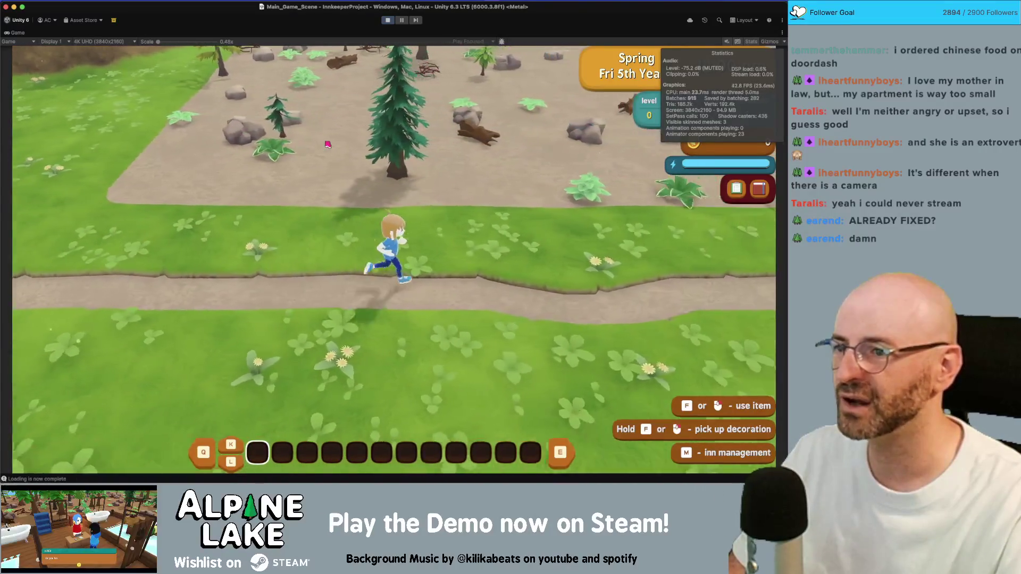
key(d)
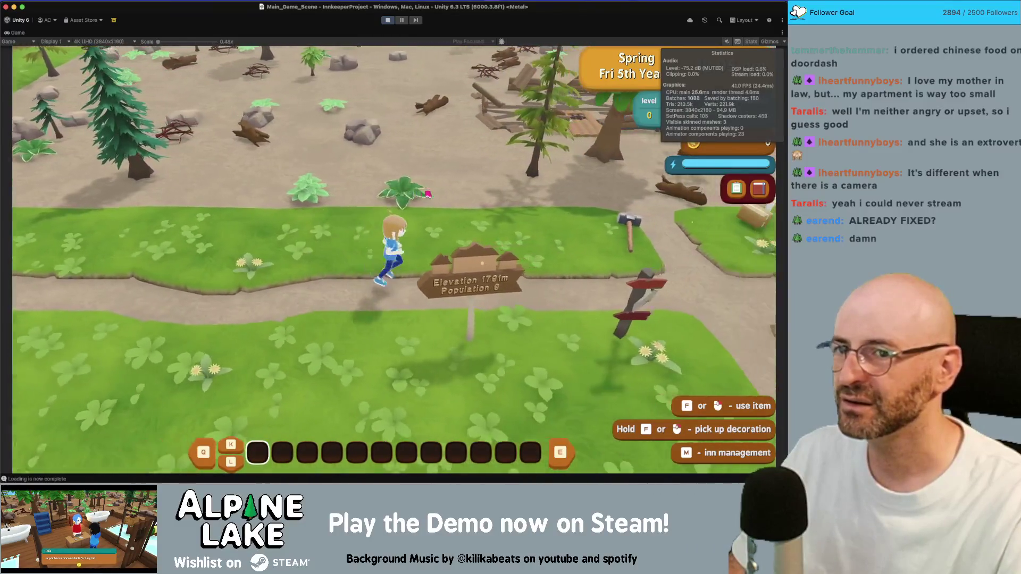
key(a)
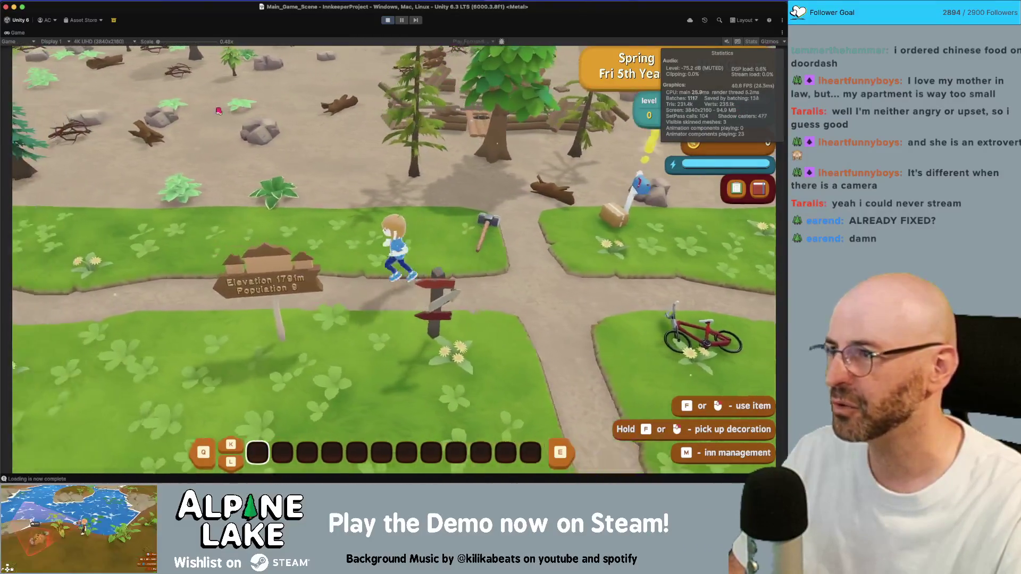
key(w)
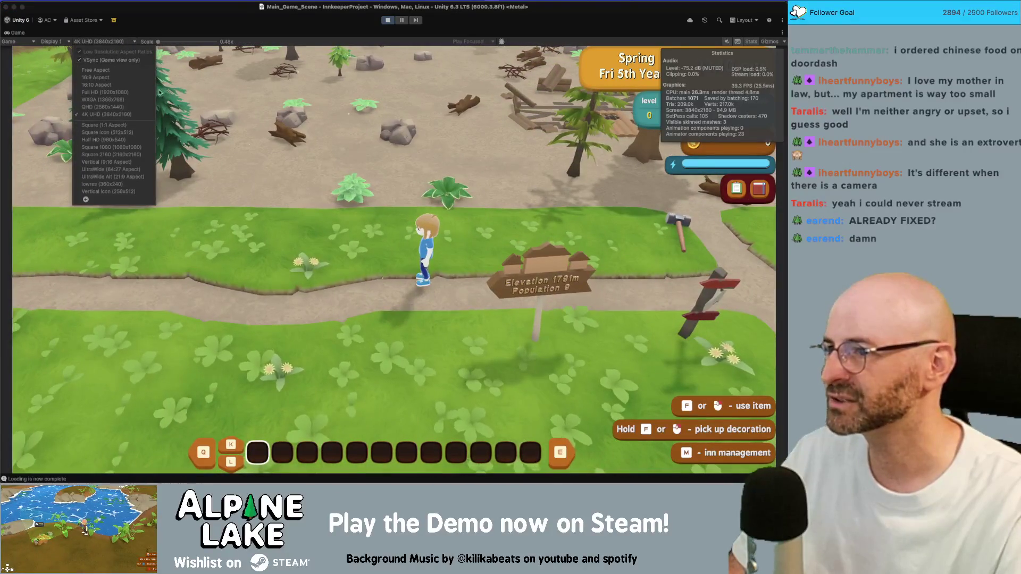
key(a)
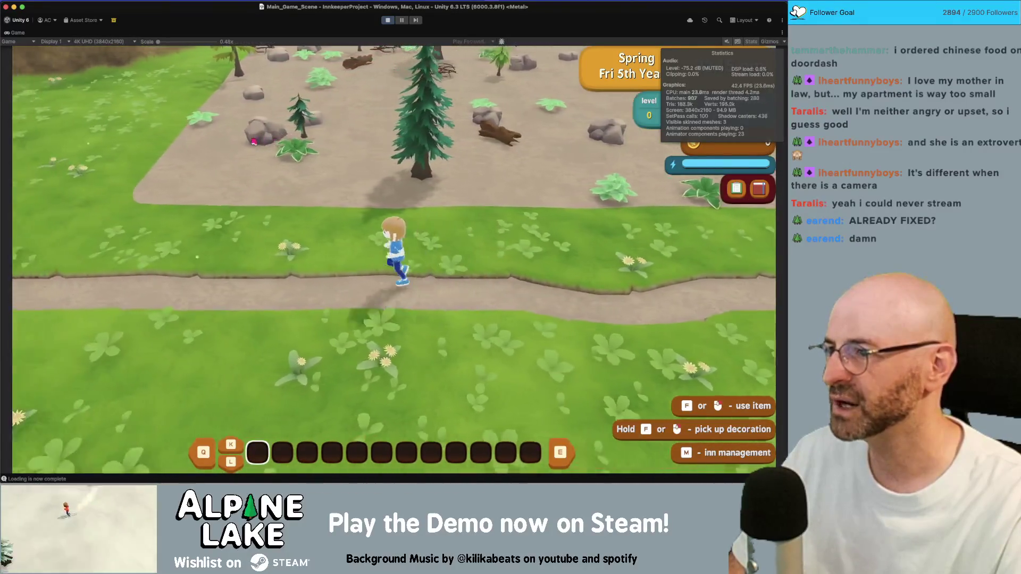
key(a)
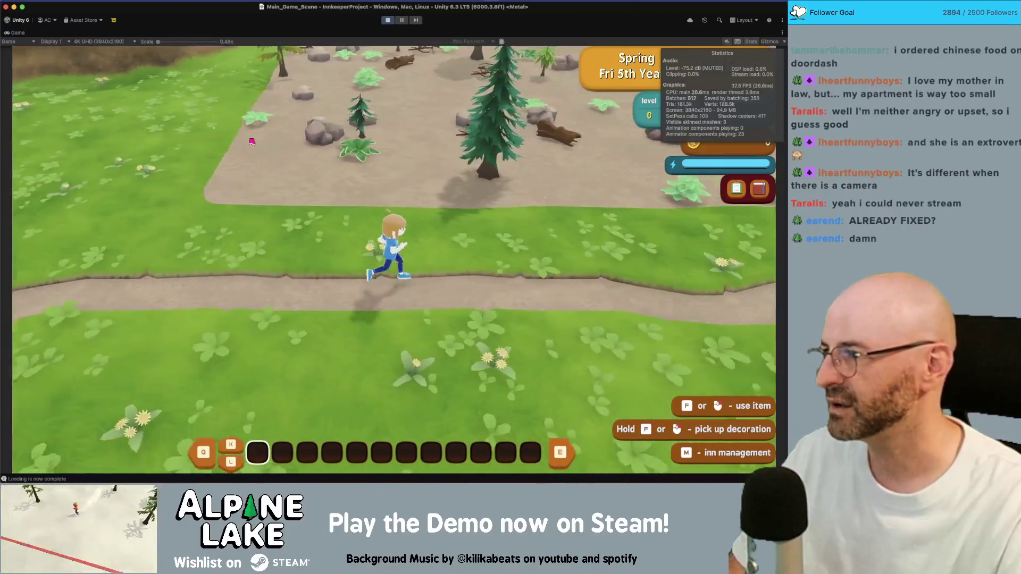
Run right and north toward the mailbox, east along the path, then back left to the junction
key(d)
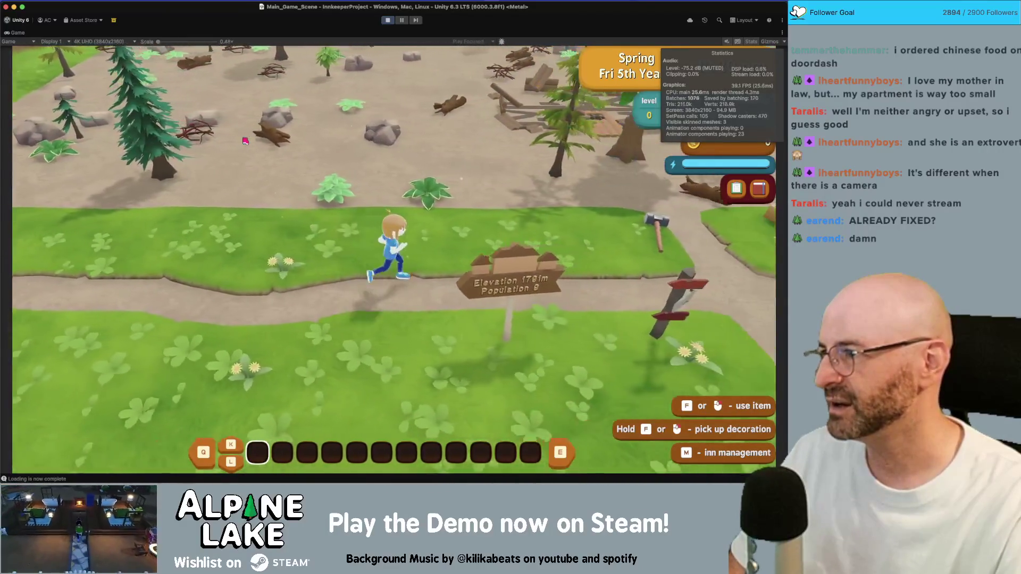
key(d)
key(w)
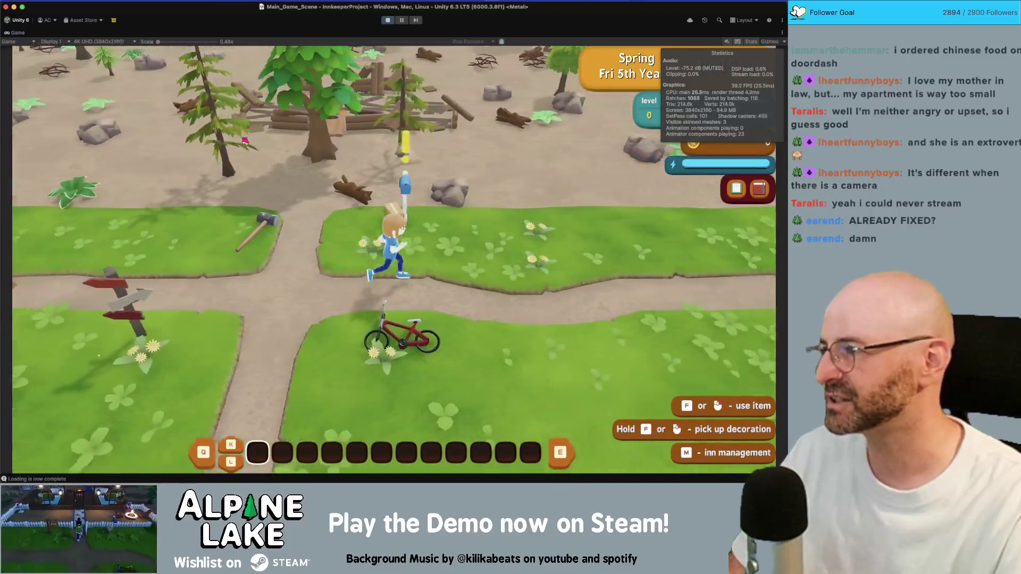
key(d)
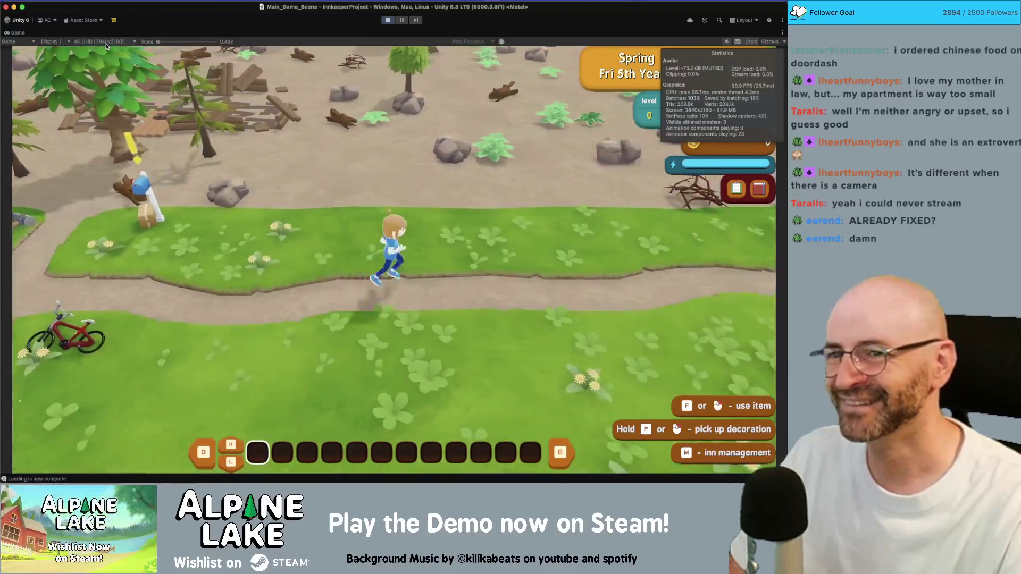
key(d)
key(d)
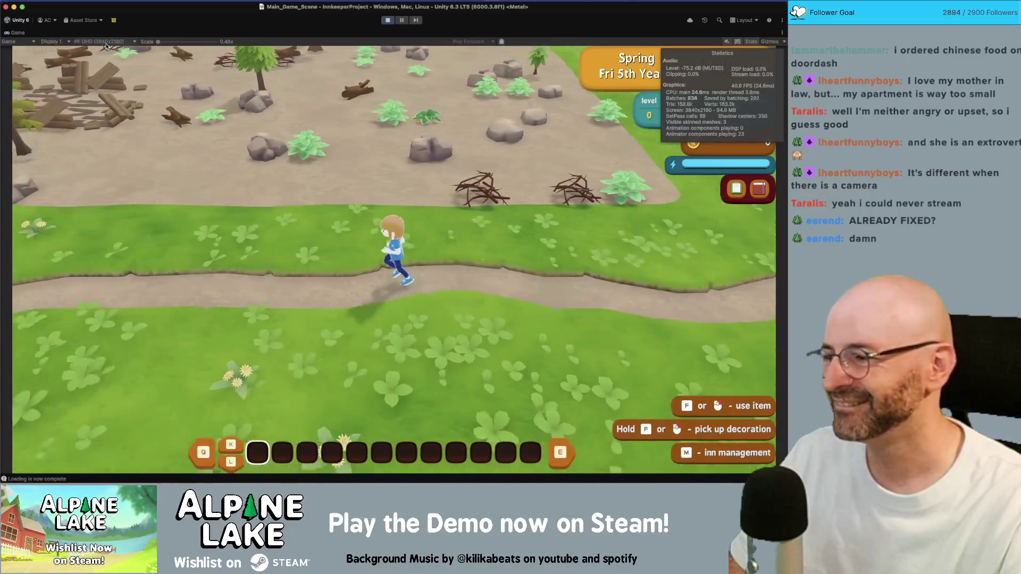
key(a)
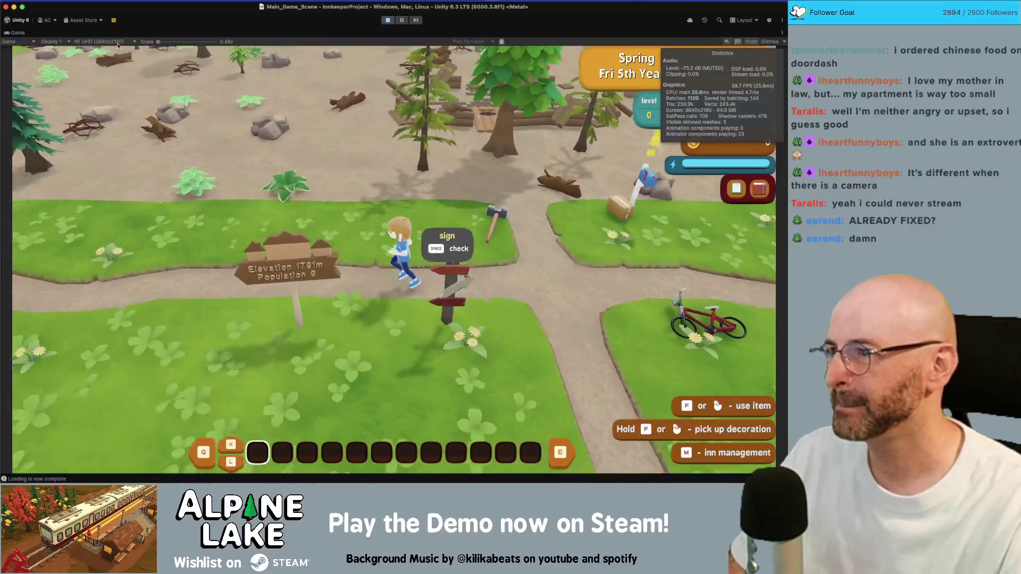
key(a)
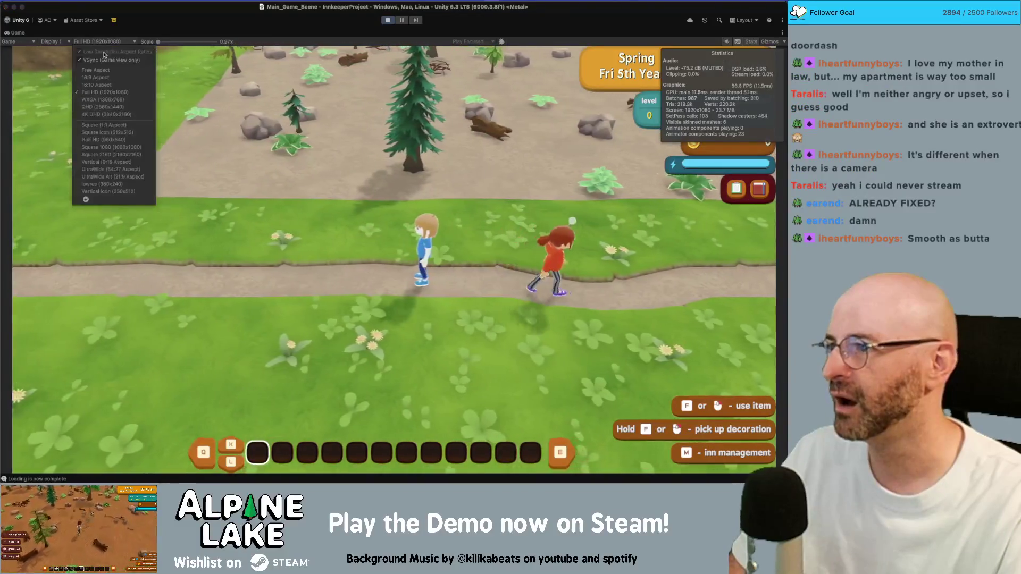
Run the character left, right and forward, then open the Game view resolution presets
key(a)
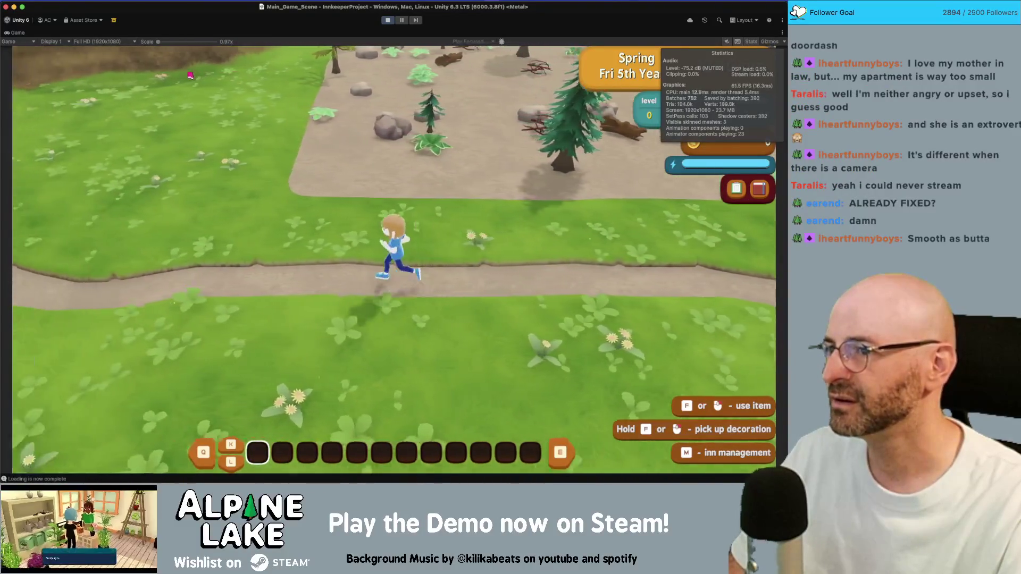
key(d)
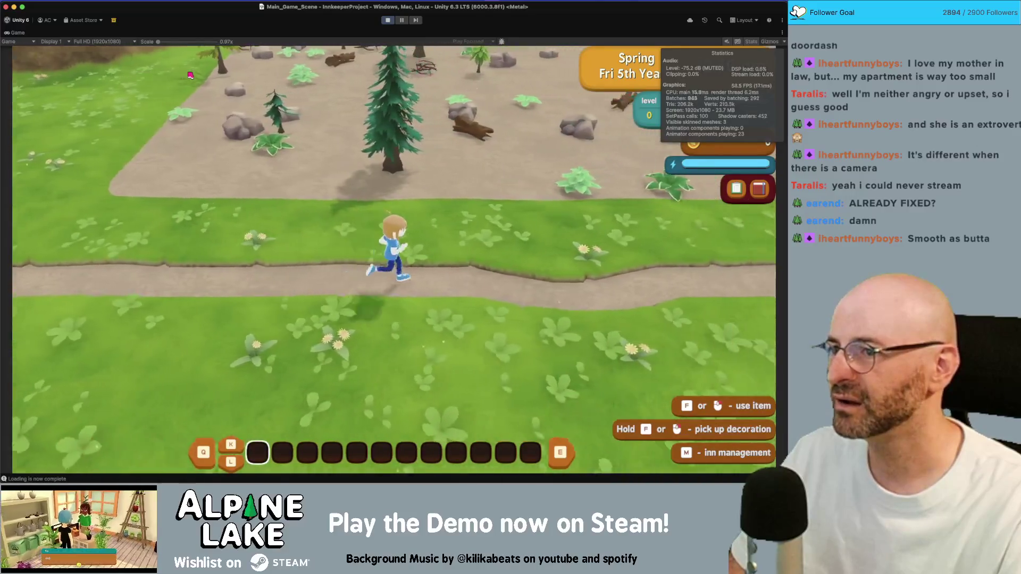
key(w)
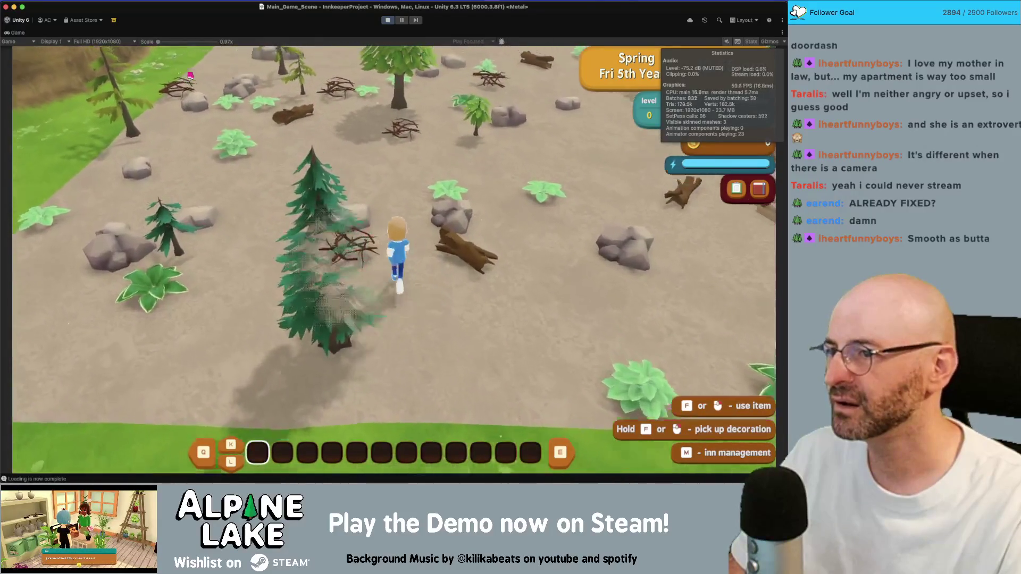
key(d)
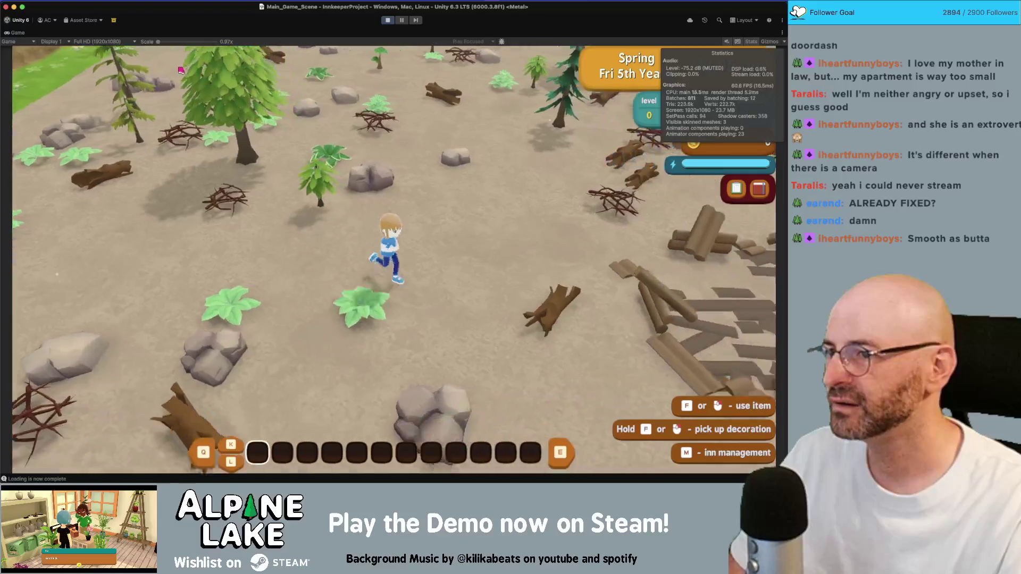
click(128, 42)
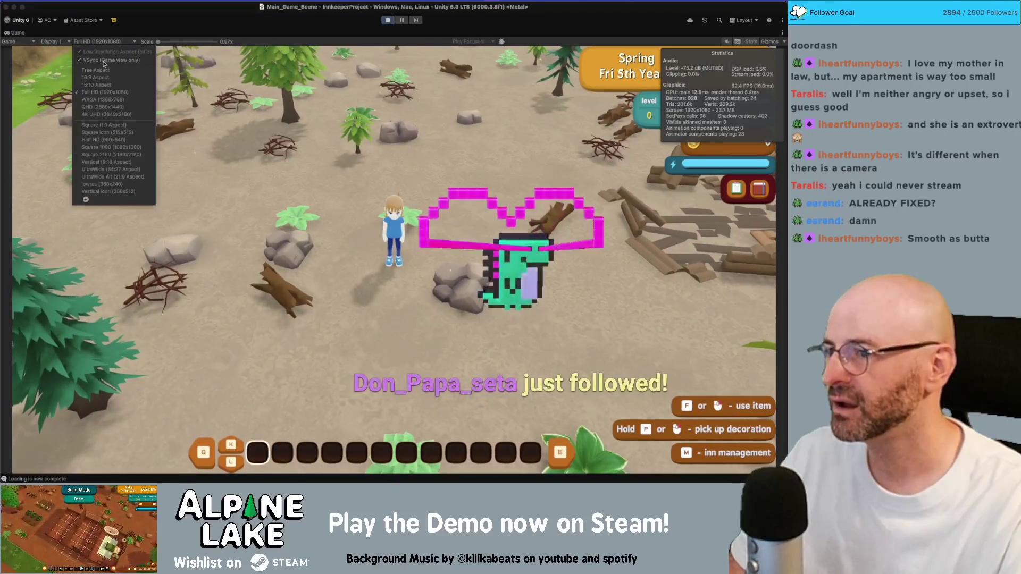
Pick up the sledge hammer, dismiss the Use Items tip, and keep running right
key(s)
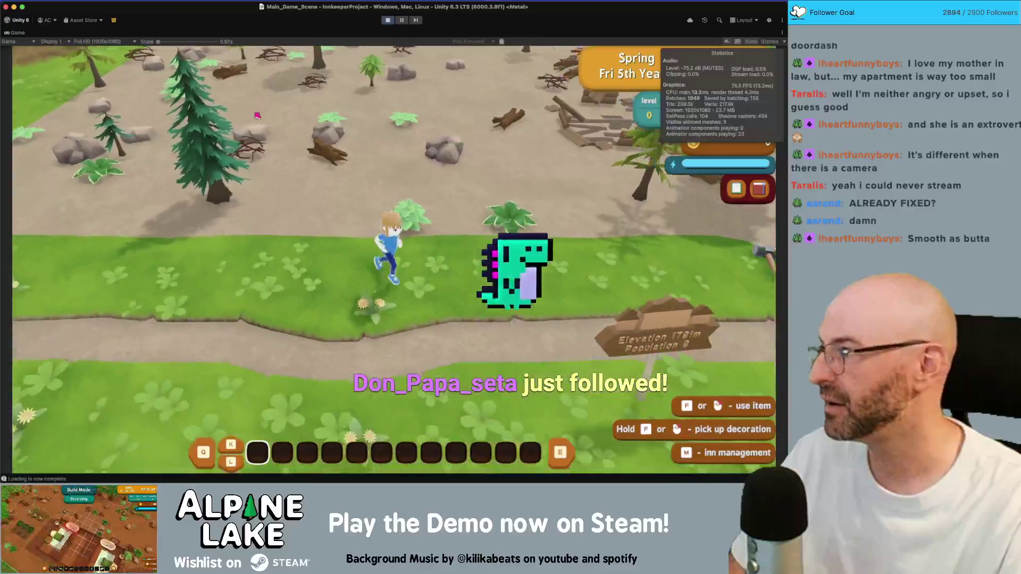
key(a)
key(d)
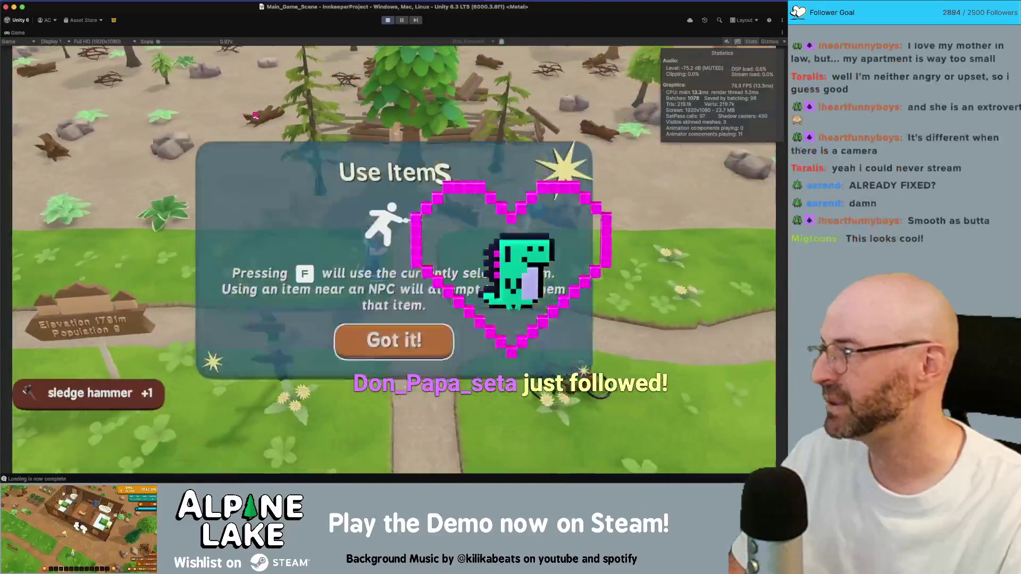
click(380, 330)
key(d)
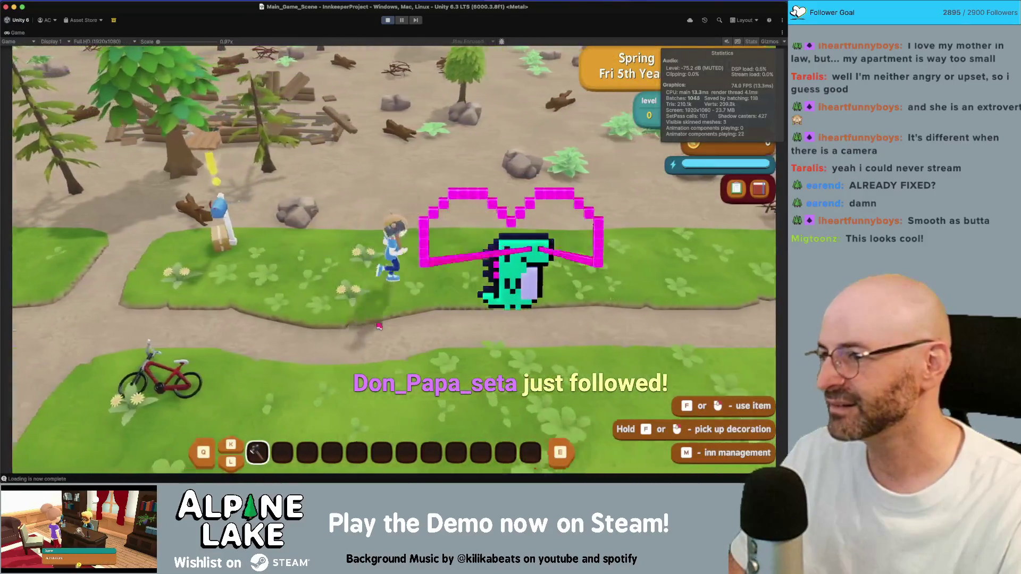
key(d)
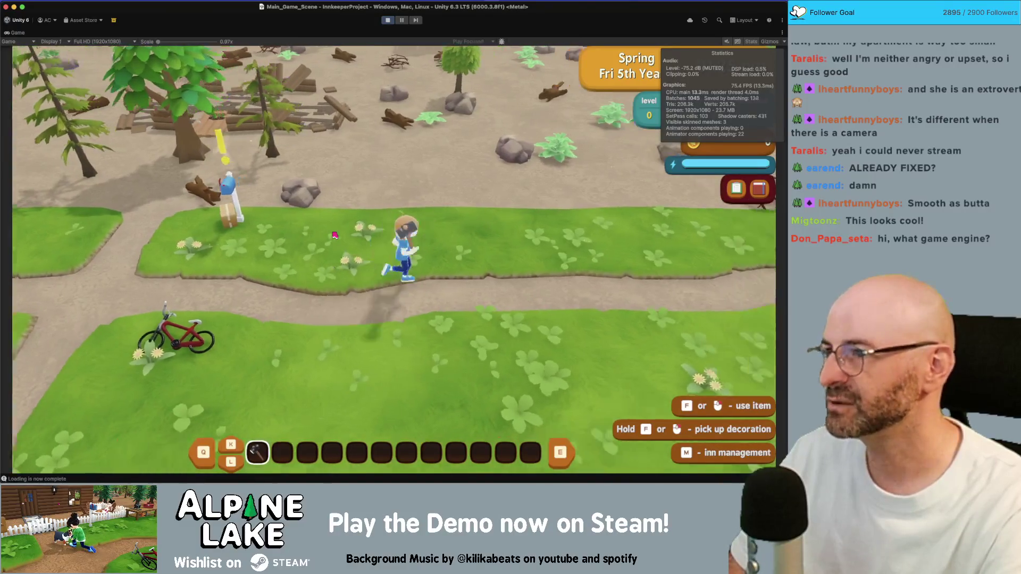
key(d)
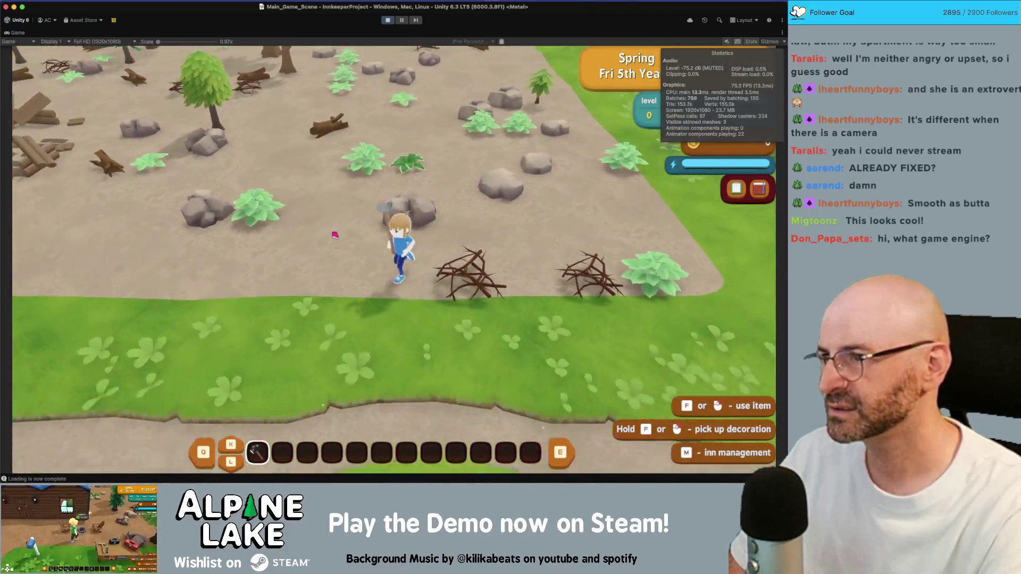
Confirm vsync enabled and 60 fps in the pause menu, swing the sledge hammer, and recheck
key(Escape)
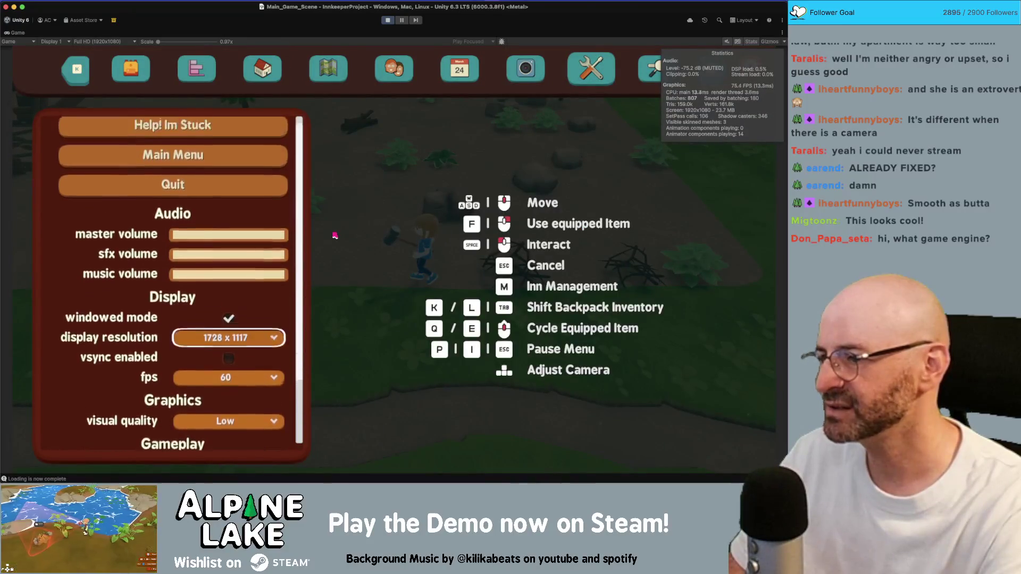
key(Escape)
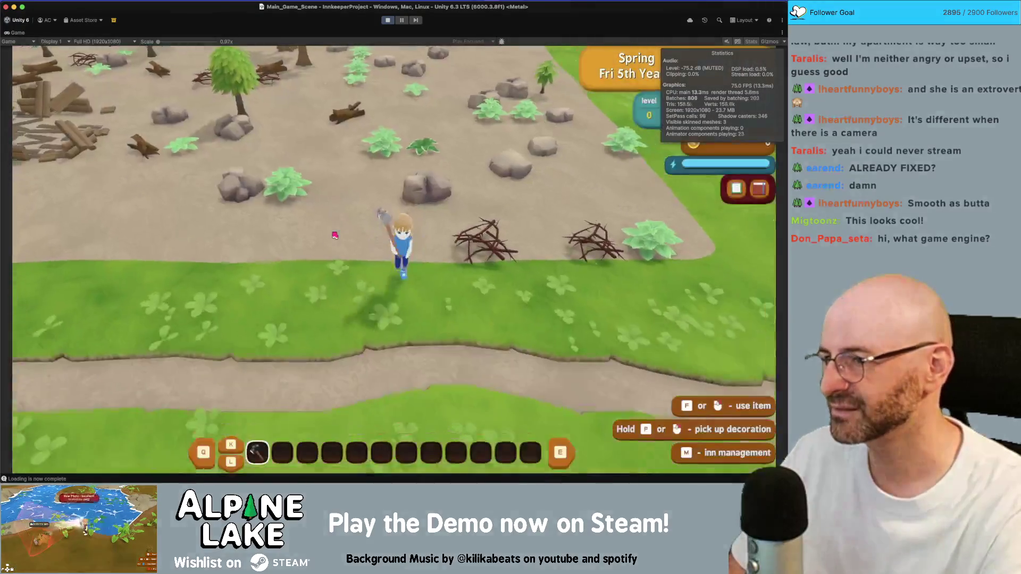
key(a)
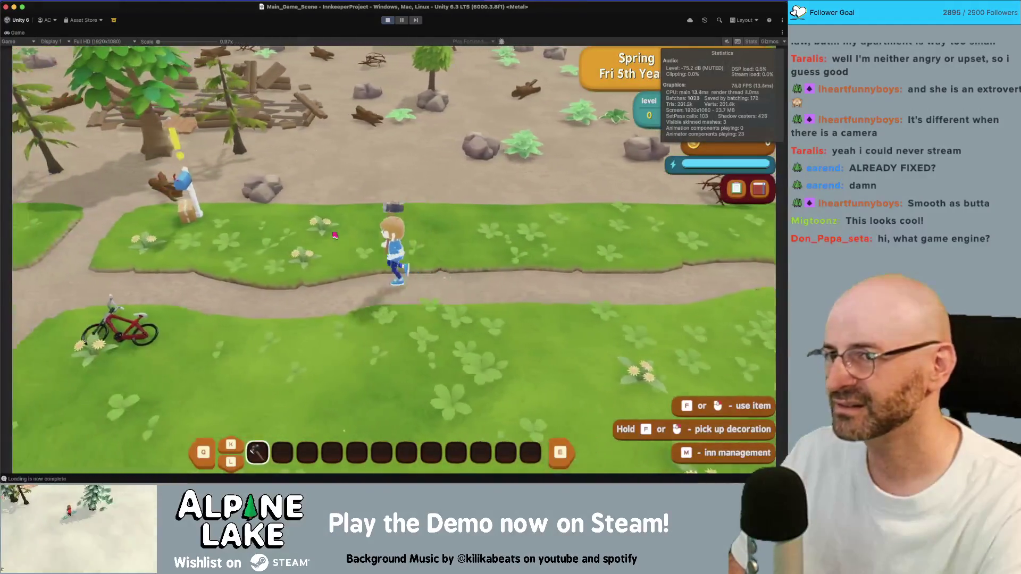
key(d)
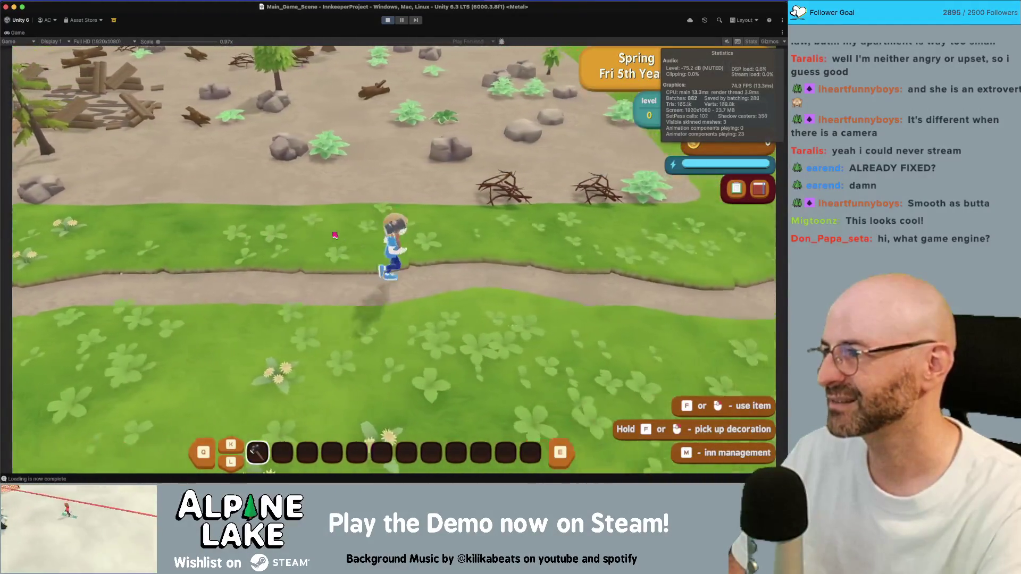
click(334, 236)
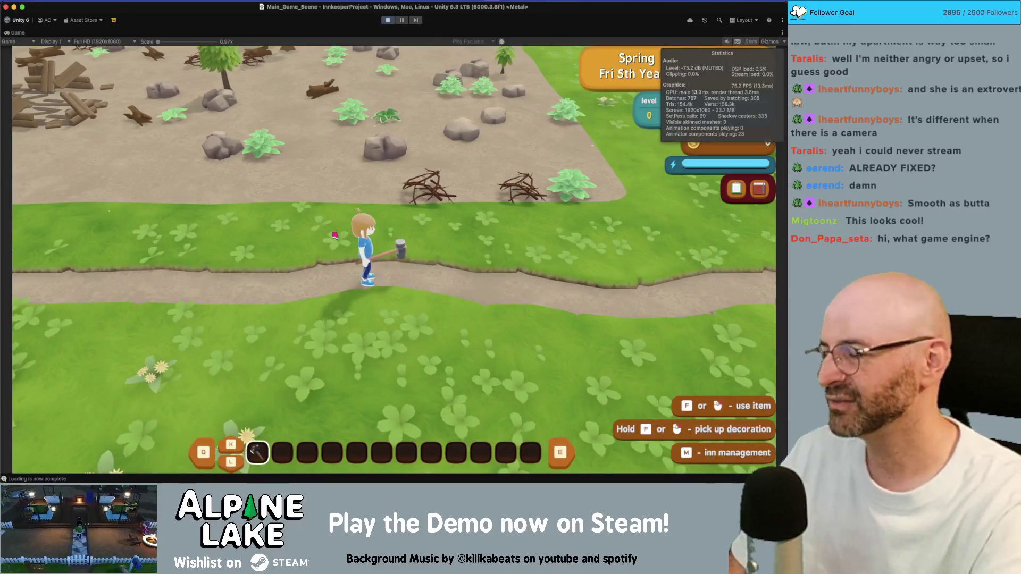
key(Escape)
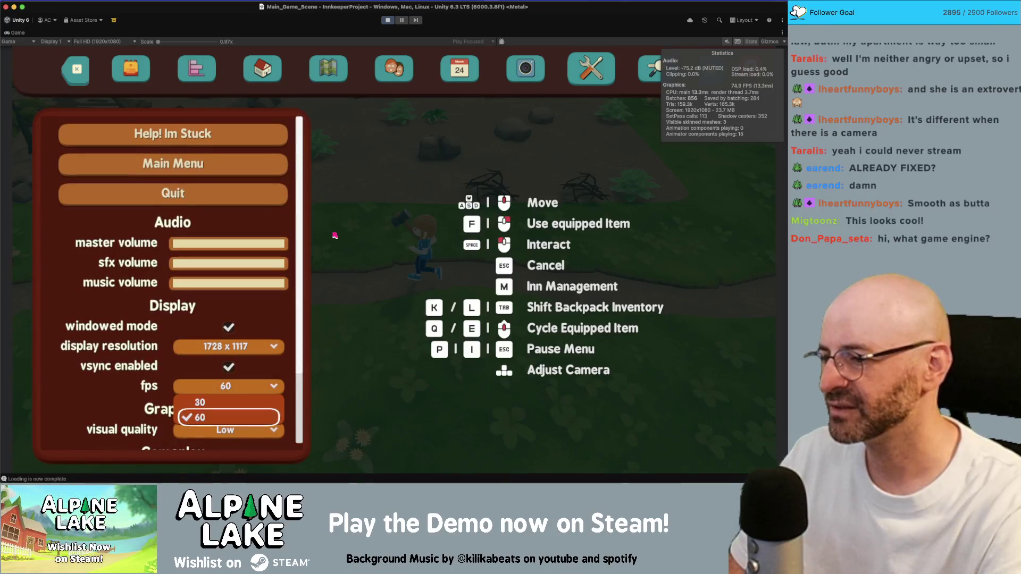
key(Escape)
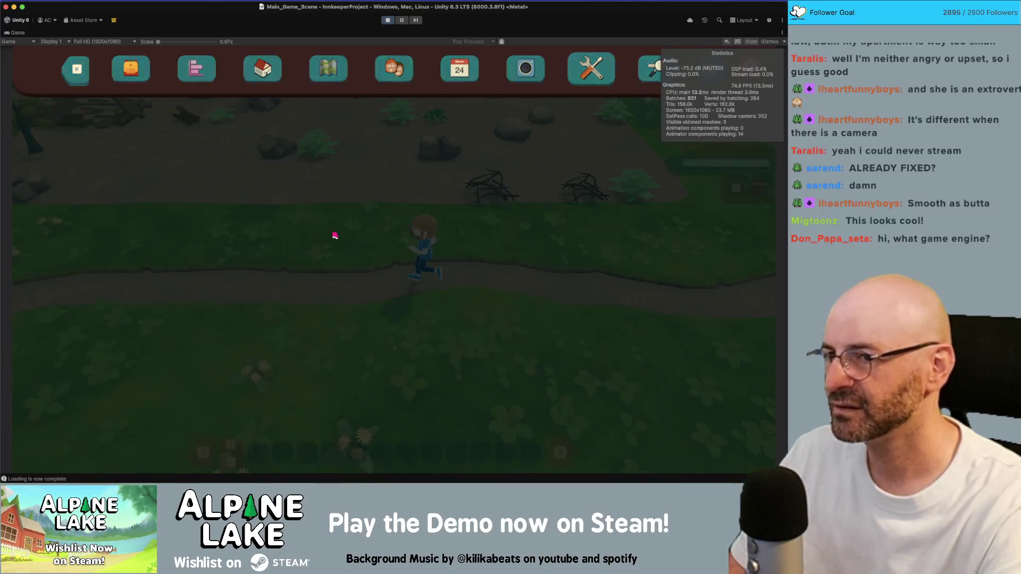
Run the character down, left to the crossroads, then right past the Elevation signpost
key(d)
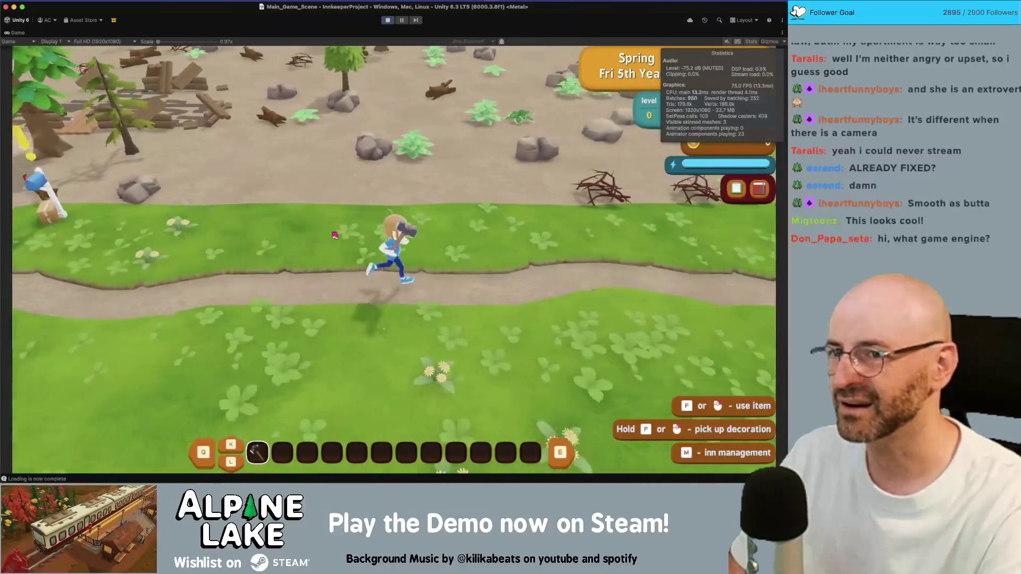
key(s)
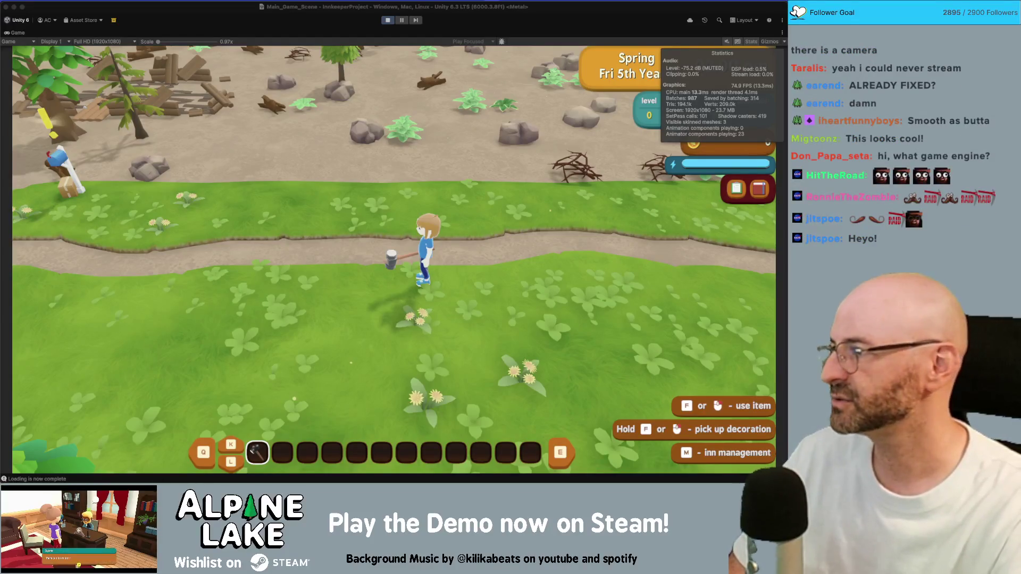
key(a)
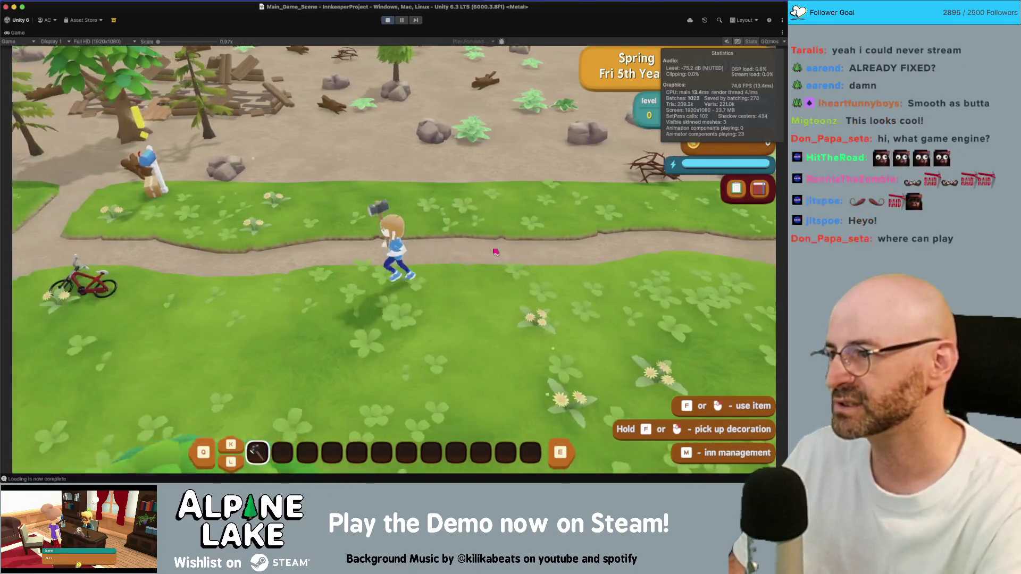
key(a)
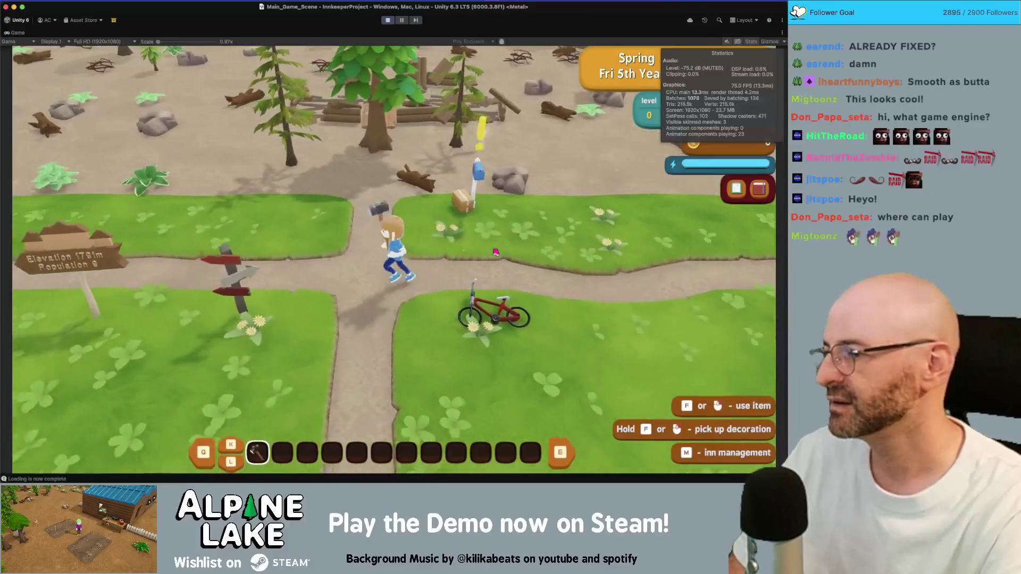
key(a)
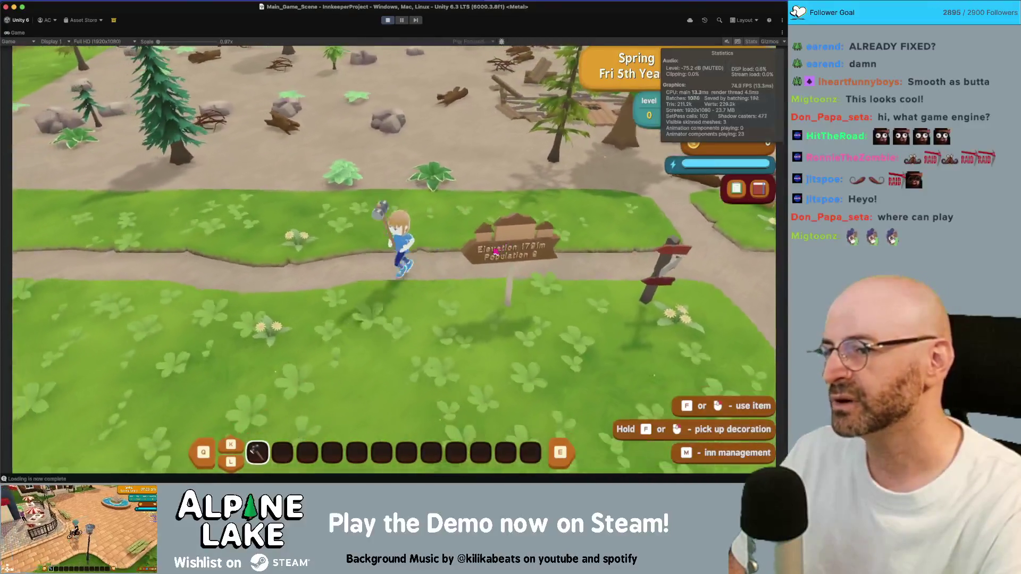
key(d)
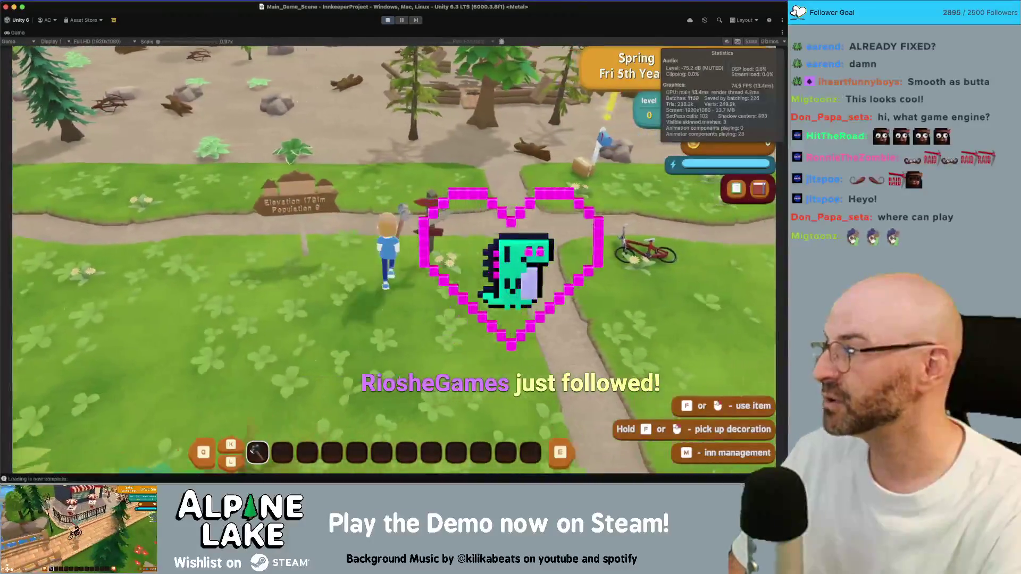
key(d)
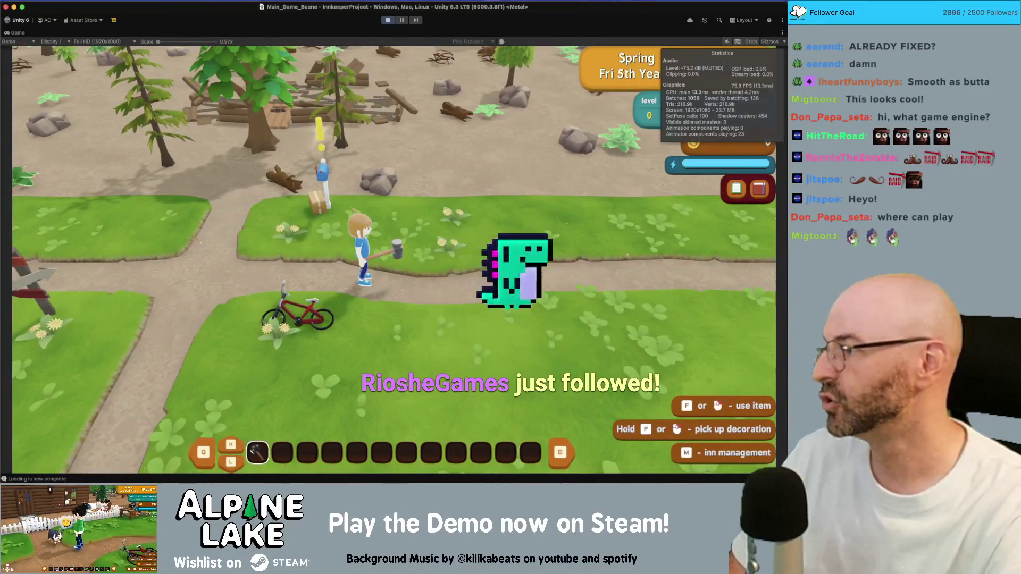
Run back past the bike and up the path to the signpost, then bring up the KOOK Steam page
key(a)
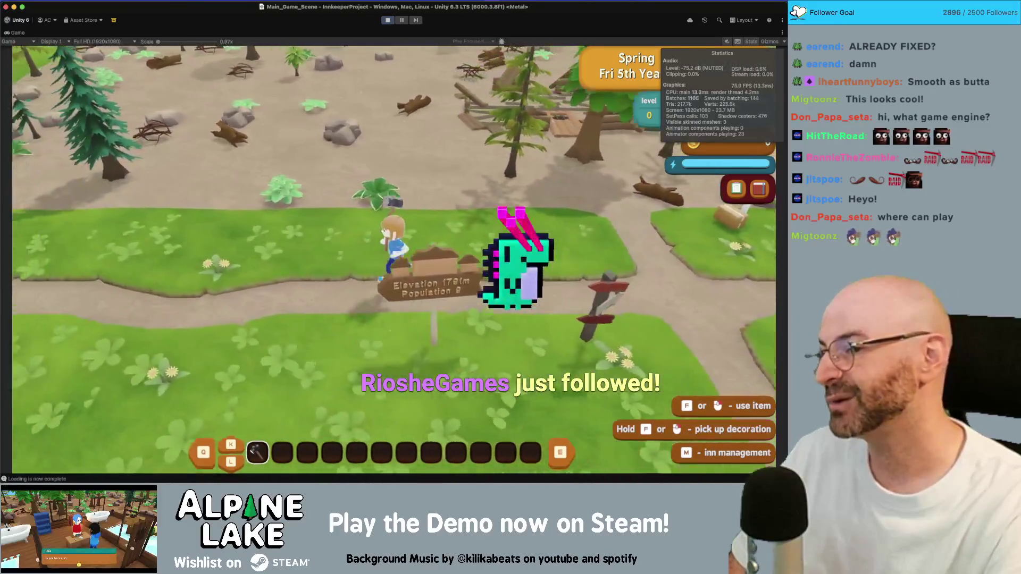
key(s)
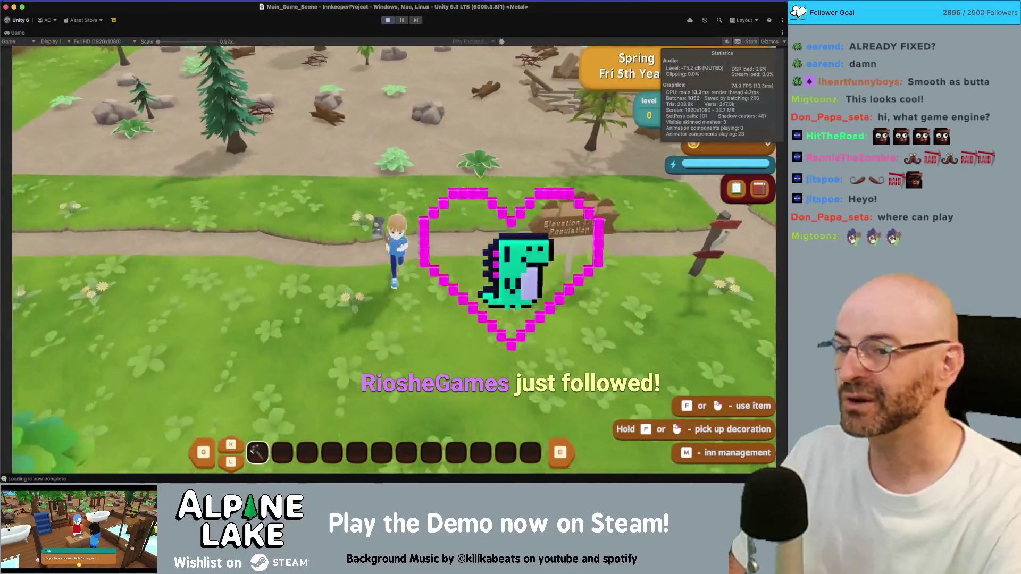
key(d)
key(w)
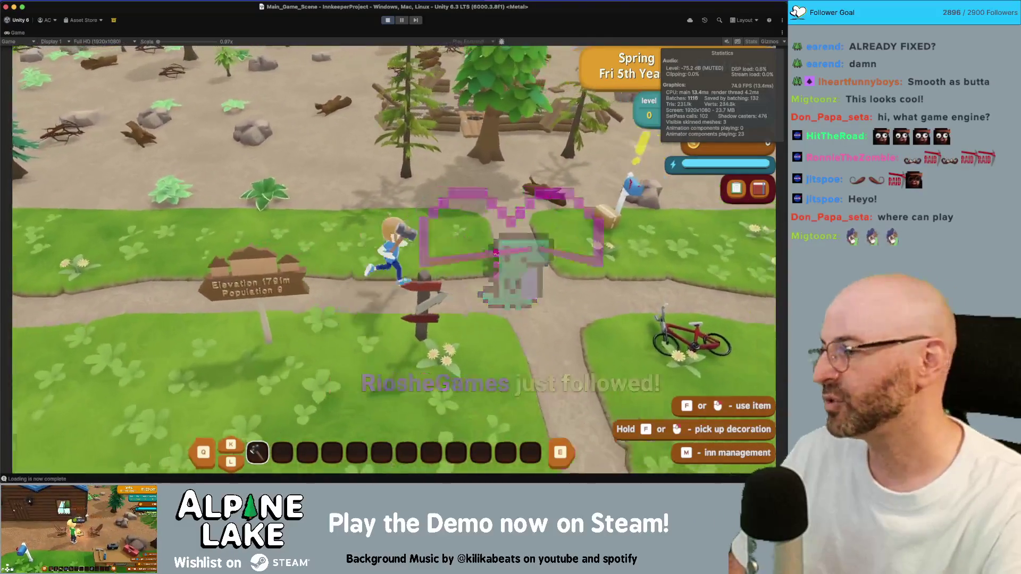
key(d)
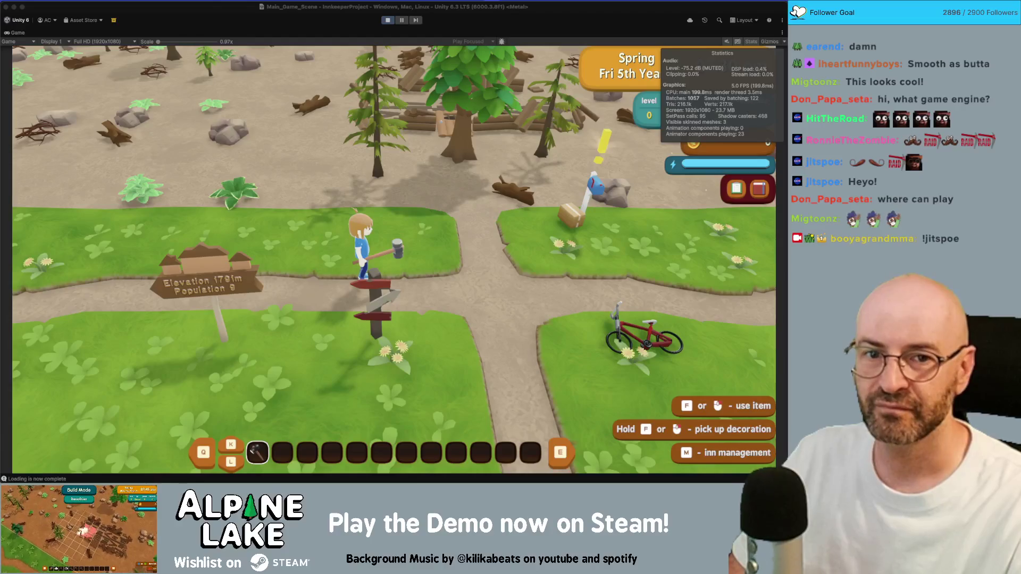
key(super+Tab)
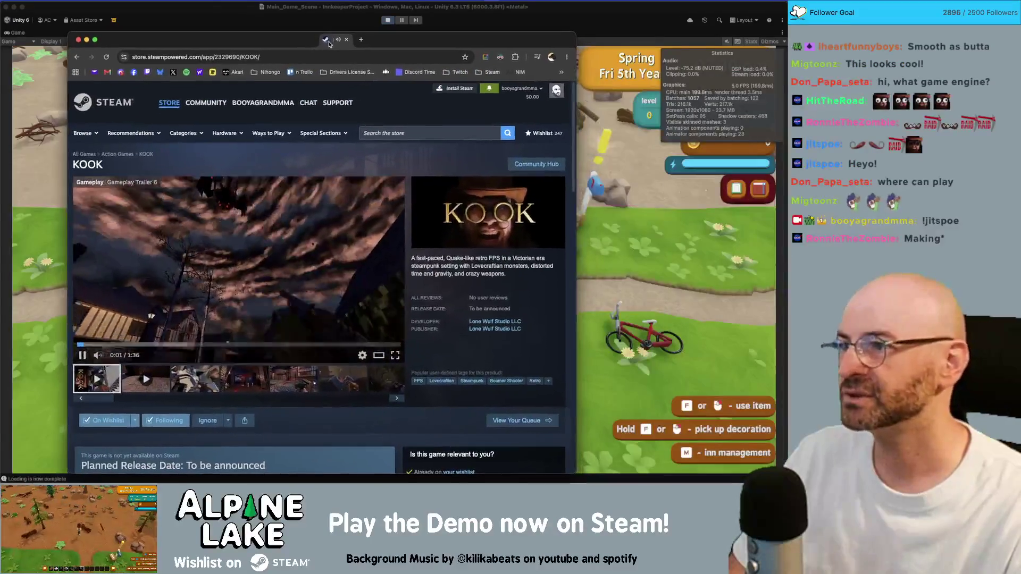
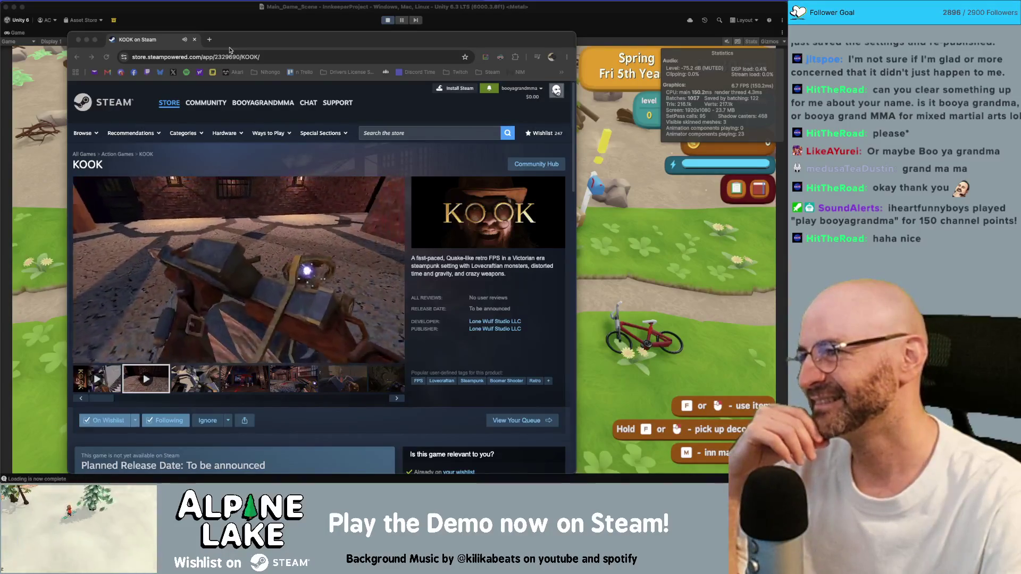
Reposition the KOOK Steam store window, then switch to the 'outdoor projector' Google Images window
drag(231, 50, 230, 37)
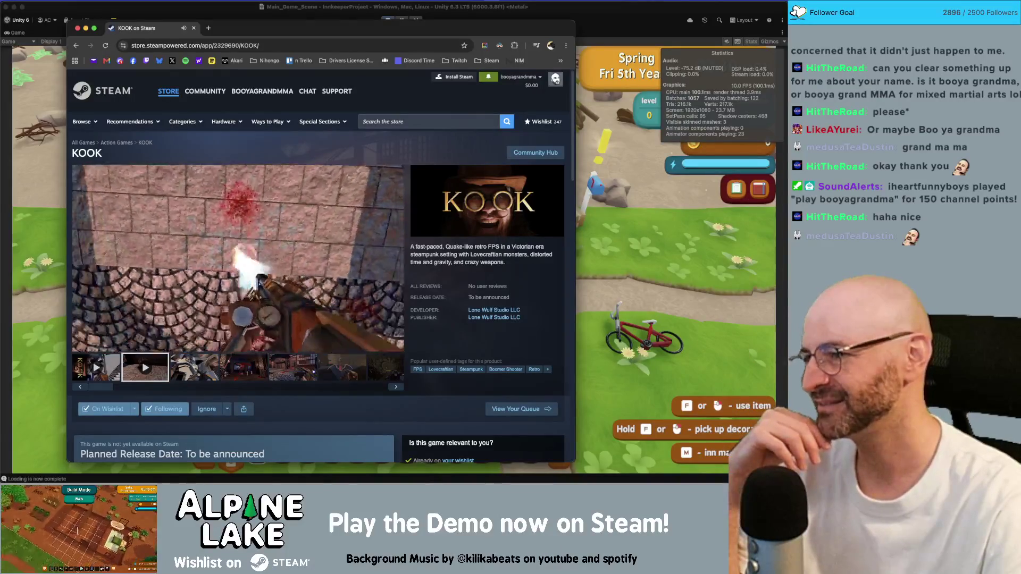
mouse_move(249, 342)
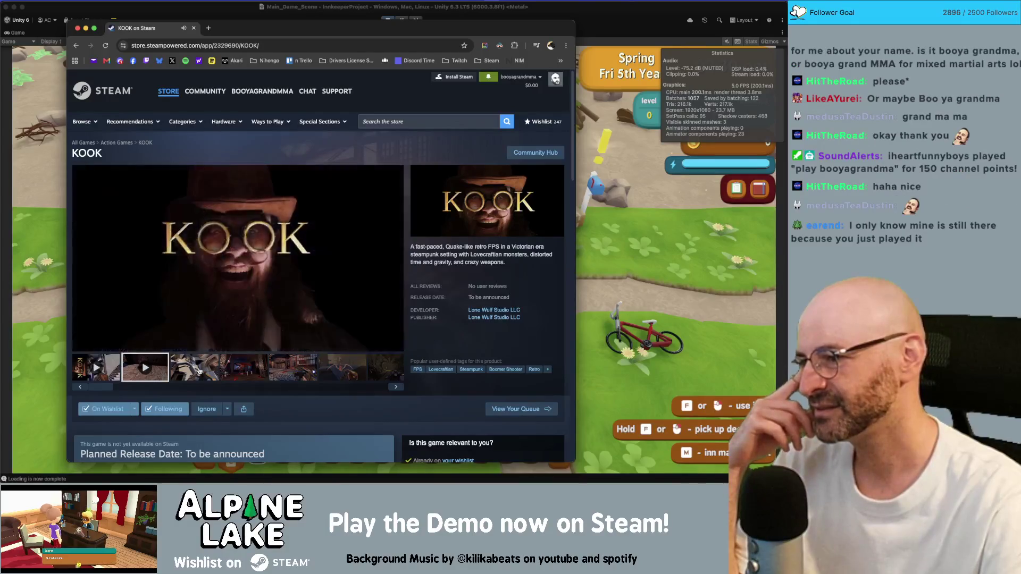
mouse_move(194, 238)
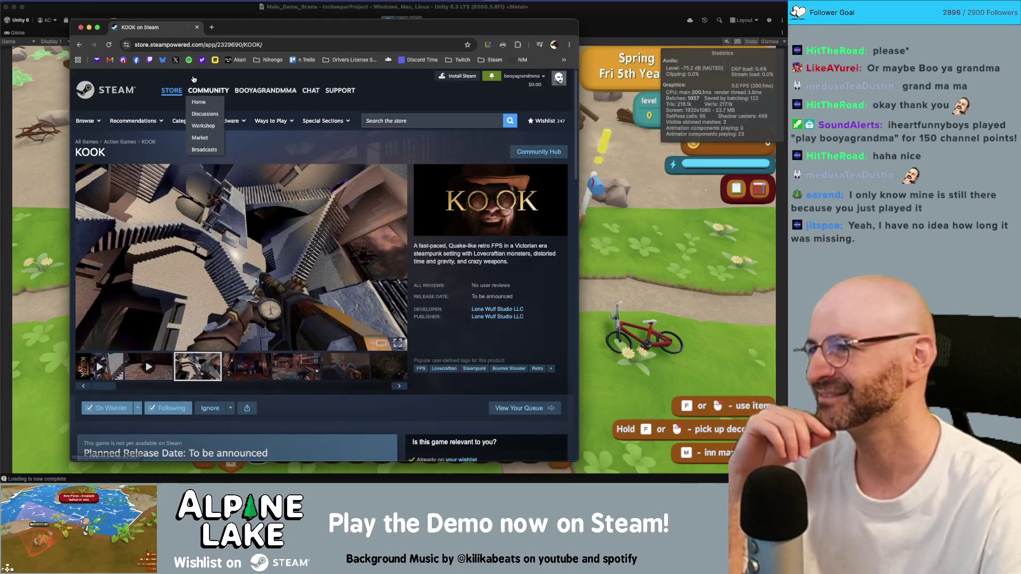
drag(166, 36, 207, 28)
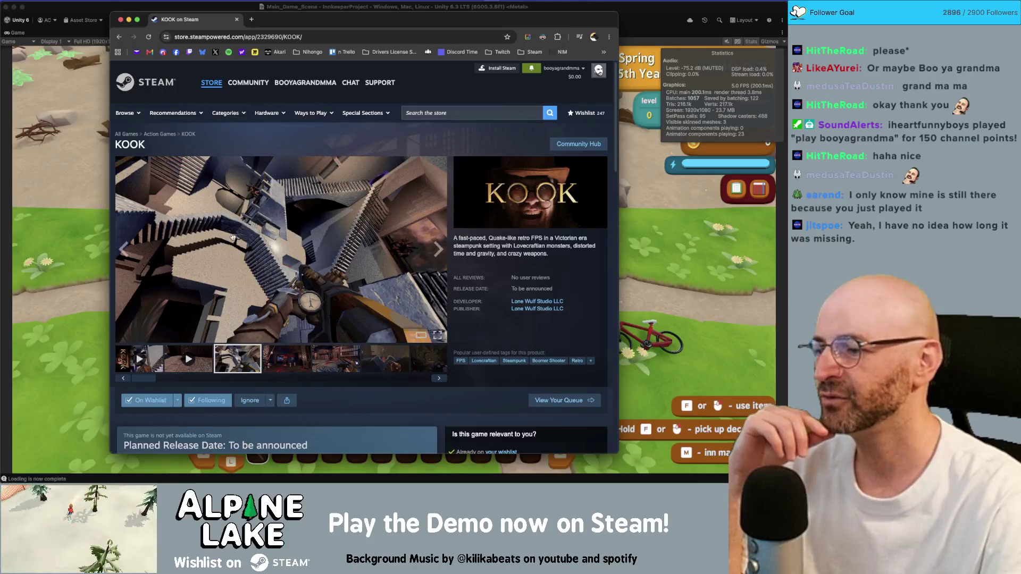
key(super+w)
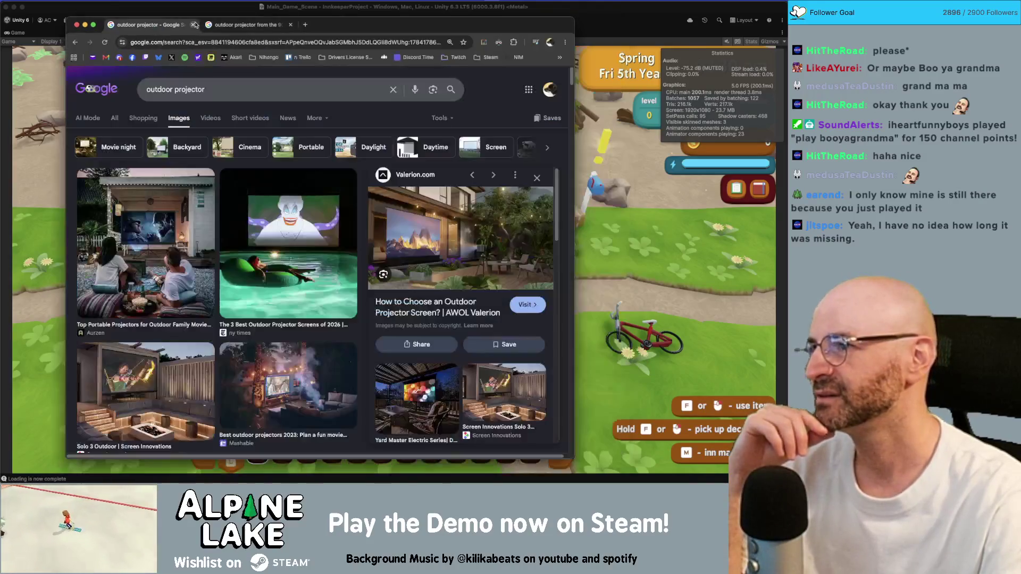
Focus the running Alpine Lake game in Unity's Game view and bring it in front of Chrome
click(21, 298)
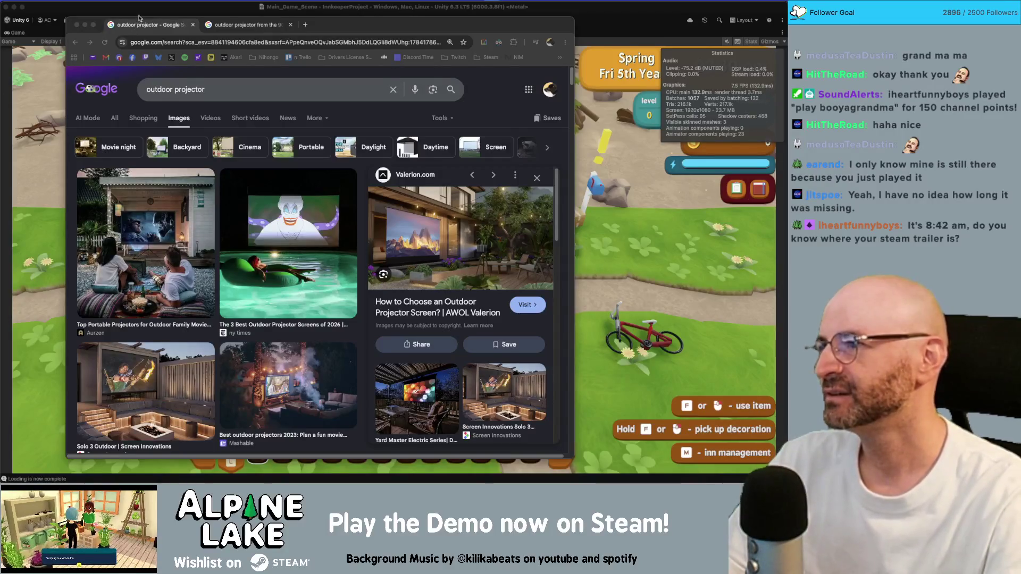
key(super+Tab)
Try the sledgehammer's demolishing mode, dismissing its tutorial popup, then leave it
key(s)
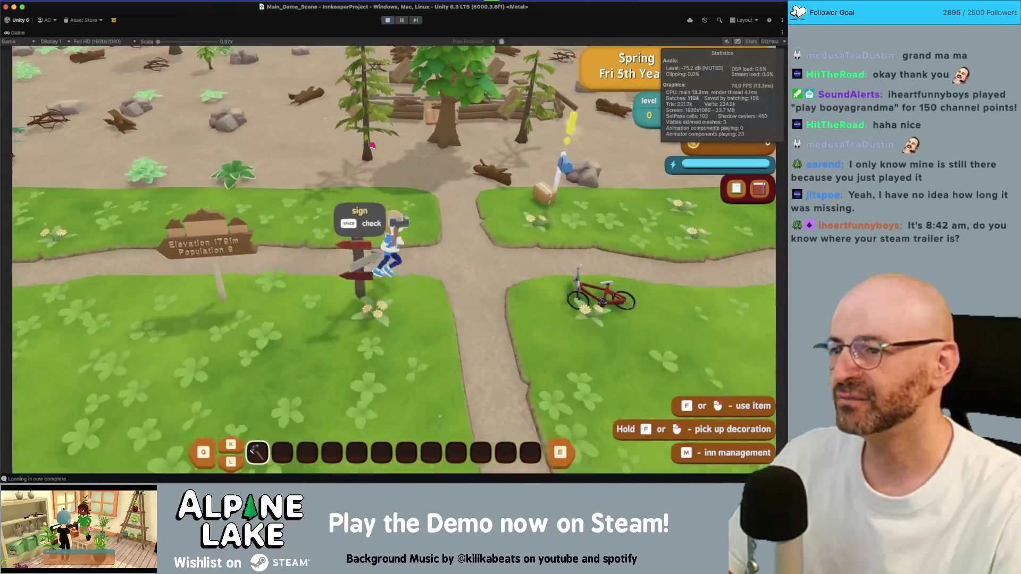
key(f)
click(385, 286)
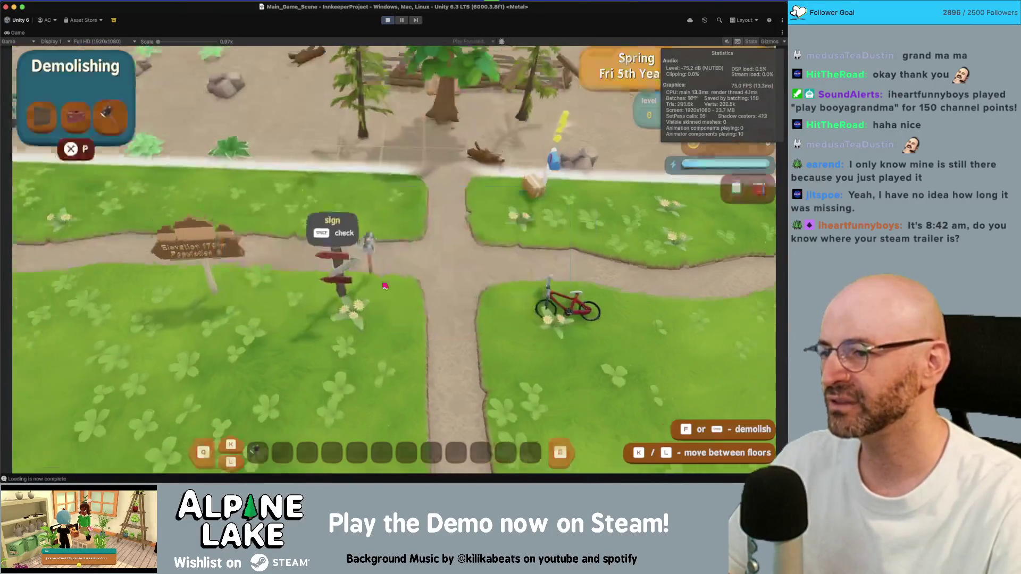
key(p)
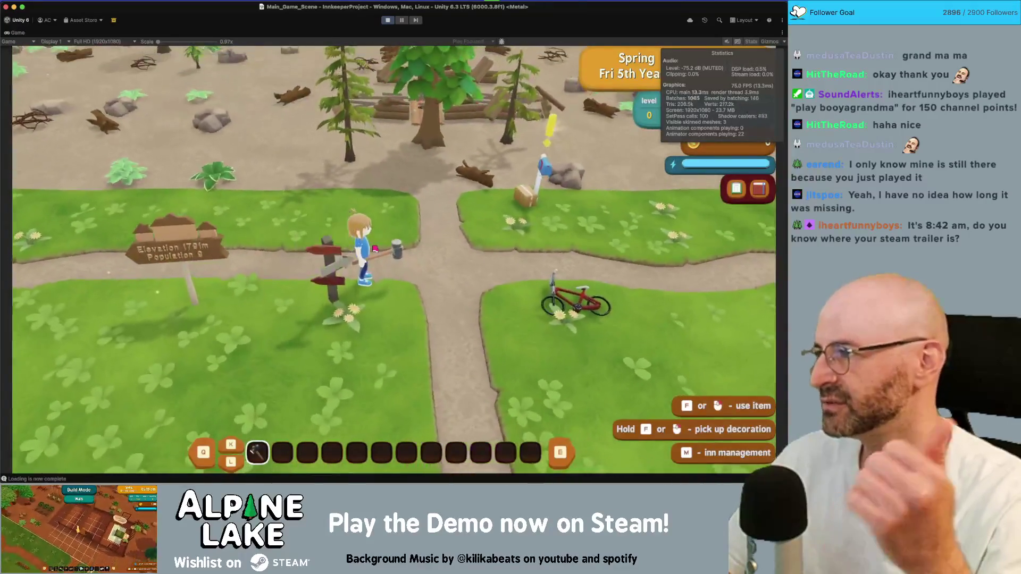
Walk the character through the dirt clearing toward the grass, then exit Play mode
key(w)
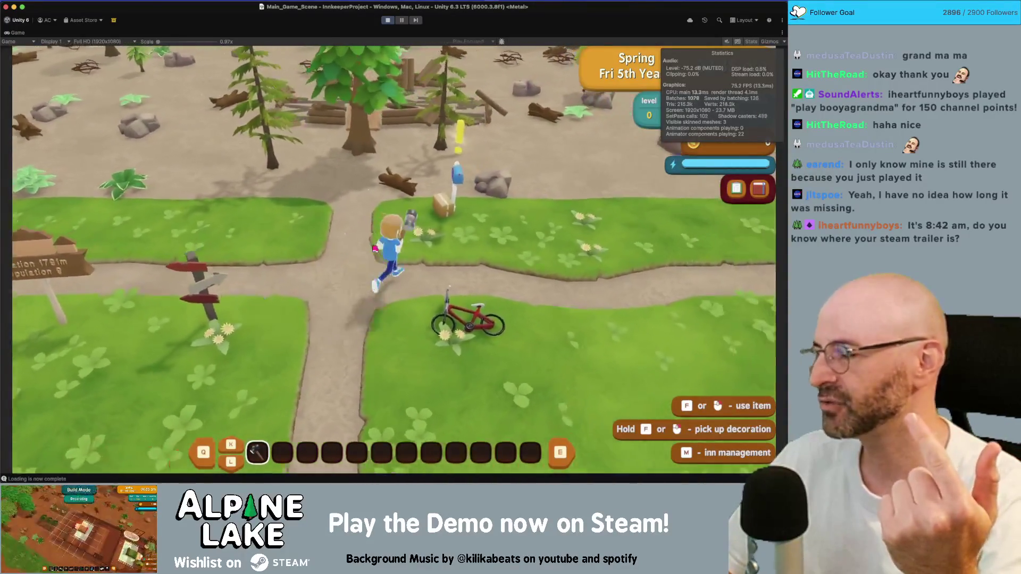
key(d)
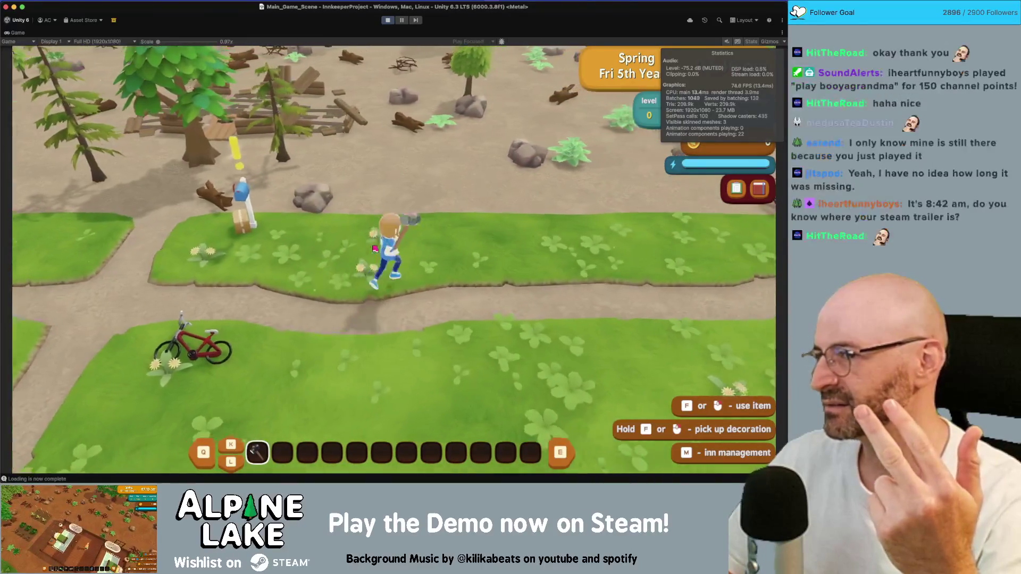
key(w)
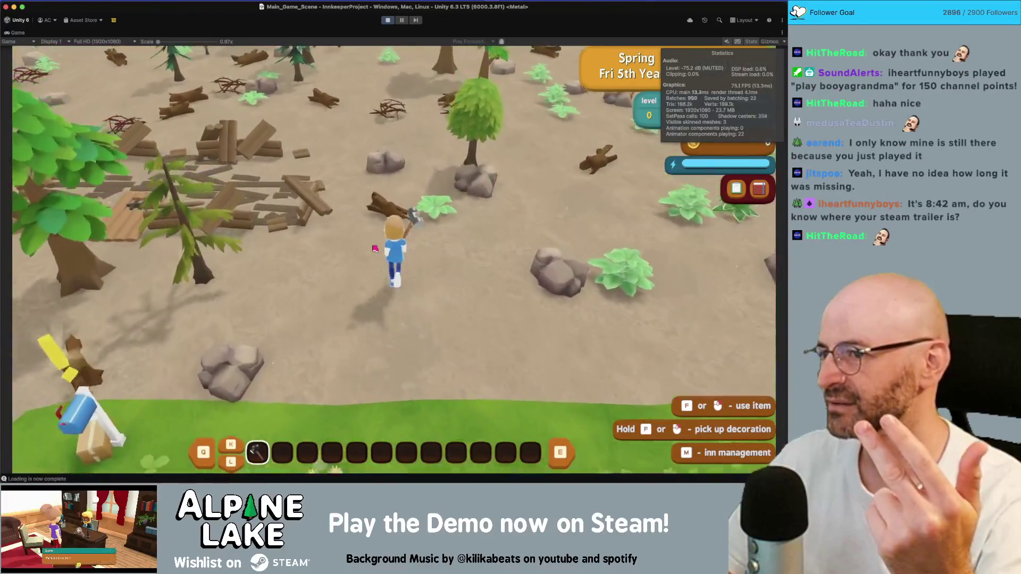
key(w)
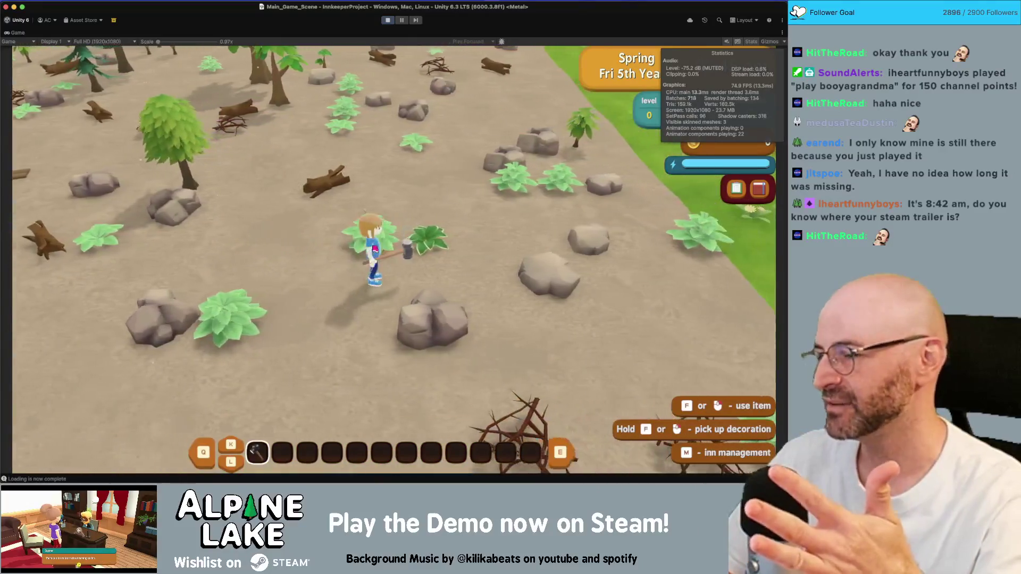
key(s)
key(d)
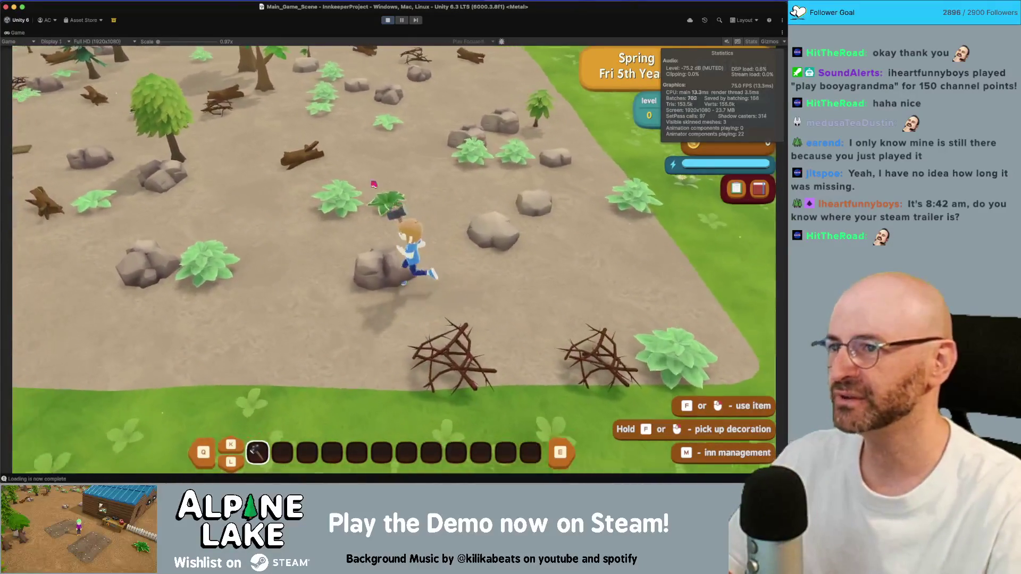
click(388, 20)
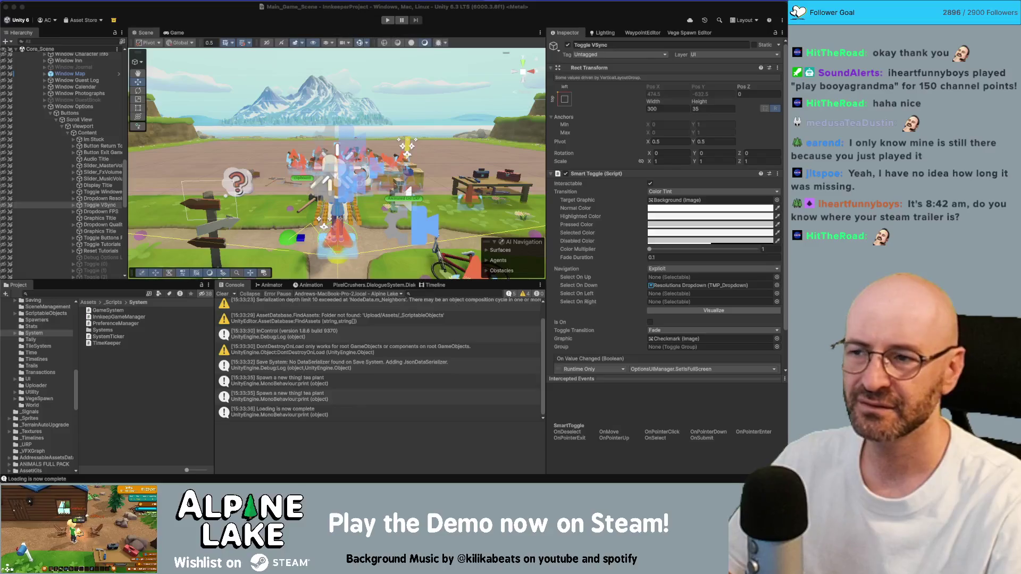
Start a player build with Cmd+B and cancel it, ending as Cancelled after 67 seconds
key(super+b)
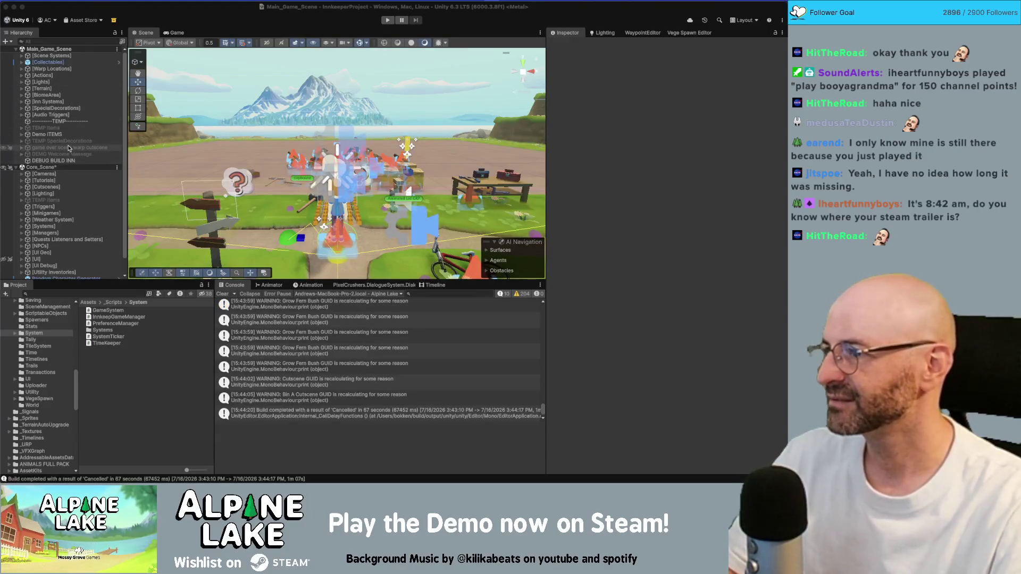
Expand the hierarchy from [UI] through Pause Menu Canvas, Panel and Window Options down to Buttons
scroll(78, 250, down, 1)
click(79, 248)
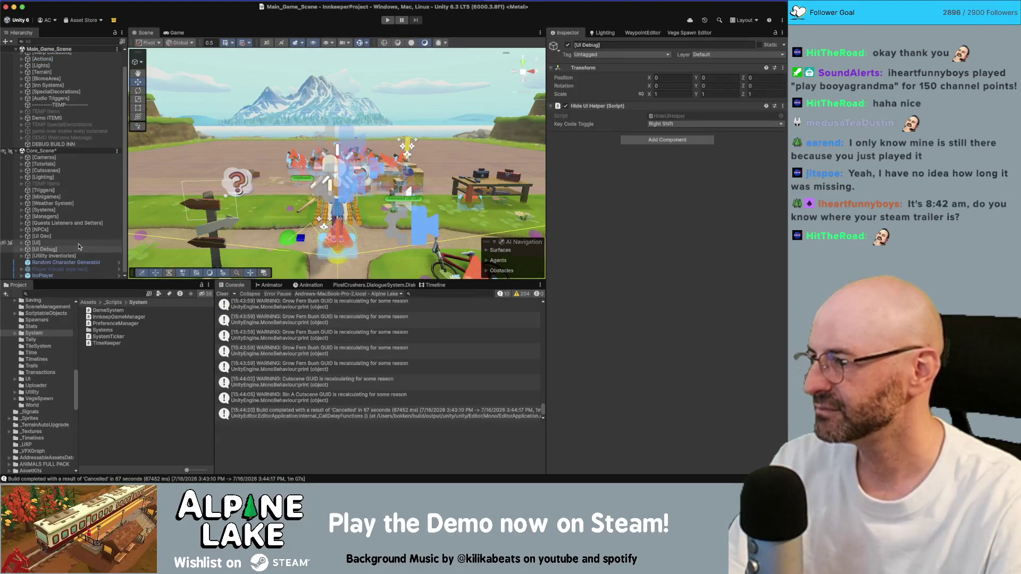
click(79, 242)
key(Right)
scroll(80, 202, down, 5)
click(80, 163)
scroll(80, 172, down, 3)
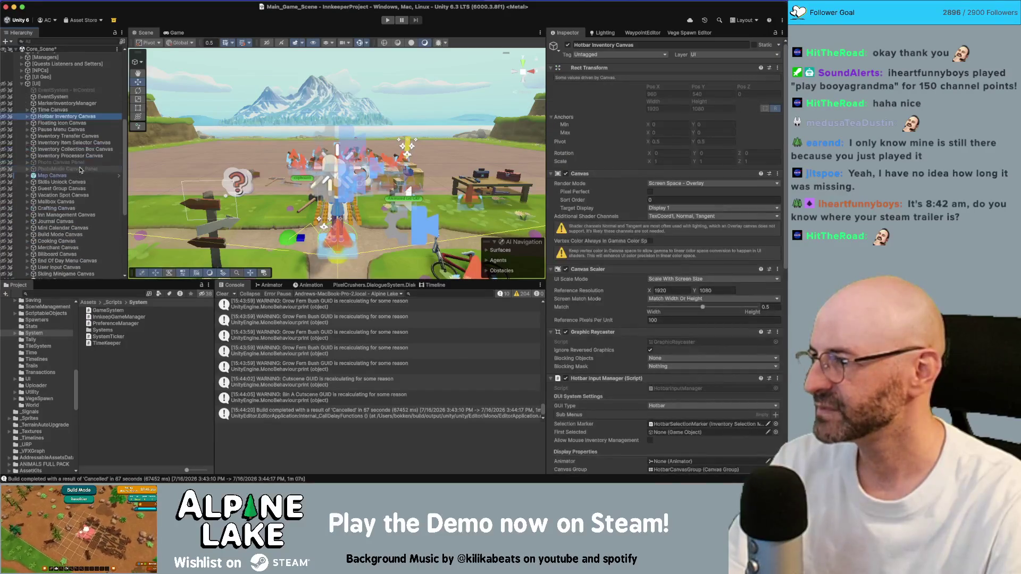
key(Down)
key(Down)
key(Right)
key(Down)
key(Down)
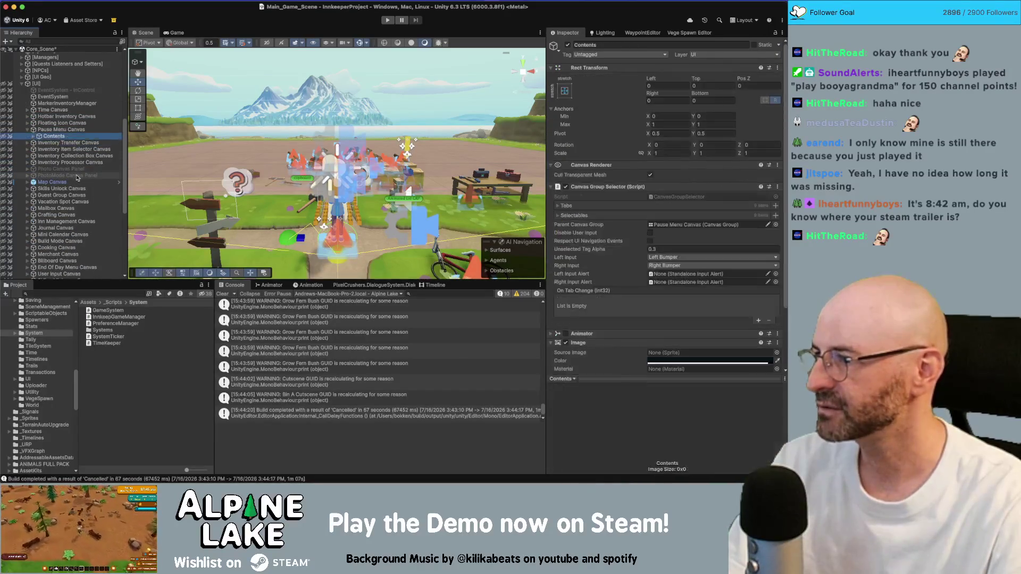
key(Down)
key(Right)
key(Down)
key(Down)
key(Down)
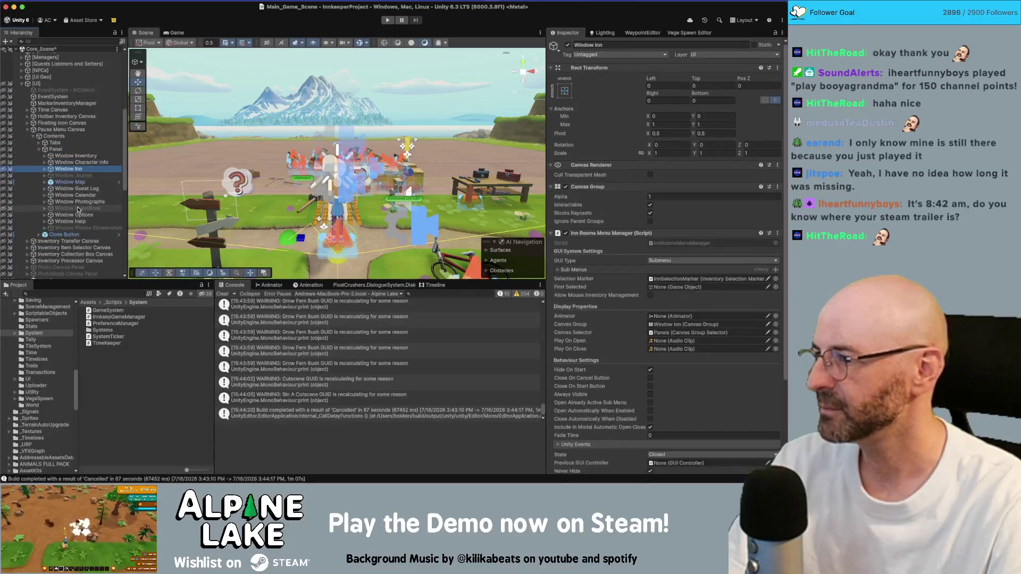
key(Right)
key(Down)
Expand Buttons, Scroll View, Viewport and Content, and select the Toggle VSync object
scroll(80, 216, down, 1)
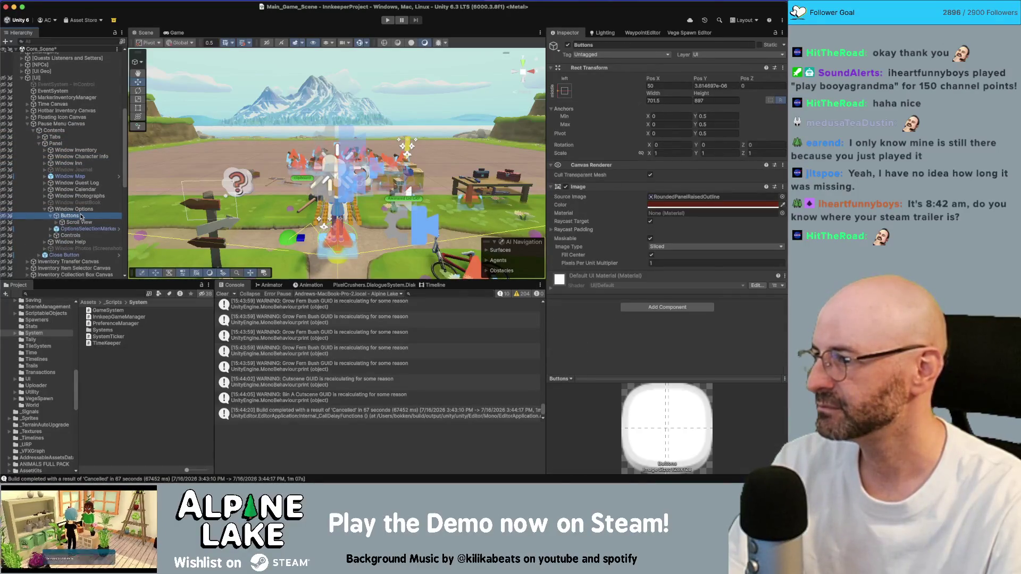
key(Right)
key(Down)
key(Right)
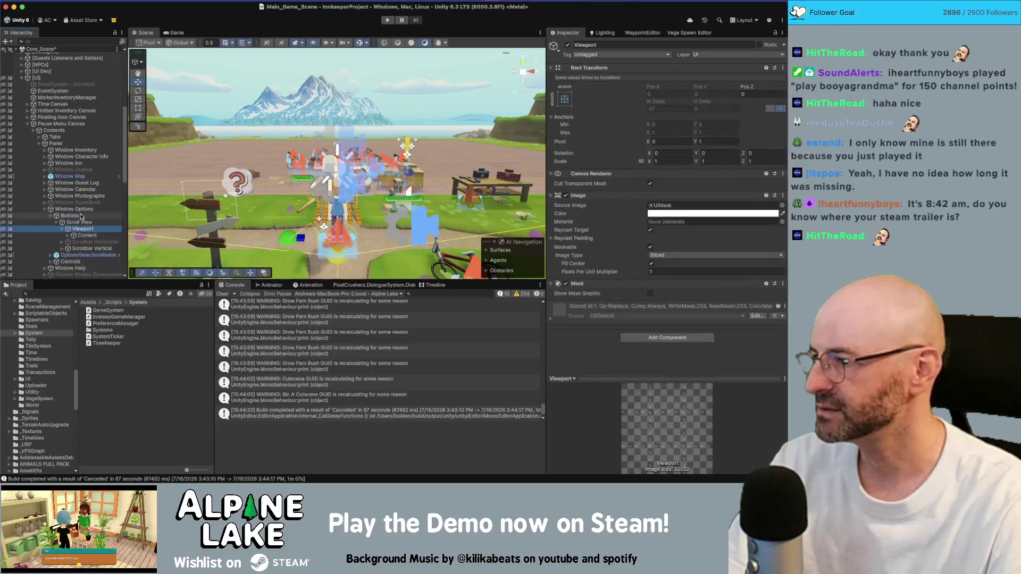
key(Down)
key(Right)
key(Down)
key(Right)
key(Down)
scroll(81, 216, down, 4)
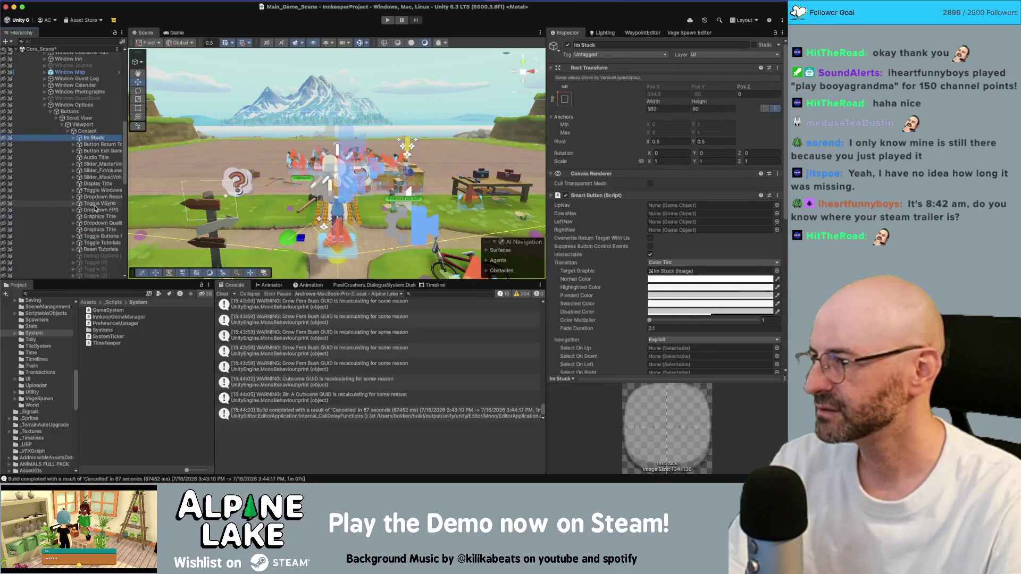
click(98, 203)
Point the Toggle VSync value-changed event to dynamic bool OptionsUIManager.SetVSync, save the scene, and enter Play mode
scroll(598, 288, down, 2)
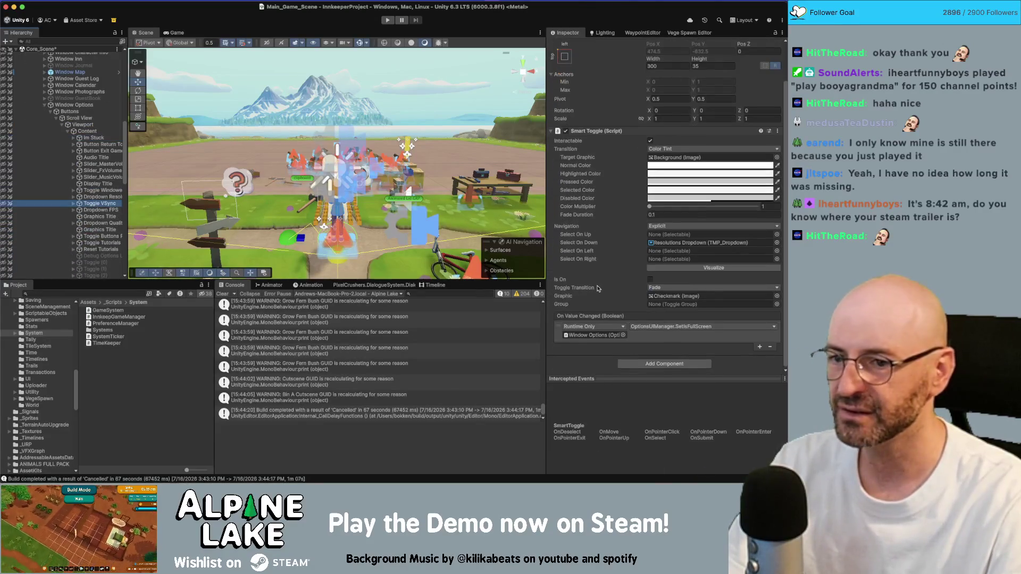
click(675, 328)
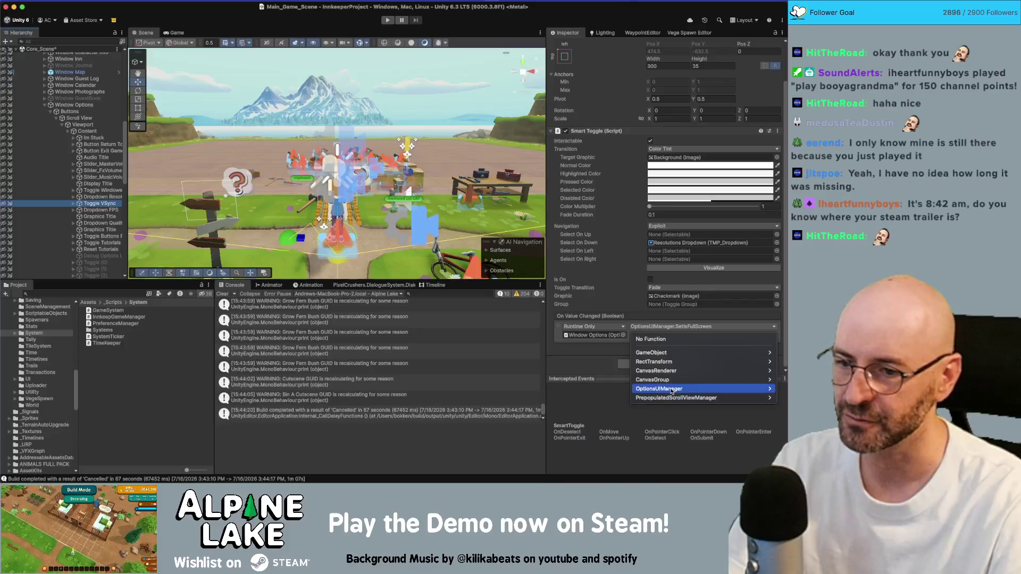
mouse_move(671, 391)
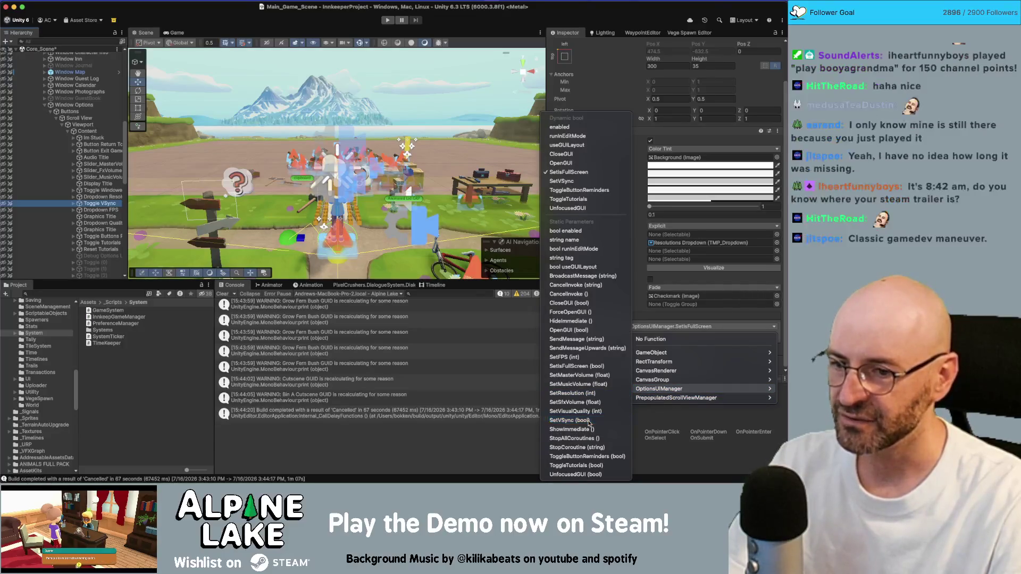
click(589, 422)
click(647, 327)
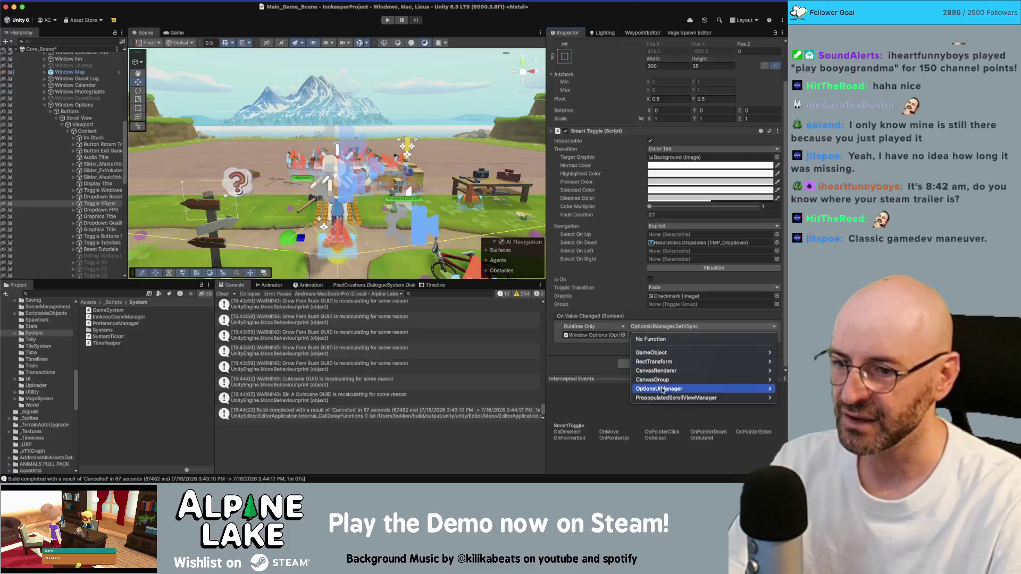
mouse_move(664, 390)
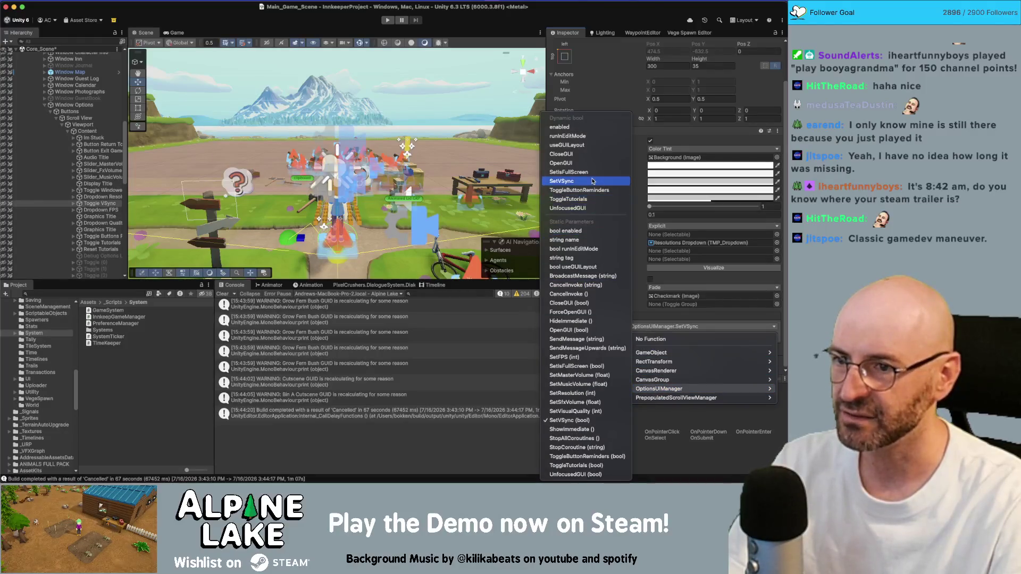
click(563, 181)
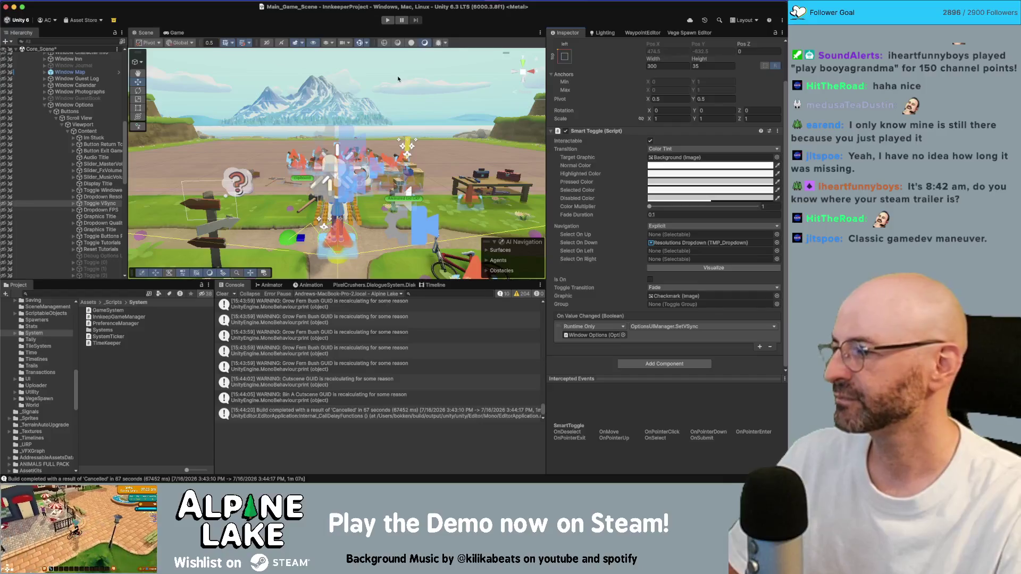
key(ctrl+s)
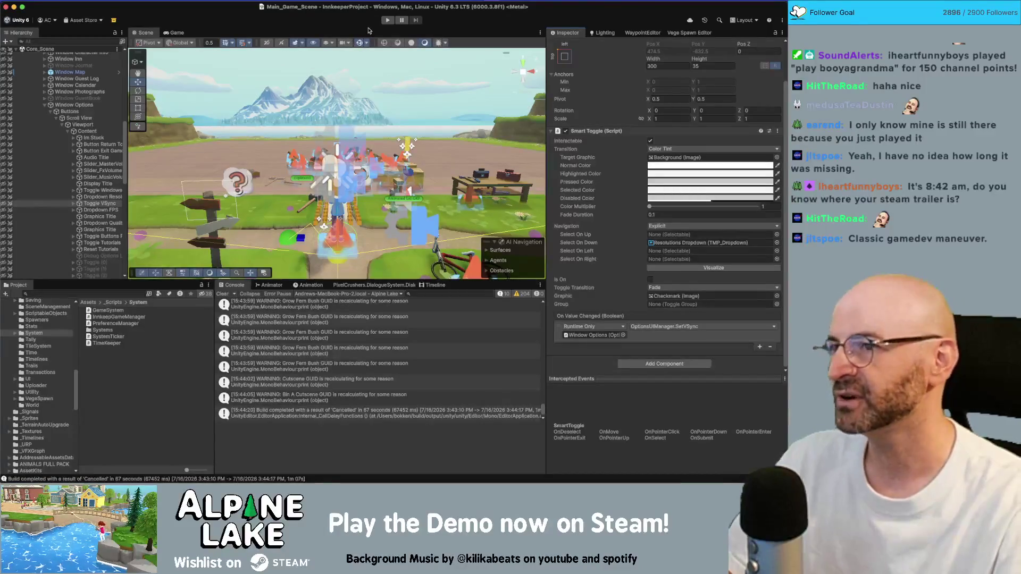
click(387, 21)
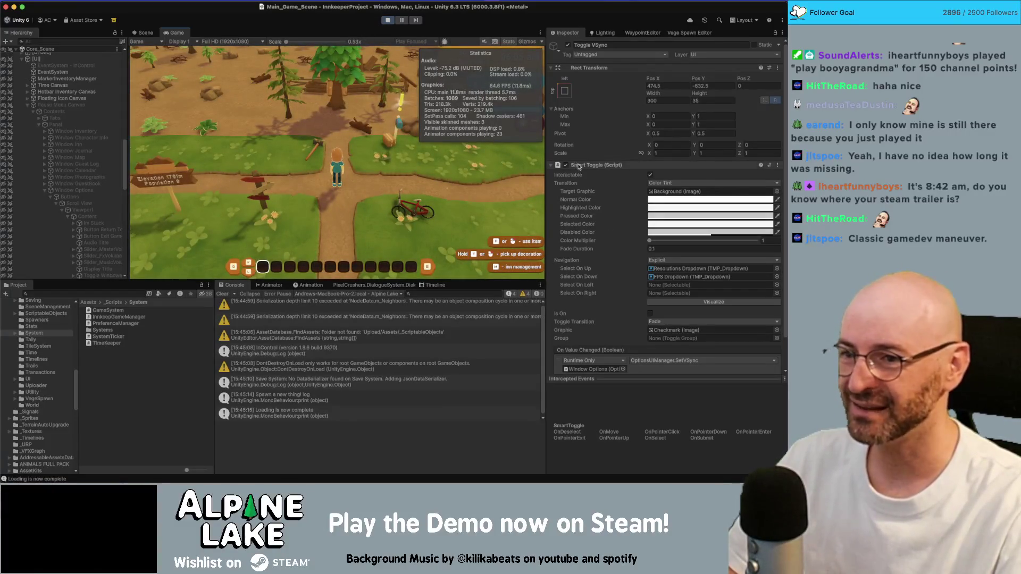
Run the character right and left around the level
scroll(657, 340, down, 1)
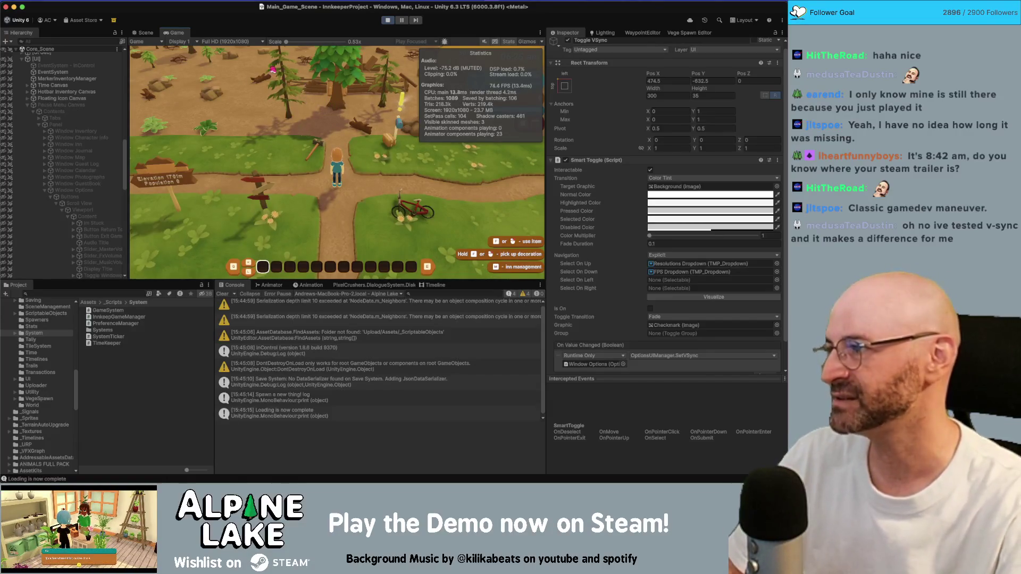
key(d)
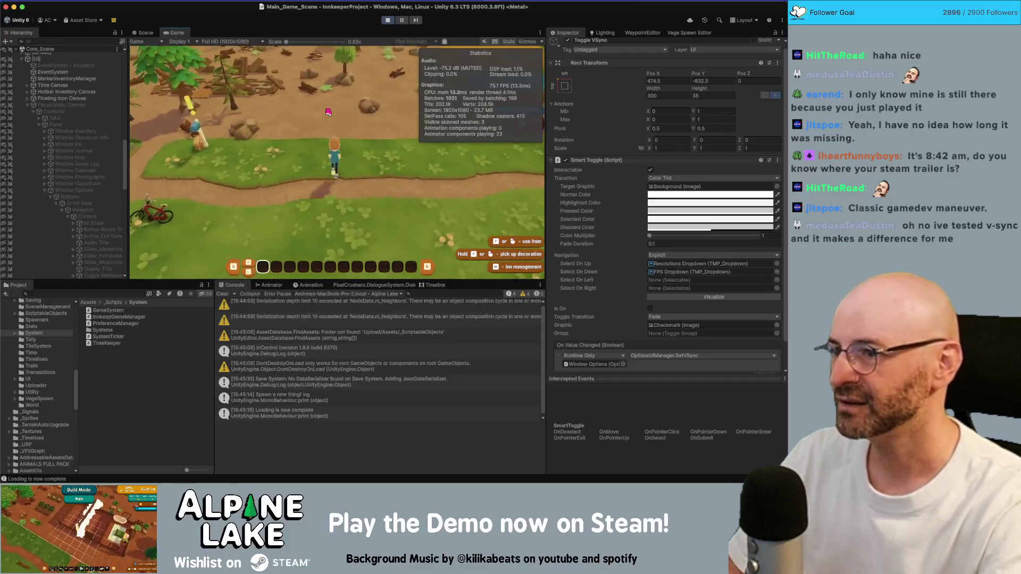
key(d)
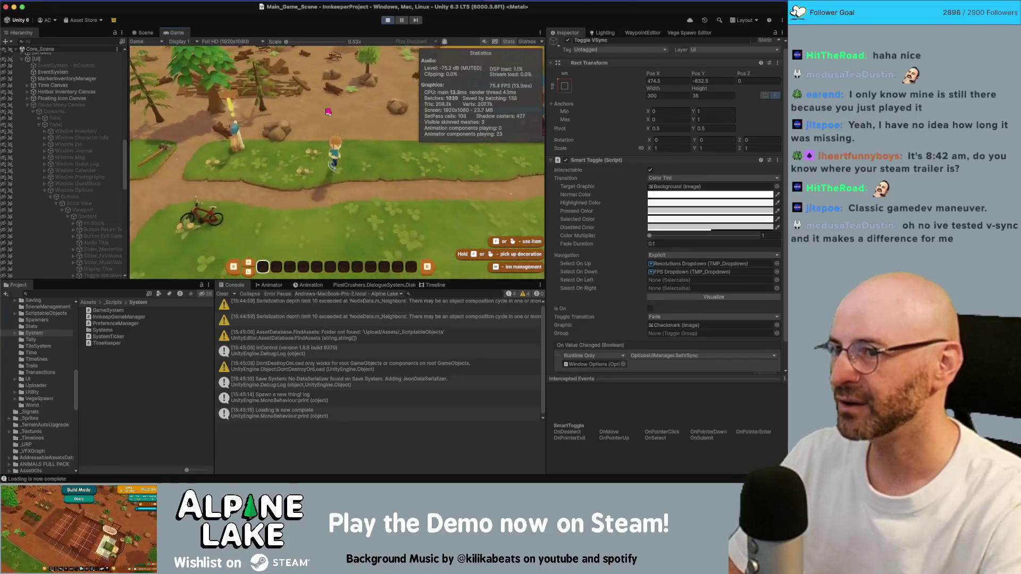
key(a)
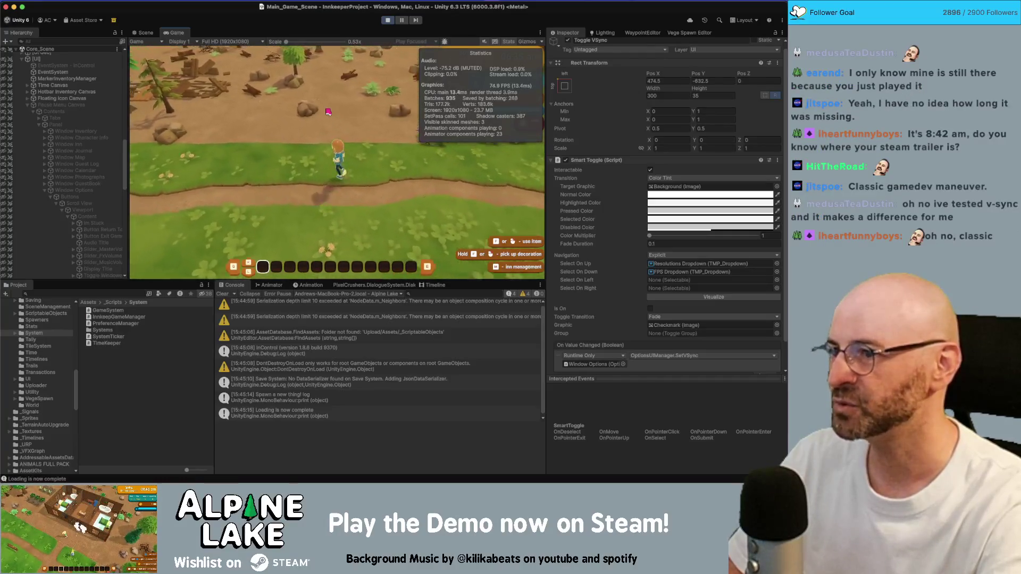
Open the pause menu's options page to check the FPS setting, then close it
key(Escape)
key(q)
key(q)
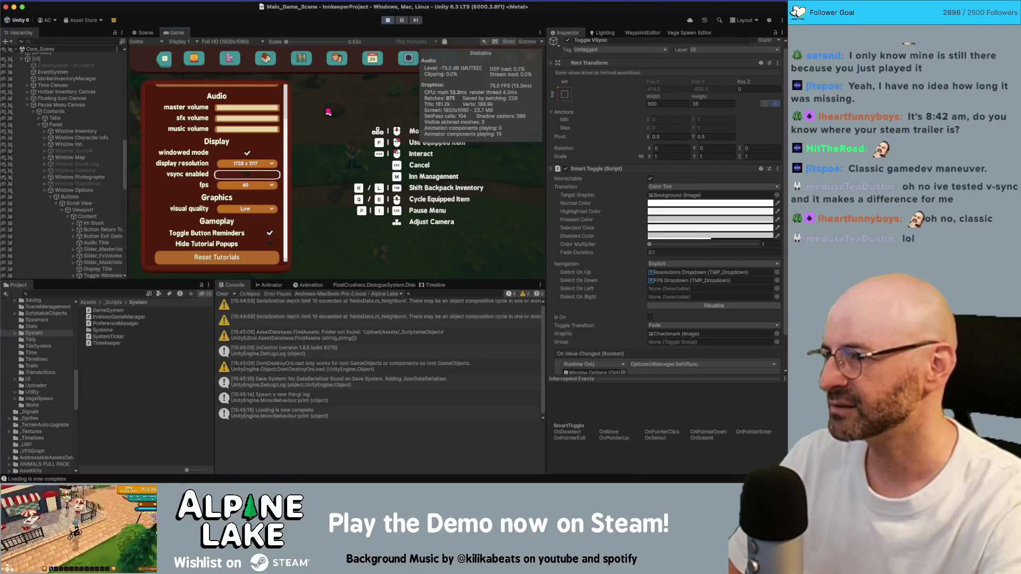
key(Escape)
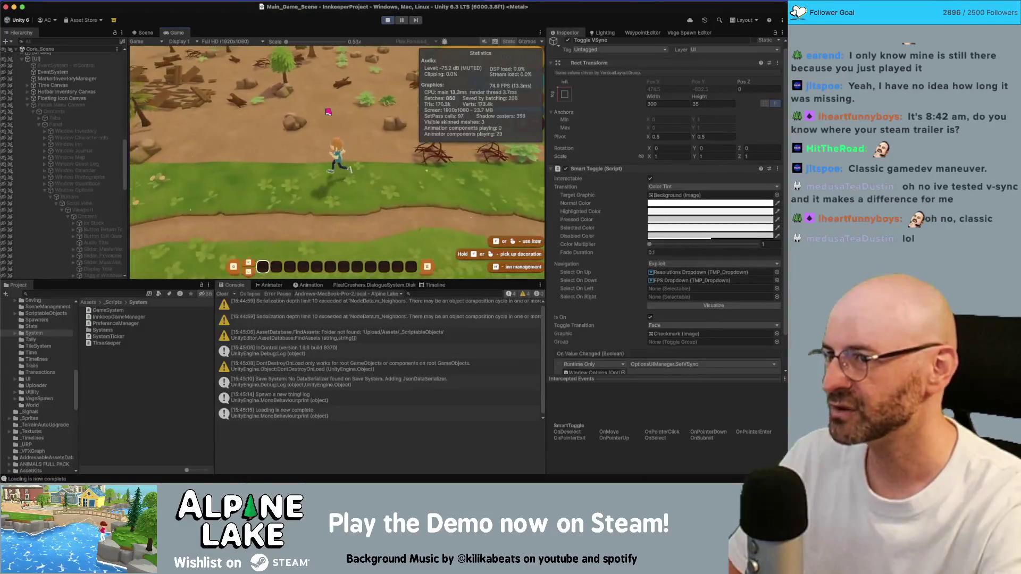
key(Escape)
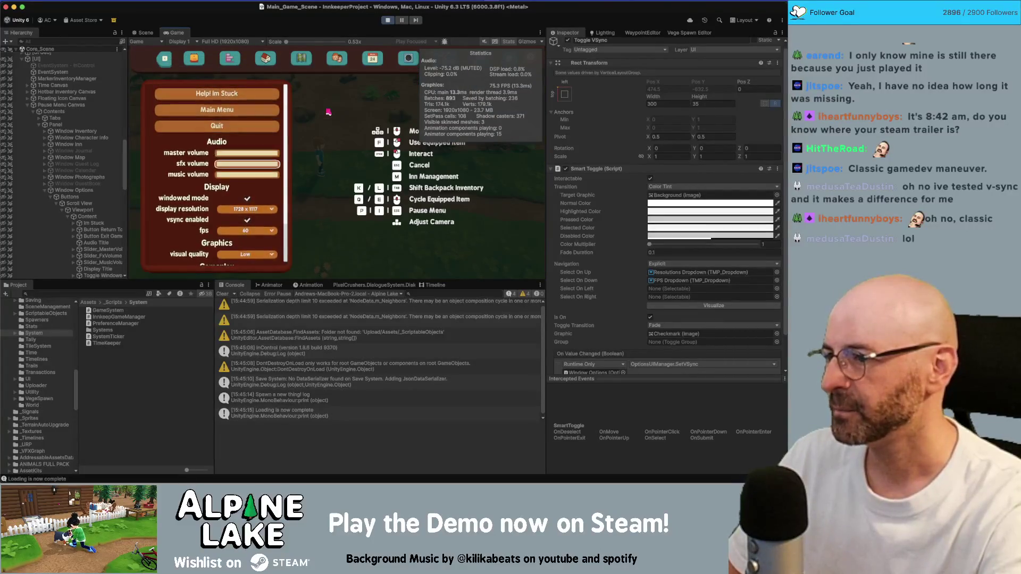
key(Escape)
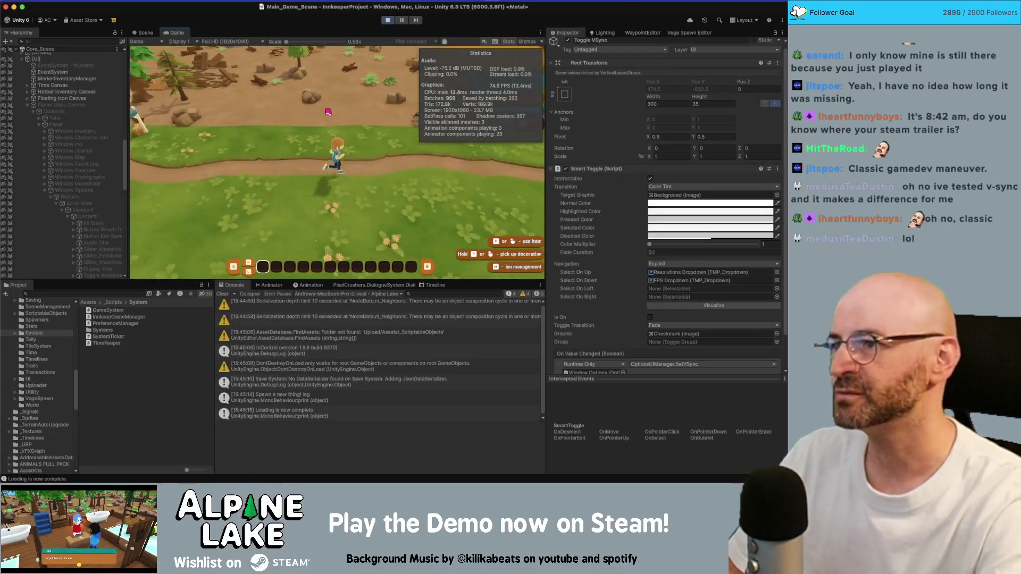
Check the Game view resolution choices, keeping Full HD, while walking the character south
click(217, 42)
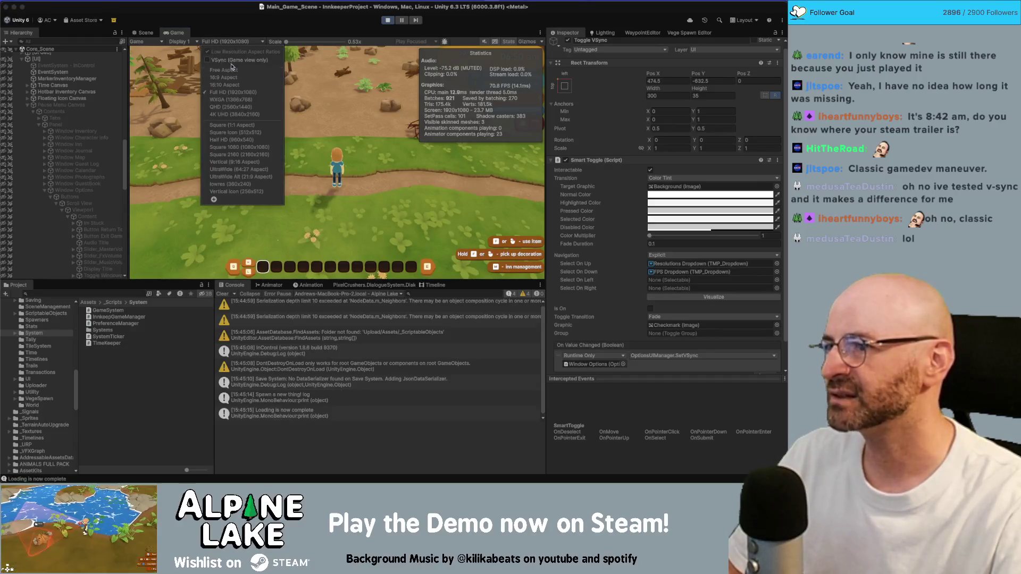
key(d)
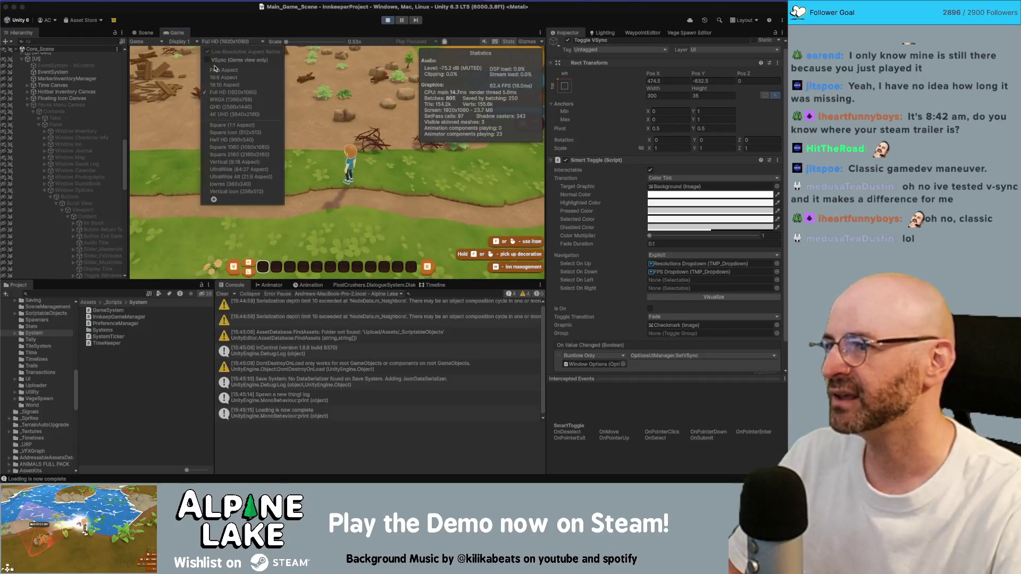
click(215, 66)
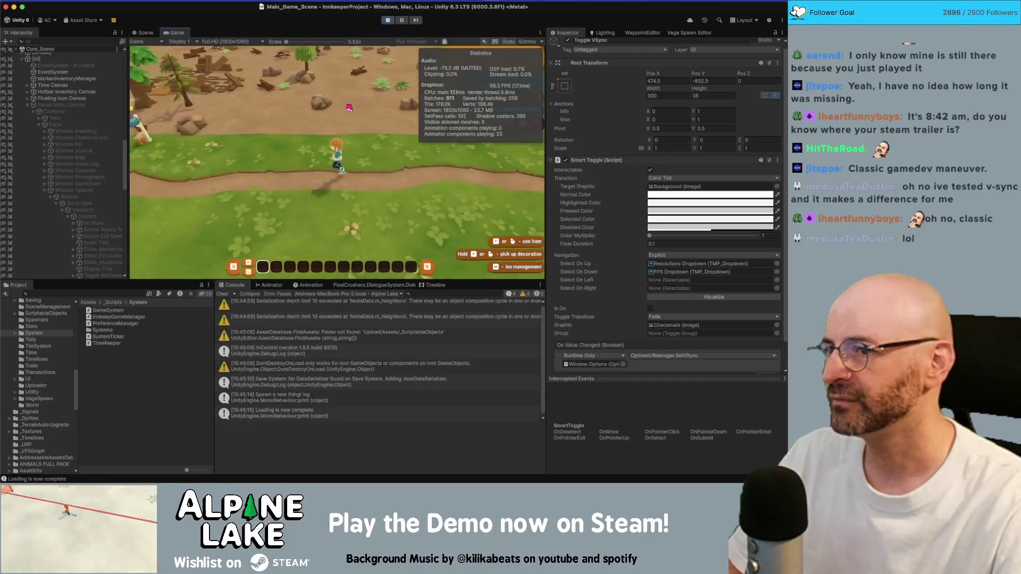
key(s)
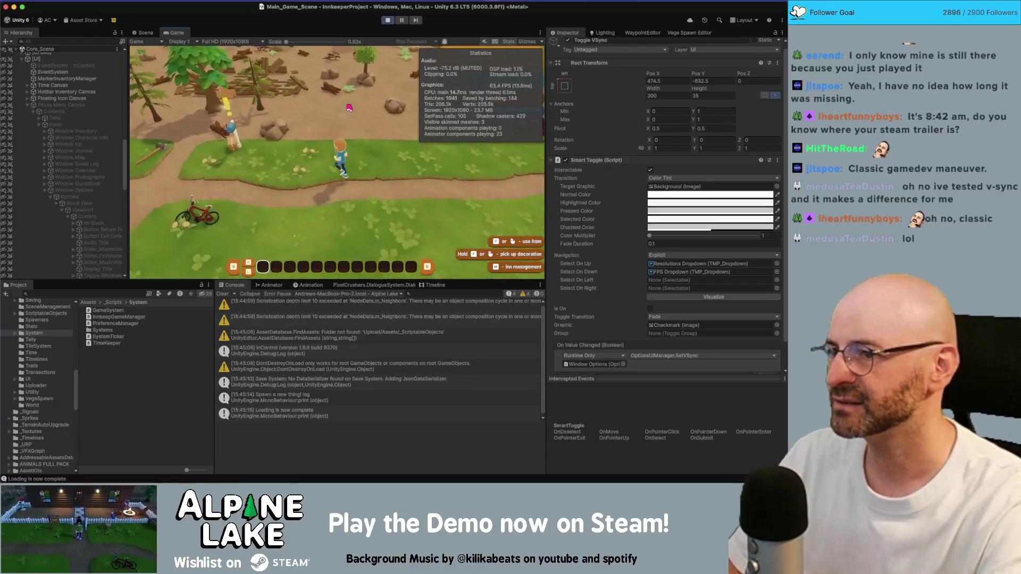
key(s)
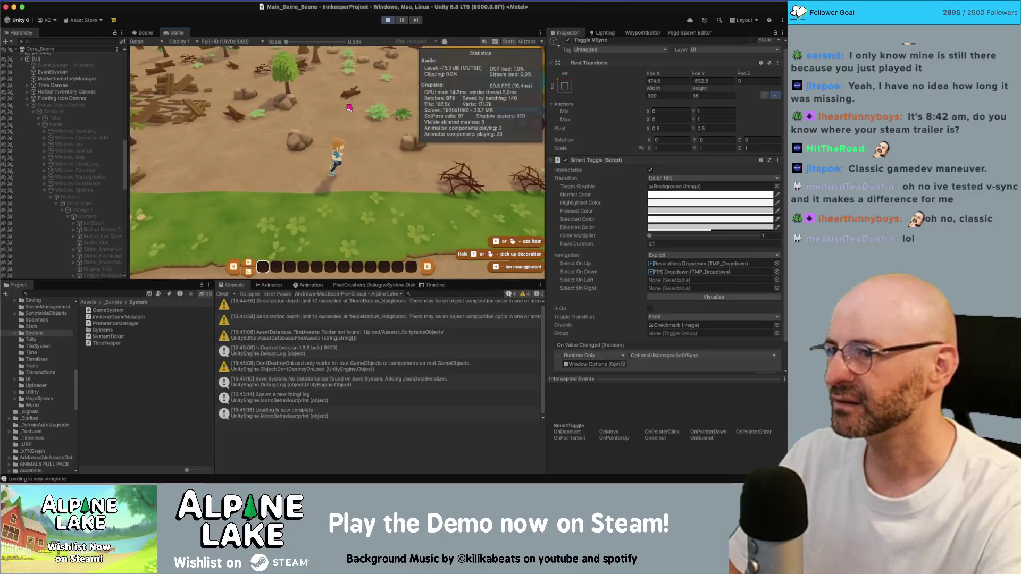
Maximize the Game view to fill the editor and walk around, briefly reopening the settings menu
double_click(177, 33)
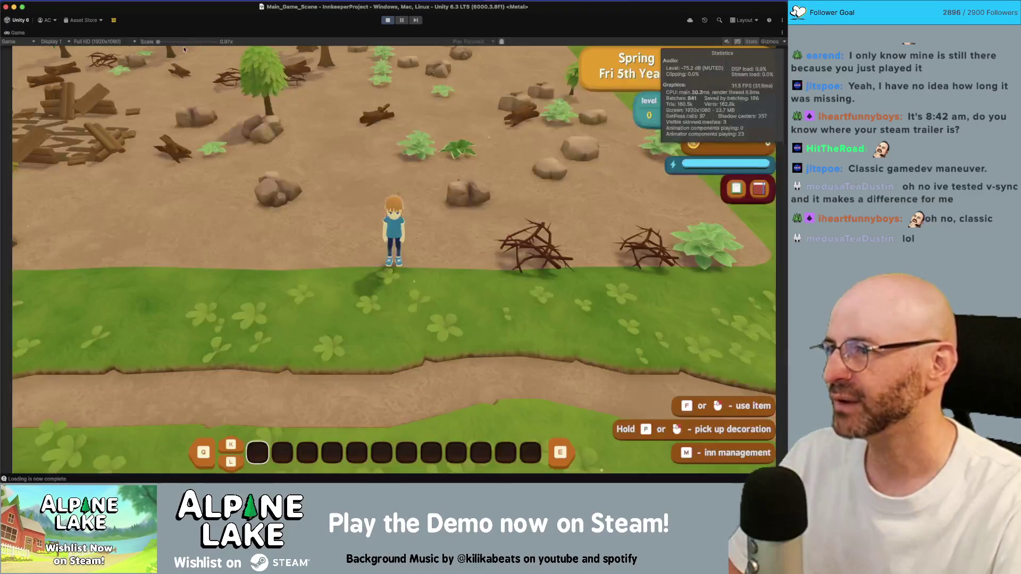
key(s)
key(a)
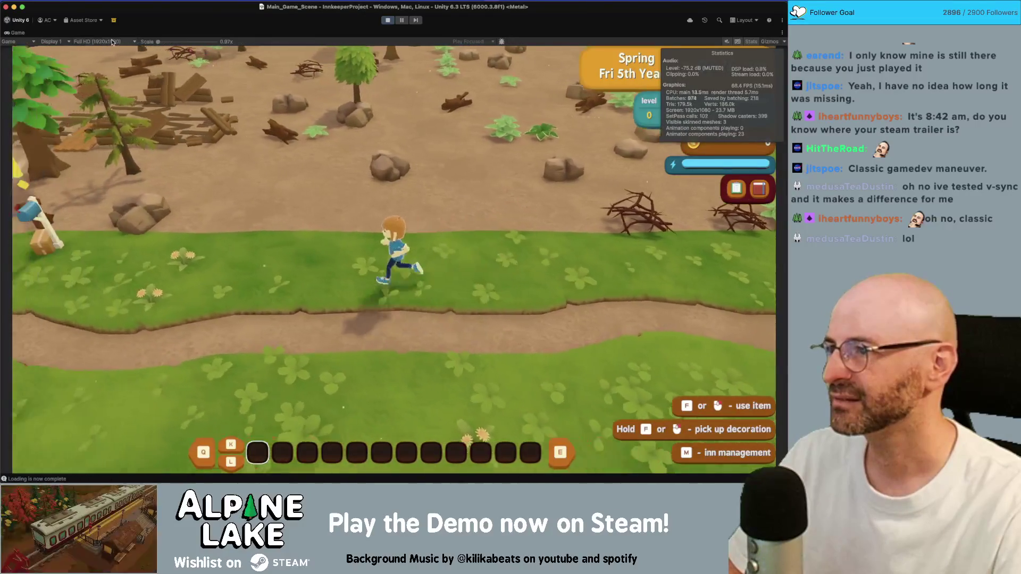
key(s)
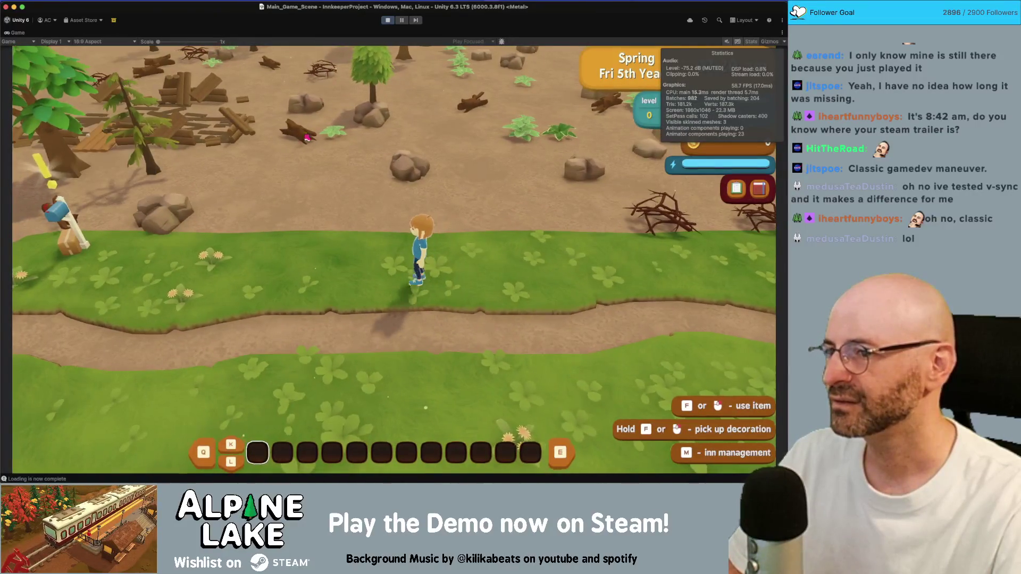
key(w)
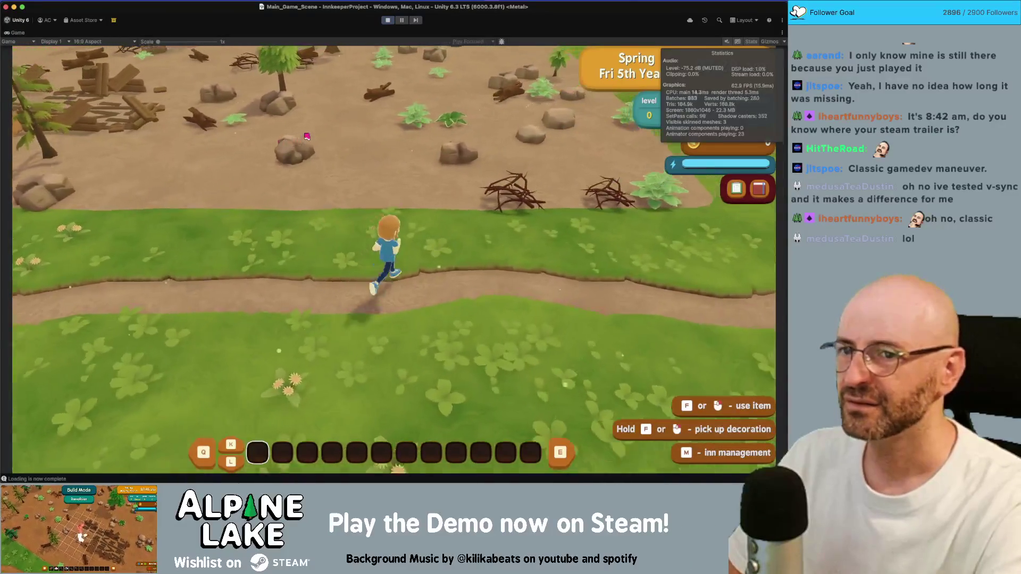
key(Escape)
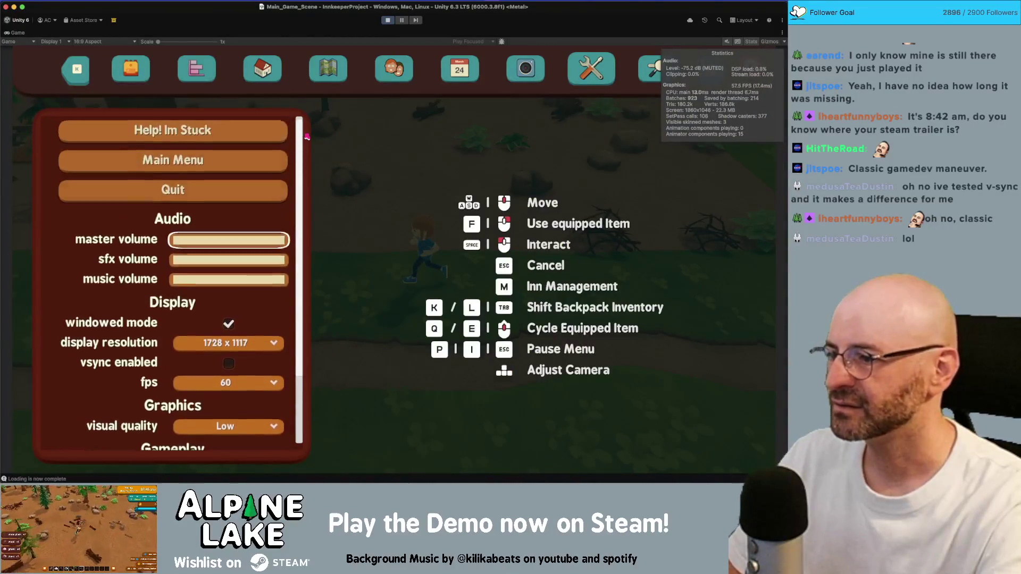
scroll(306, 137, down, 3)
key(Escape)
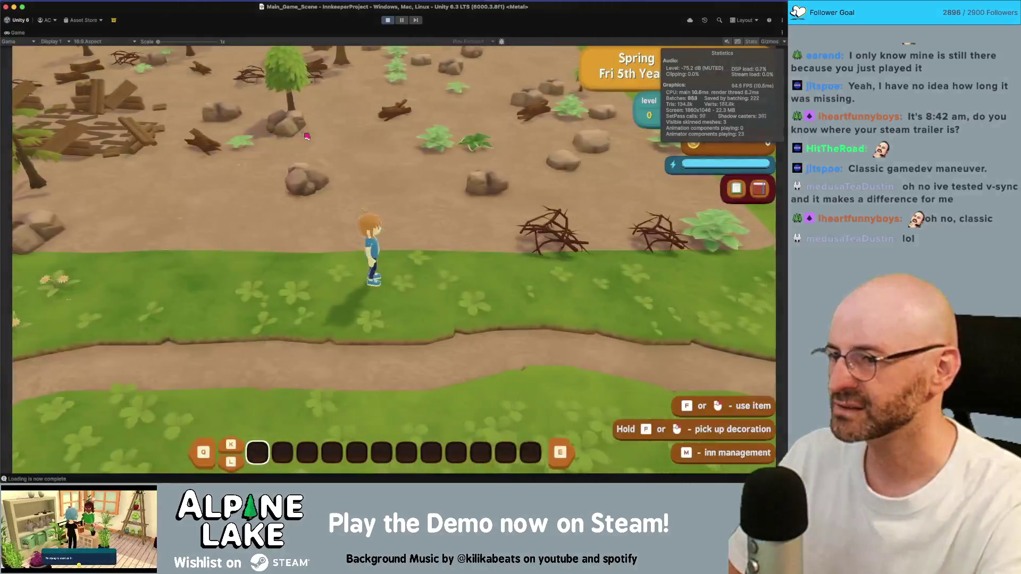
key(a)
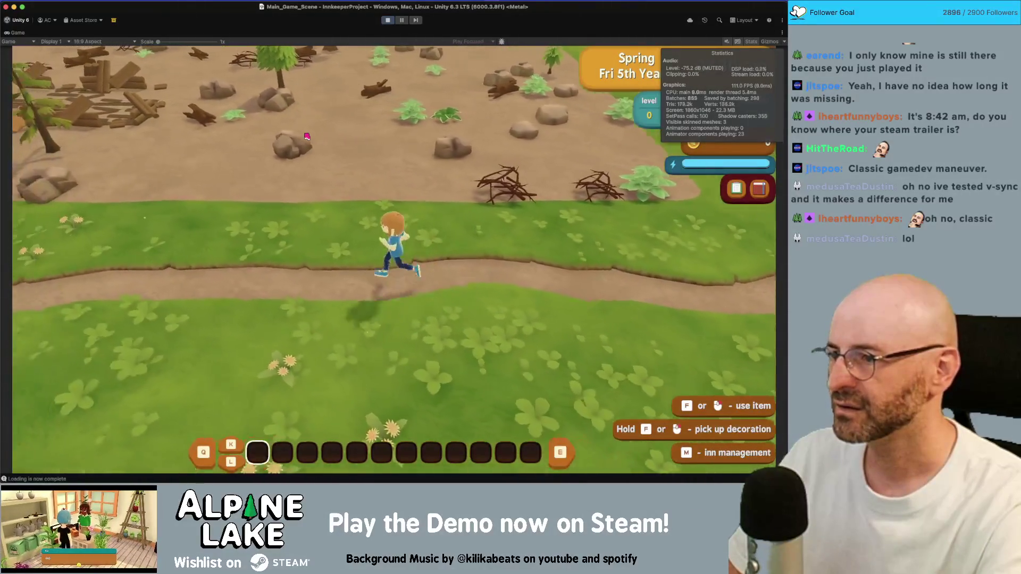
Set the Game view to 16:9 Aspect while running along the path, then stop Play mode
click(91, 41)
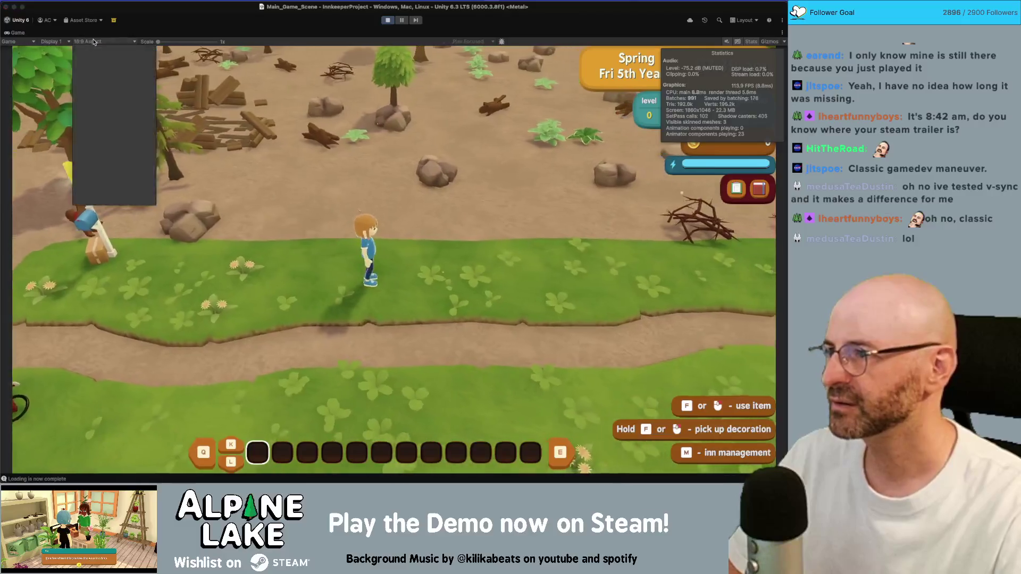
key(d)
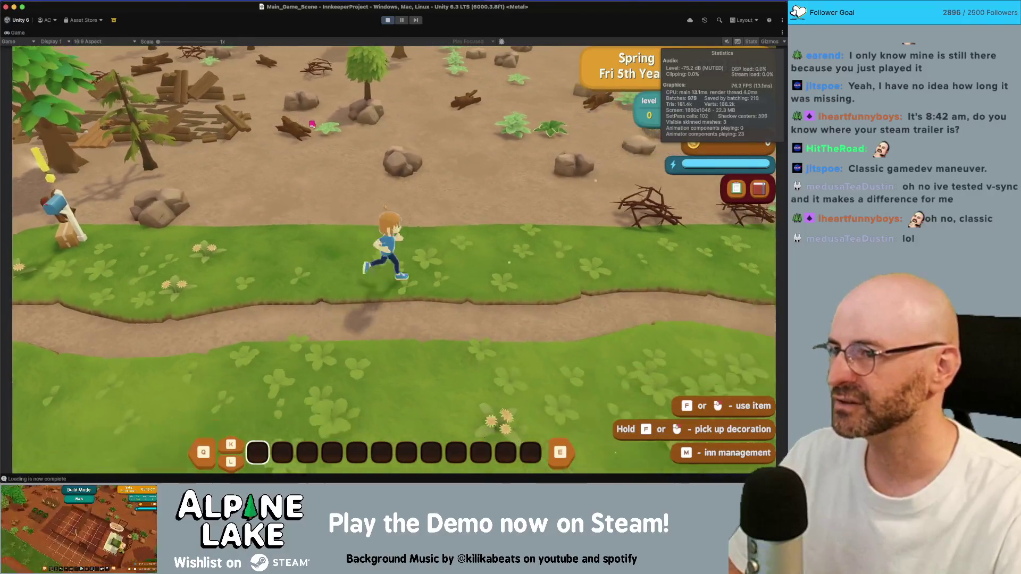
key(s)
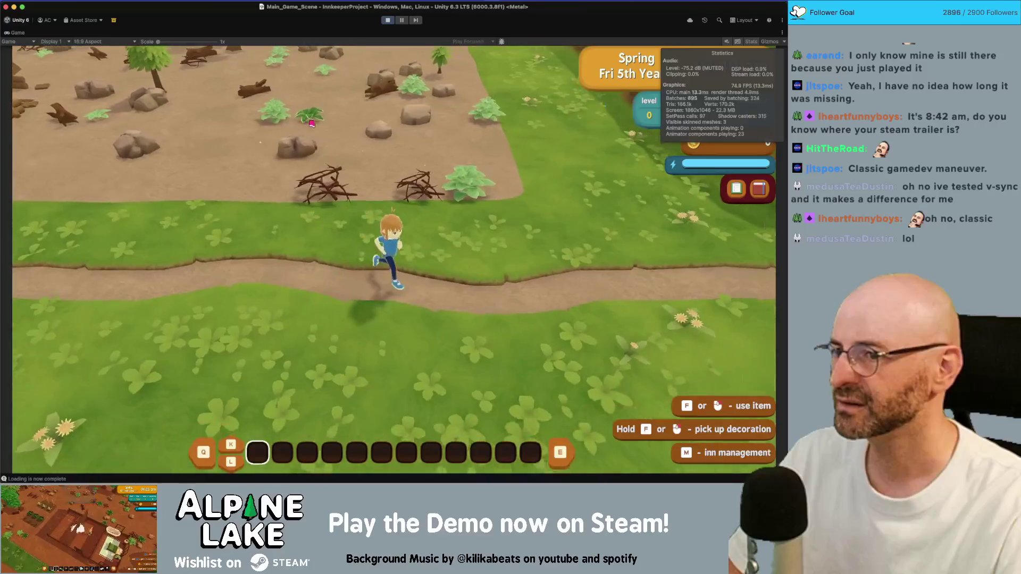
key(a)
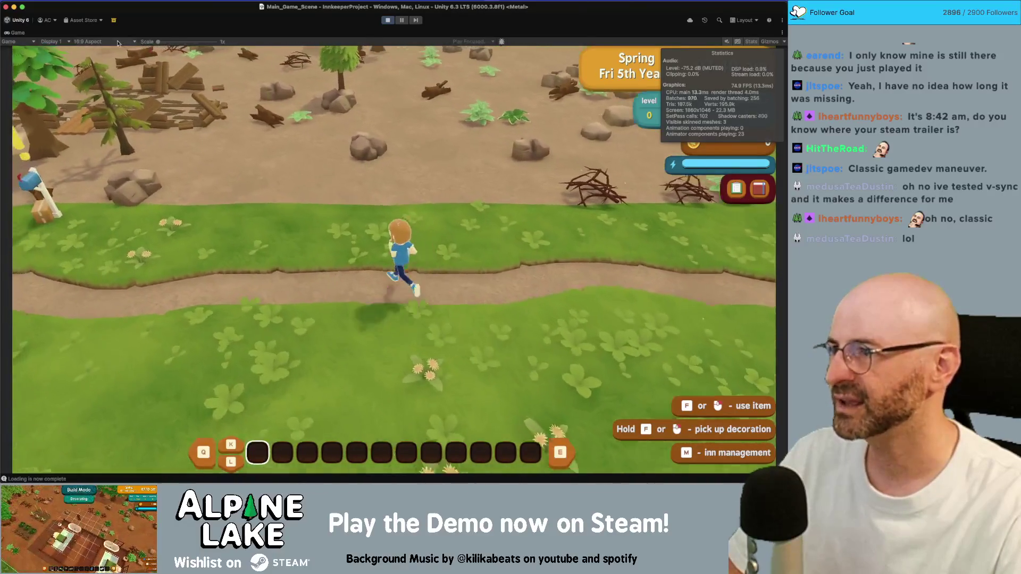
click(90, 41)
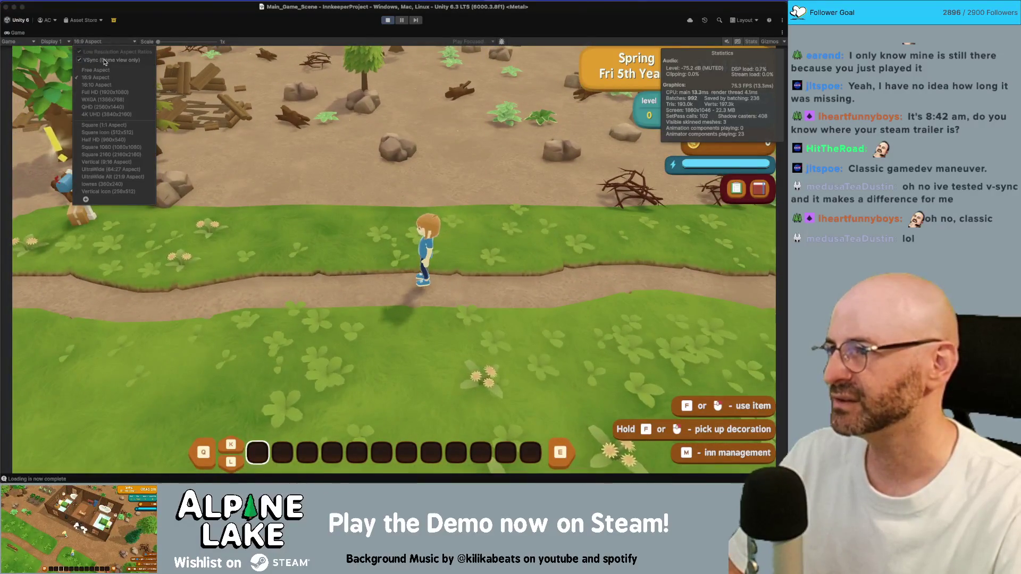
click(110, 47)
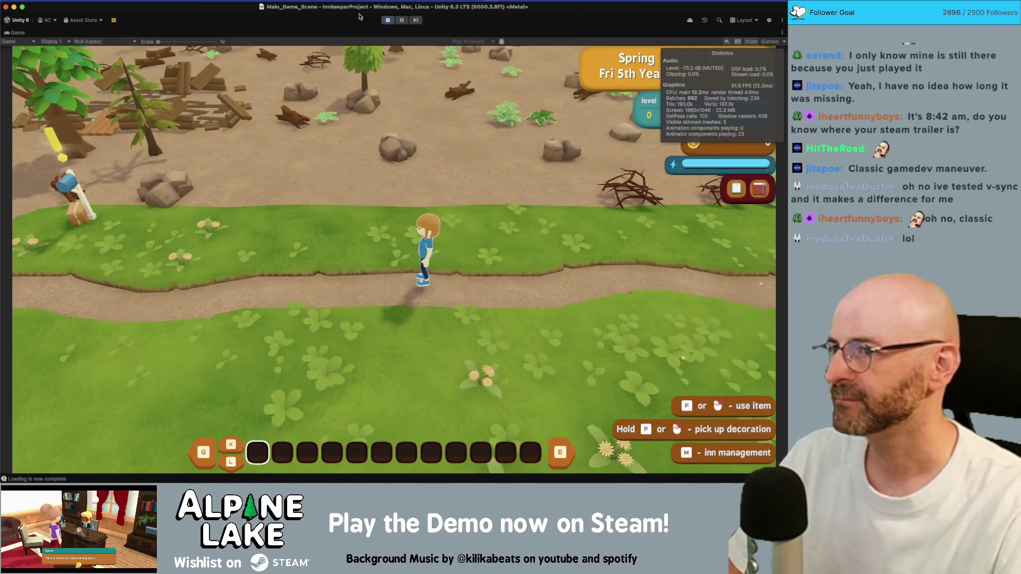
click(388, 20)
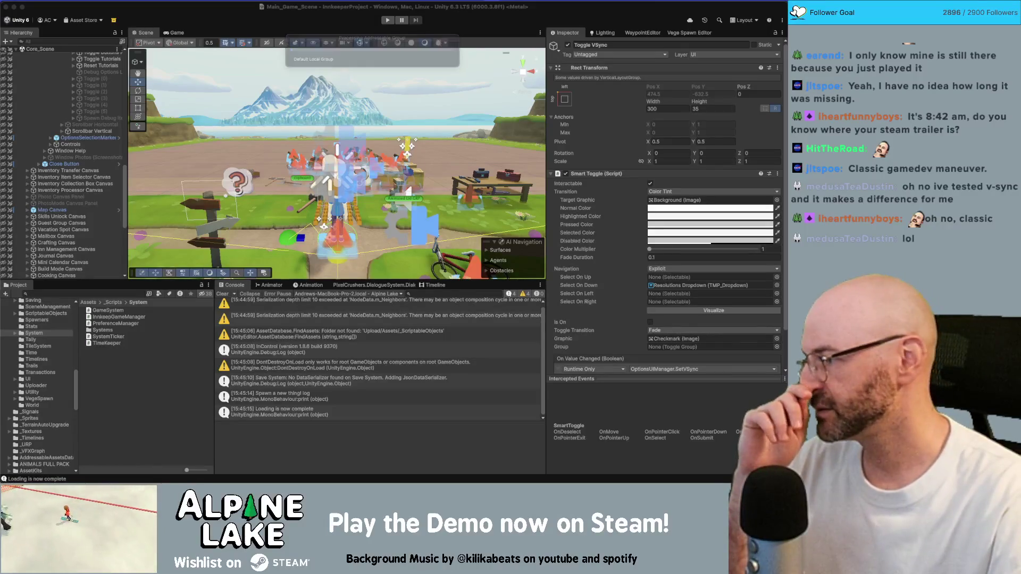
Start a Build and Run of the Alpine Lake player with Cmd+B
key(super+b)
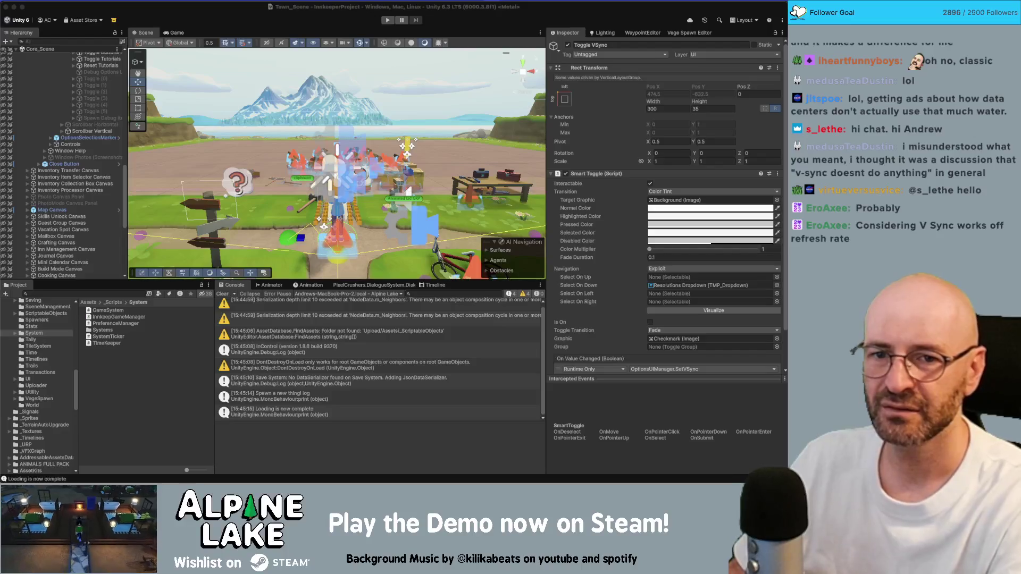
Wait for the build to succeed in 140 seconds, then bring the Unity editor back to front
key(super+p)
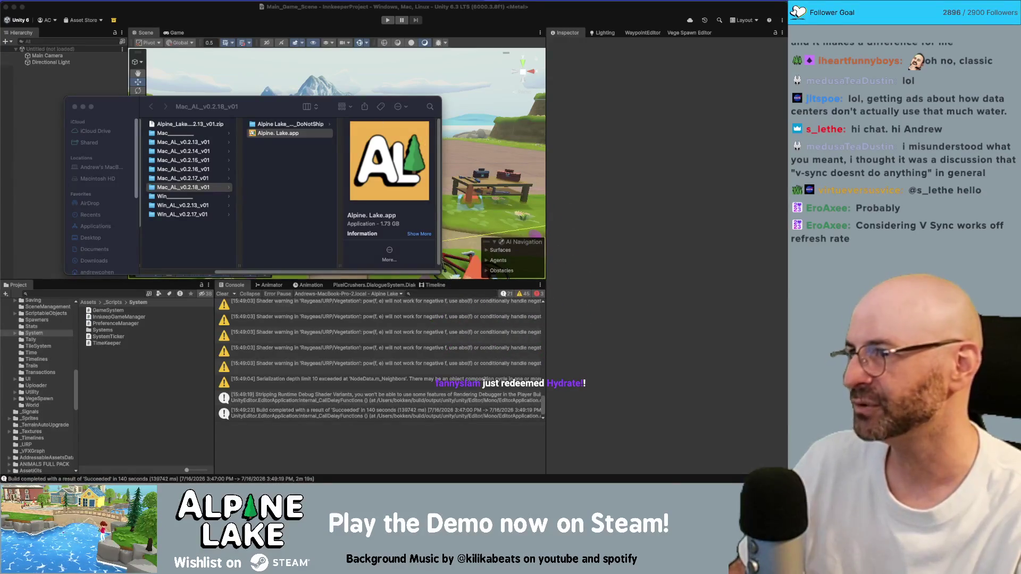
click(223, 14)
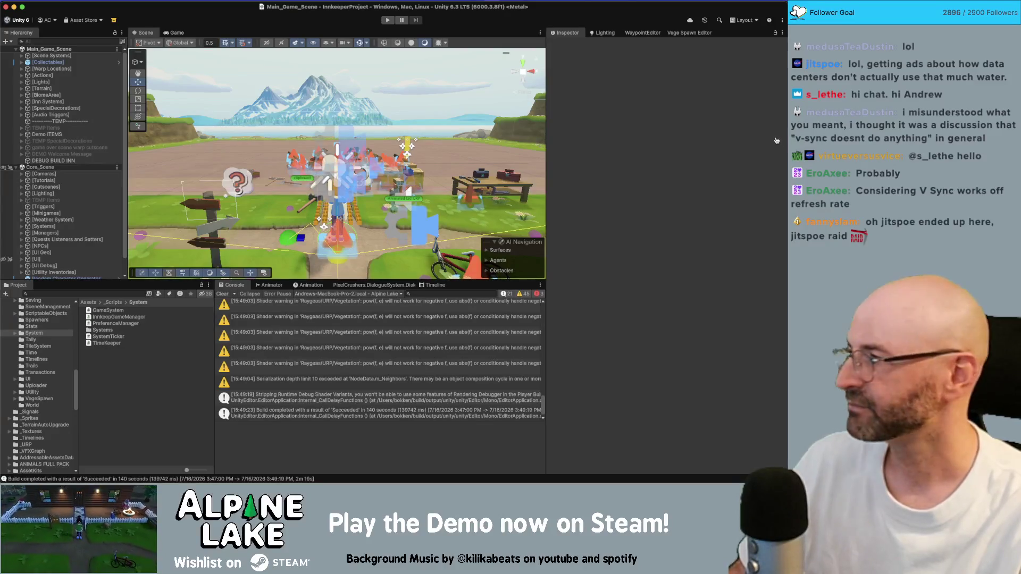
Launch Alpine Lake.app from the Mac_AL_v0.2.18_v01 folder, quit it, and relaunch to the v0.2.18 title screen
key(super+Tab)
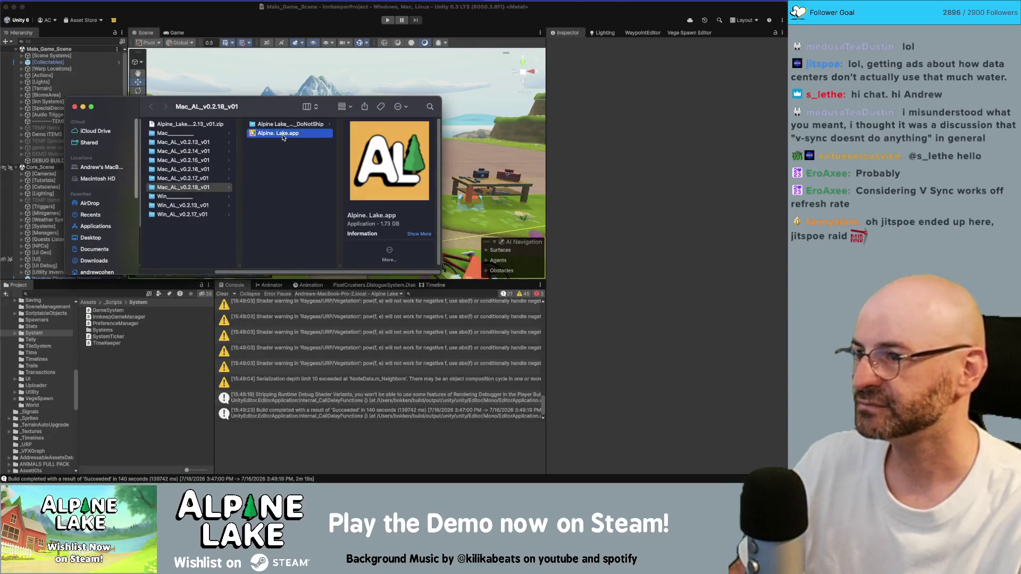
double_click(284, 138)
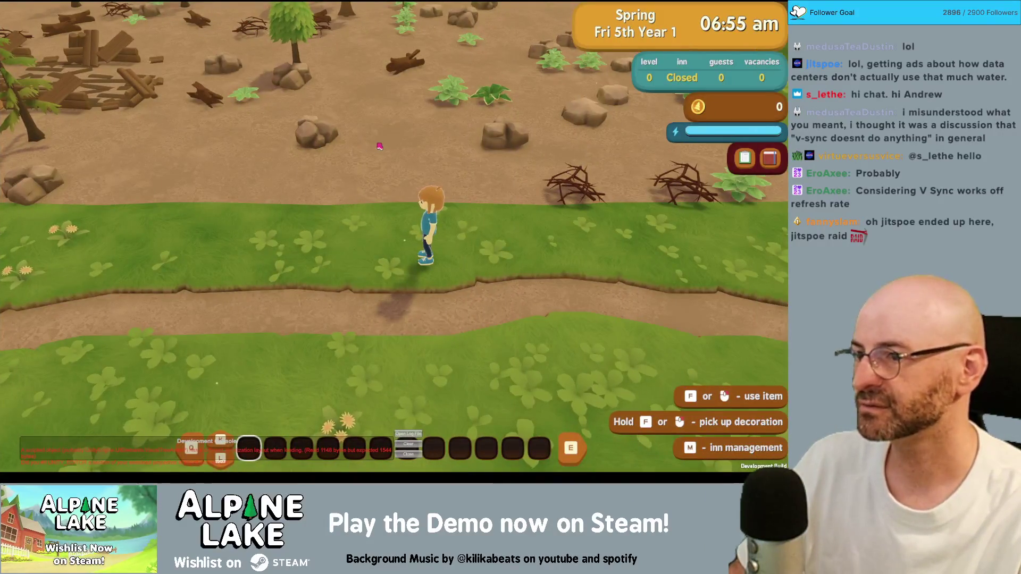
key(super+q)
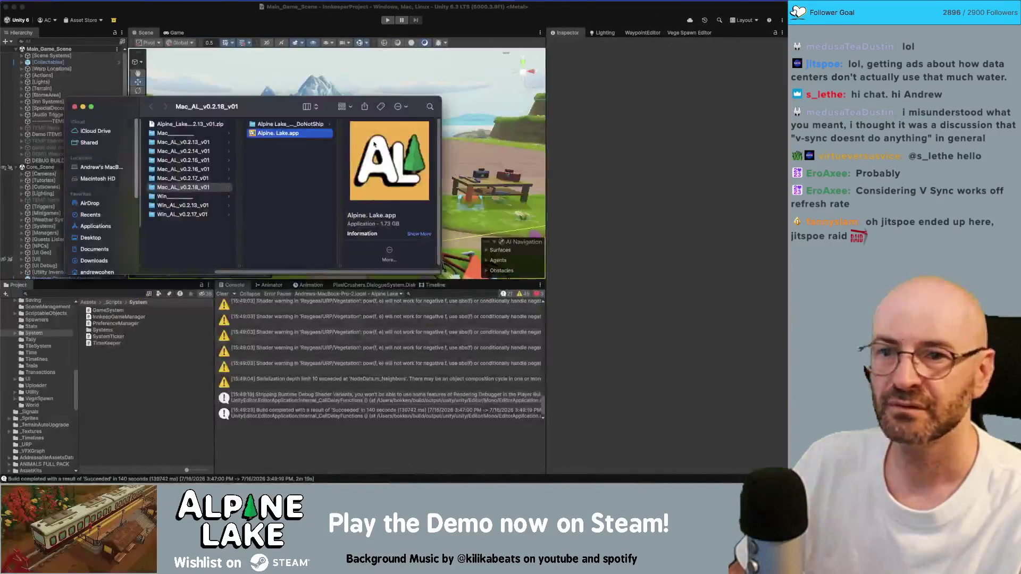
click(286, 139)
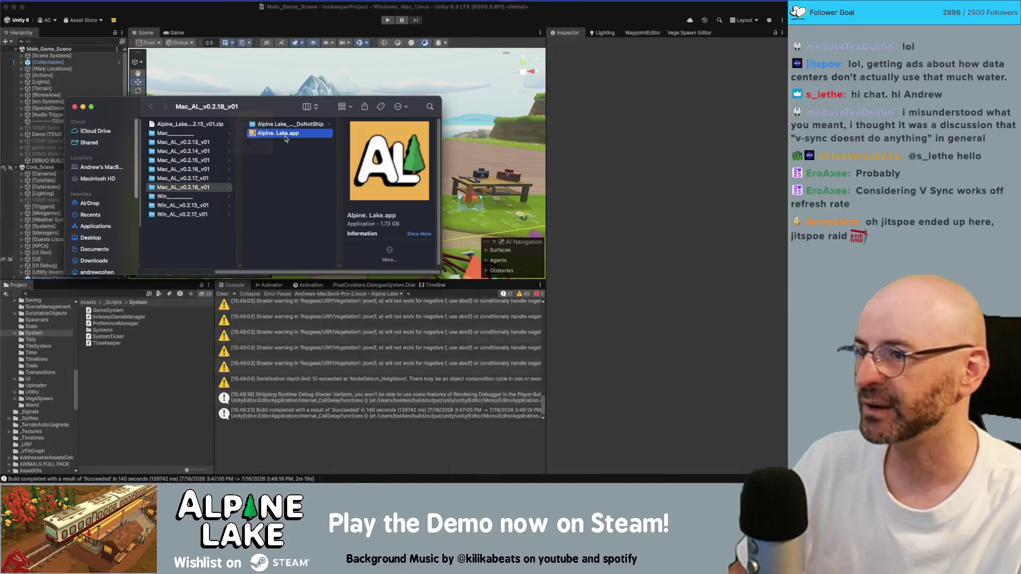
double_click(283, 139)
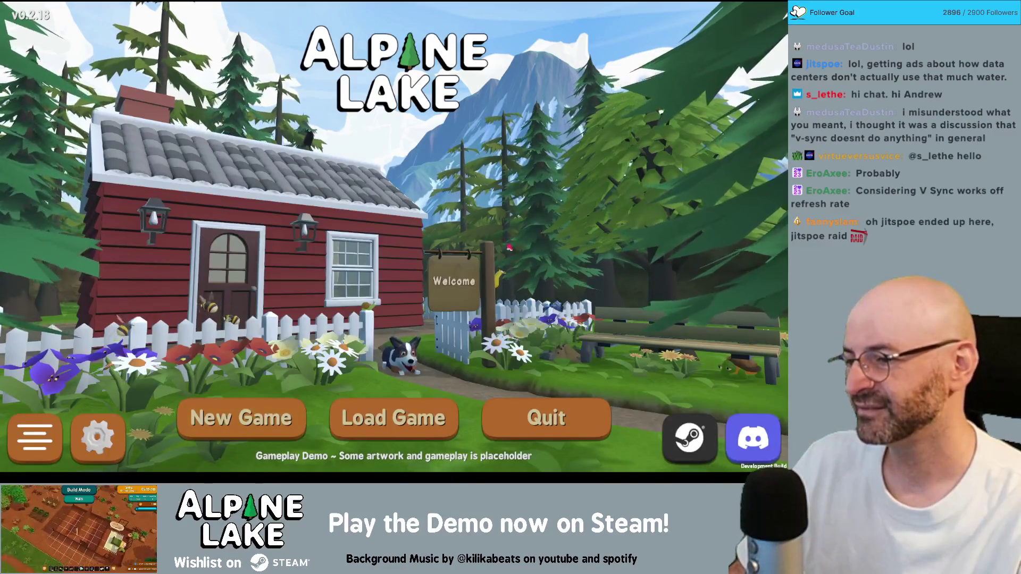
Start a New Game with a randomized character, confirm the names, dismiss the BTW notice, and skip the intro
click(274, 415)
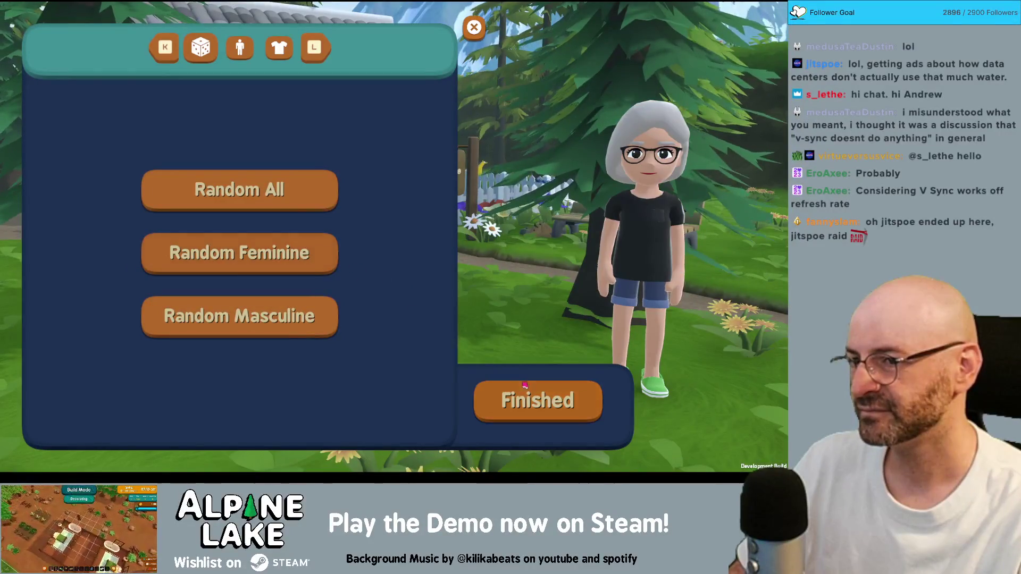
click(508, 383)
click(212, 181)
click(241, 288)
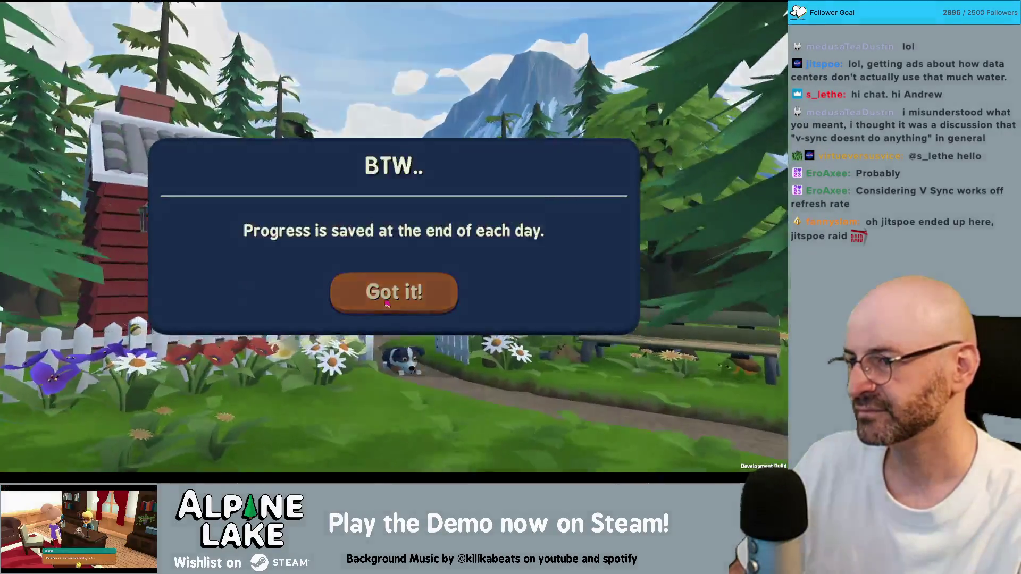
click(381, 304)
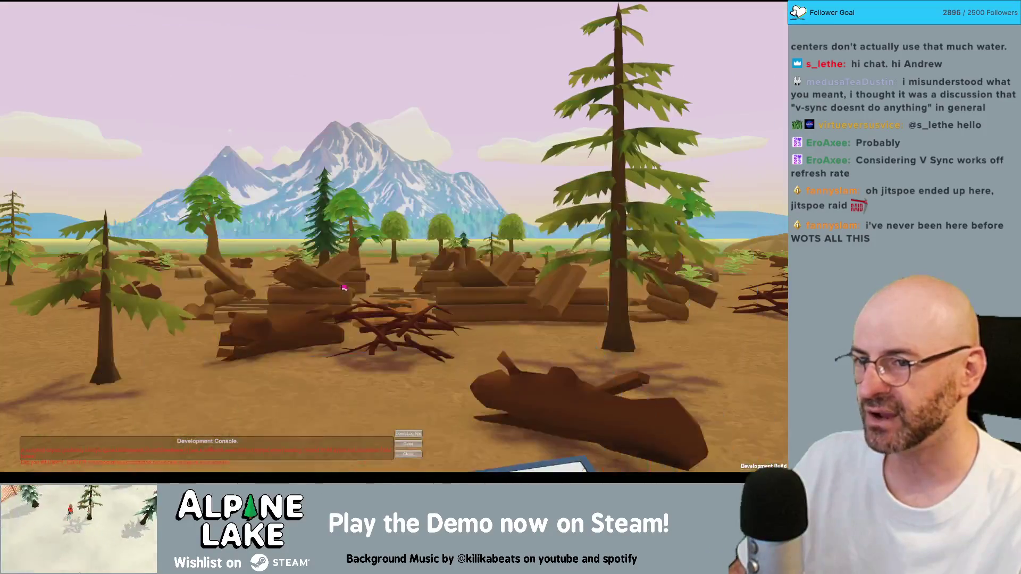
key(space)
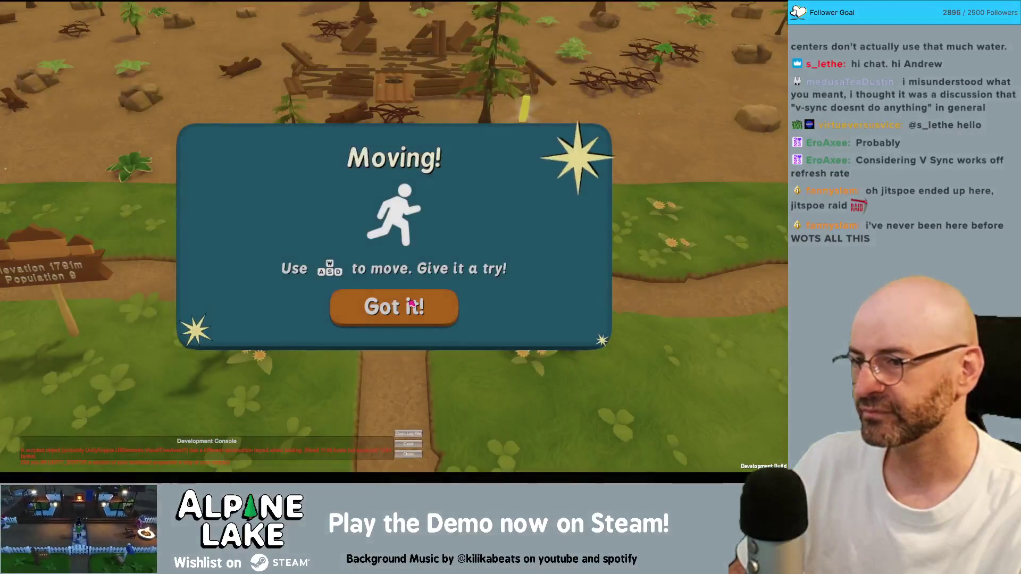
Dismiss the Moving tutorial, run right along the path, and briefly page through the in-game menu
click(423, 295)
key(d)
key(d)
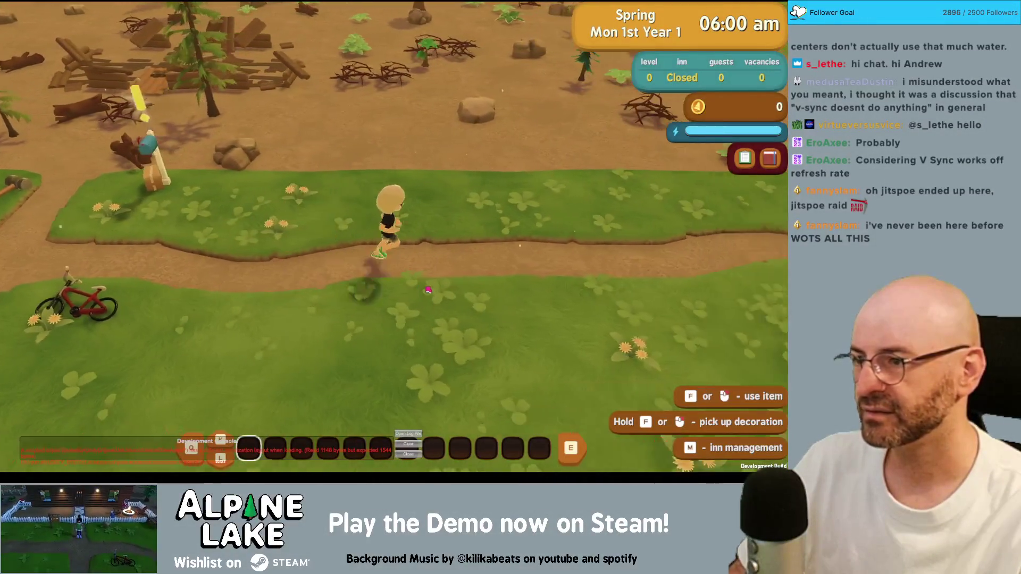
key(d)
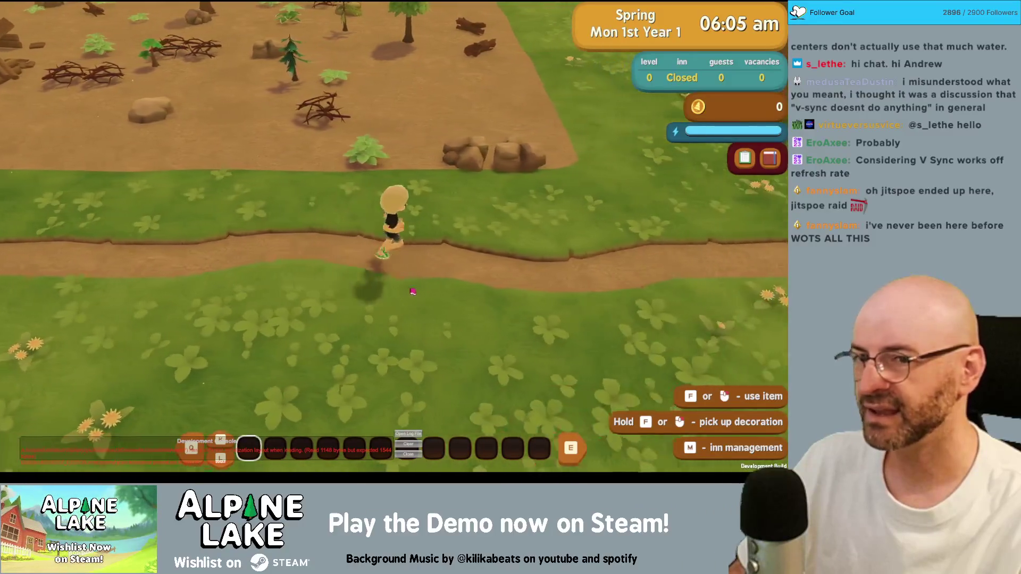
key(d)
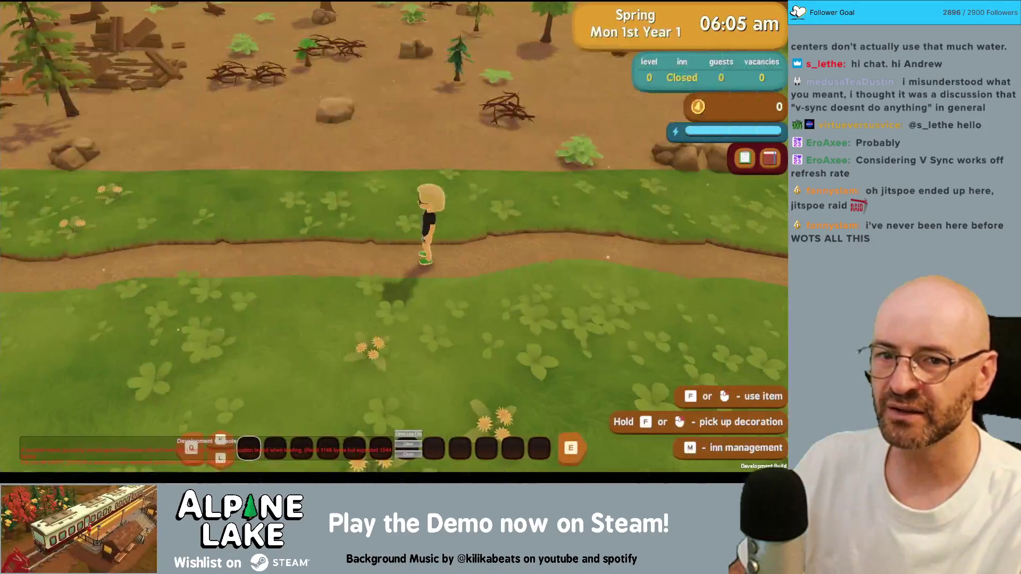
key(d)
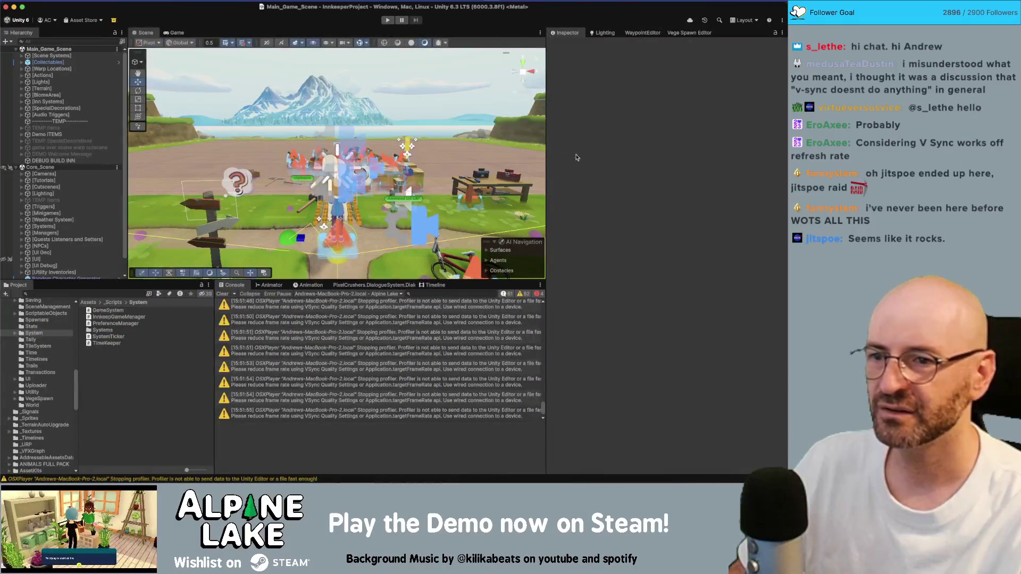
key(d)
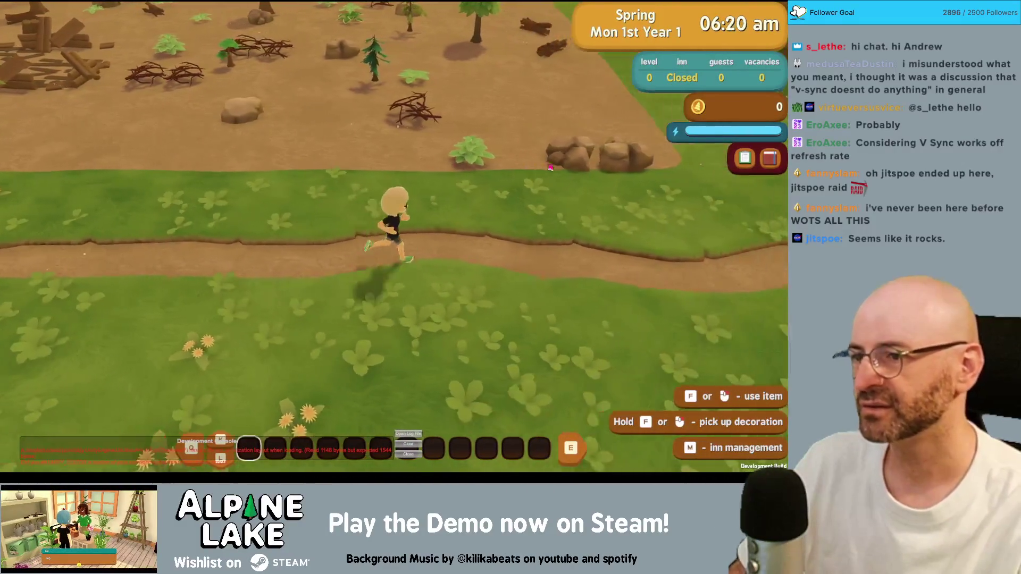
key(e)
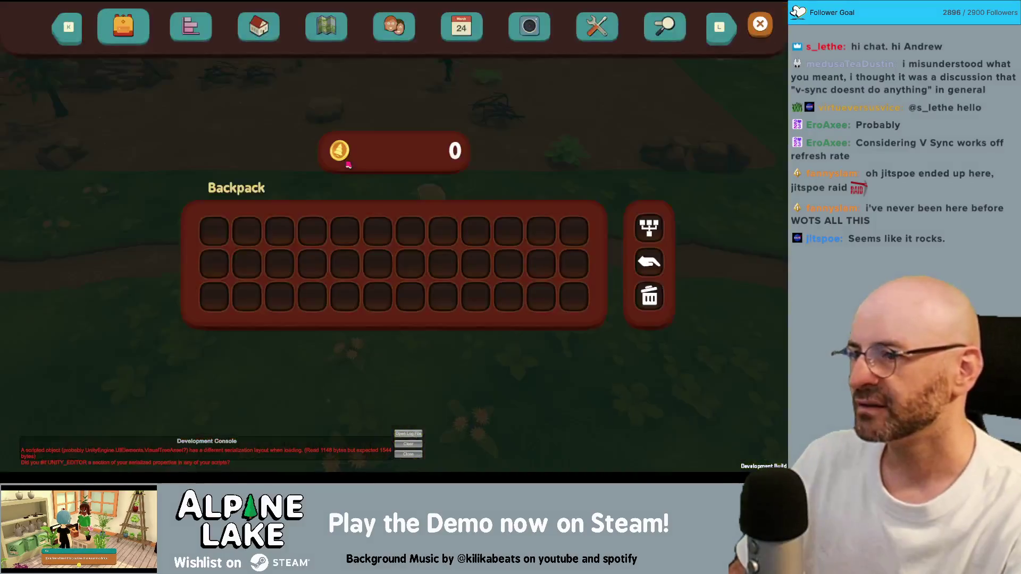
key(l)
key(l)
key(l)
key(l)
key(l)
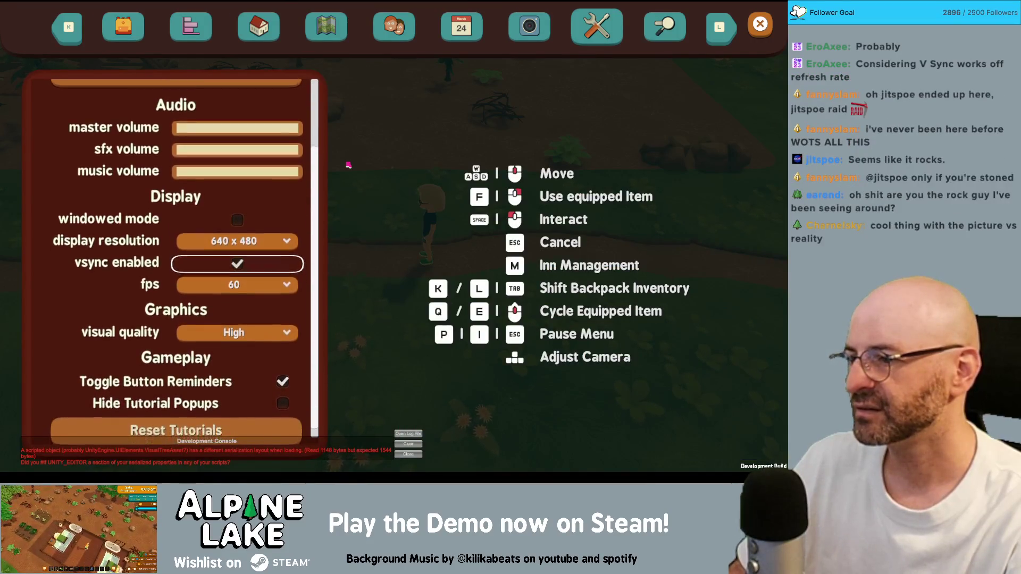
key(Escape)
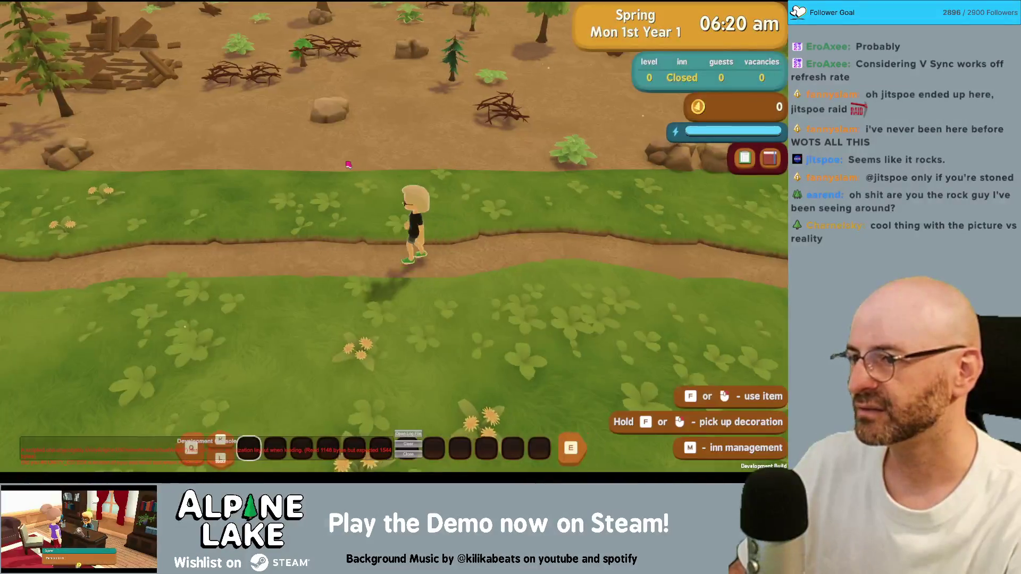
Run the character back and forth across the meadow past the signs
key(a)
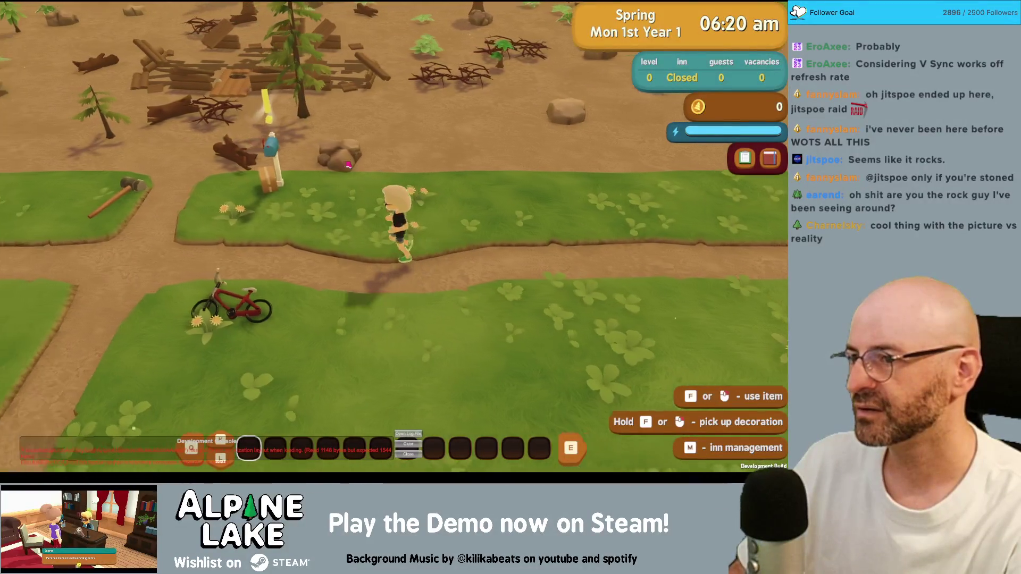
key(d)
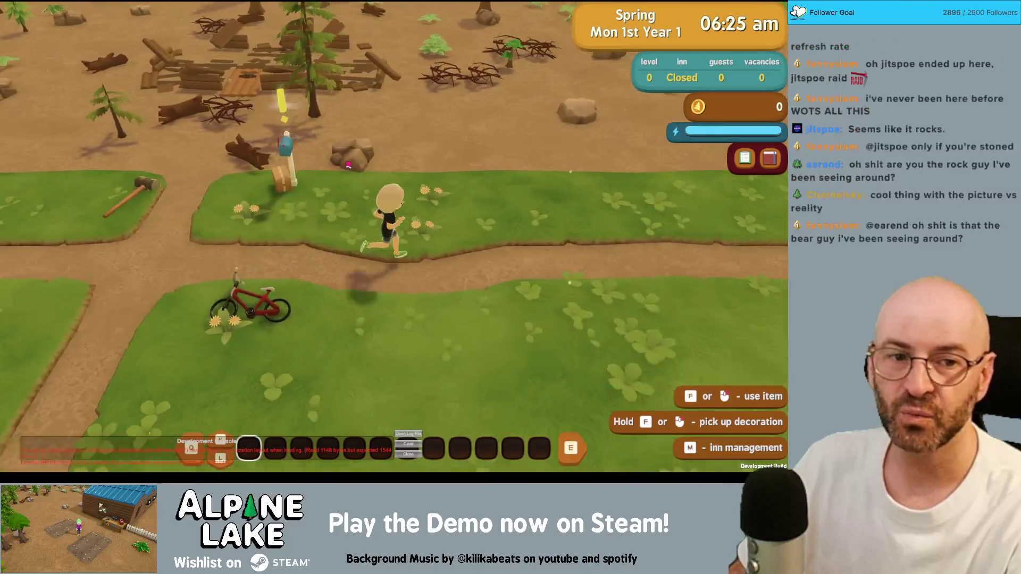
key(d)
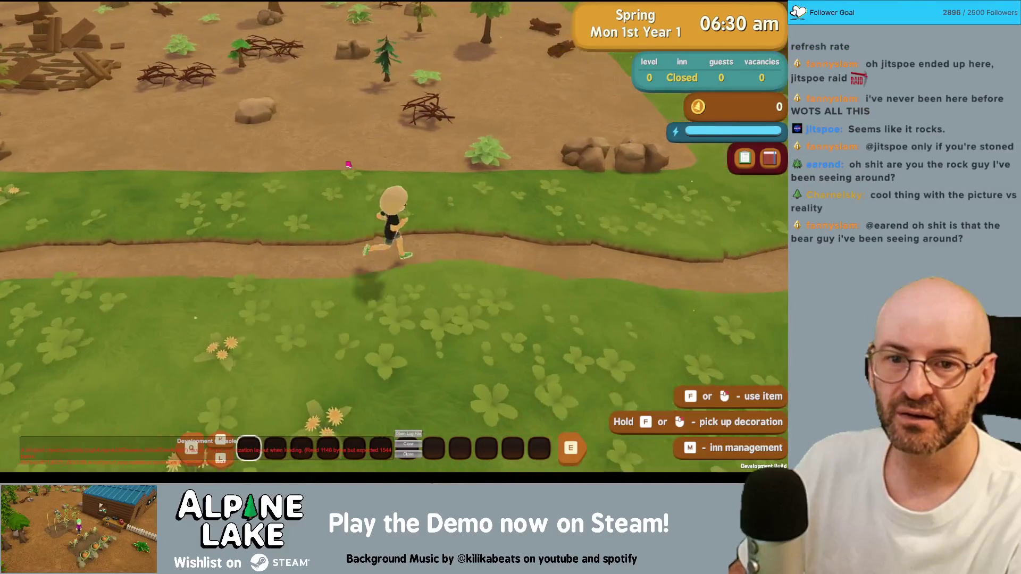
key(d)
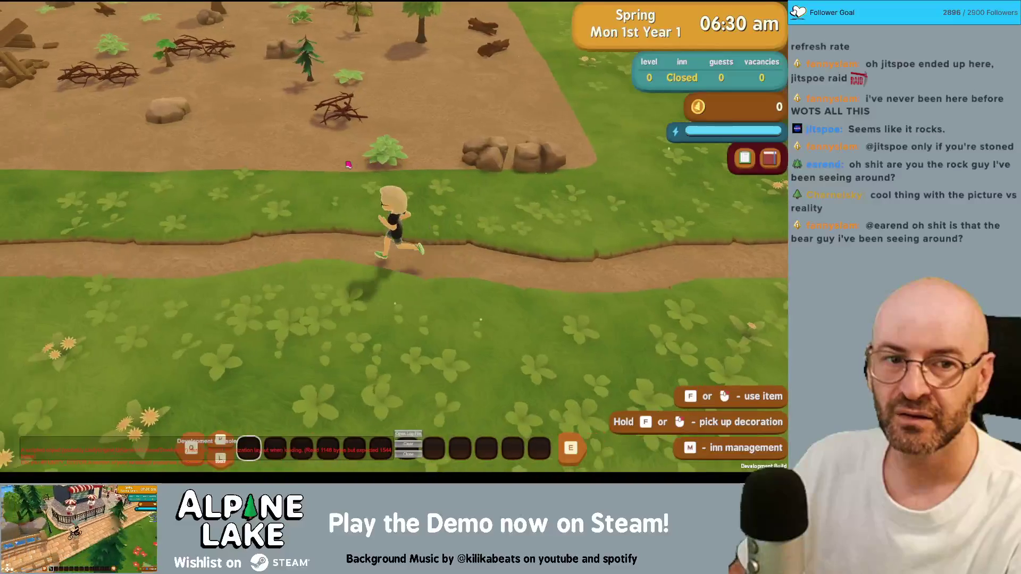
key(a)
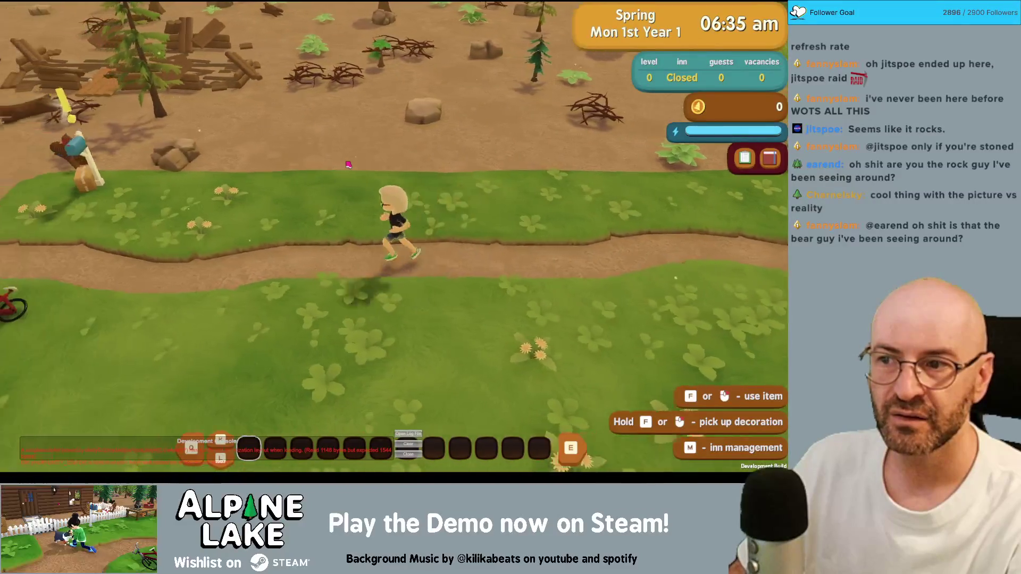
key(a)
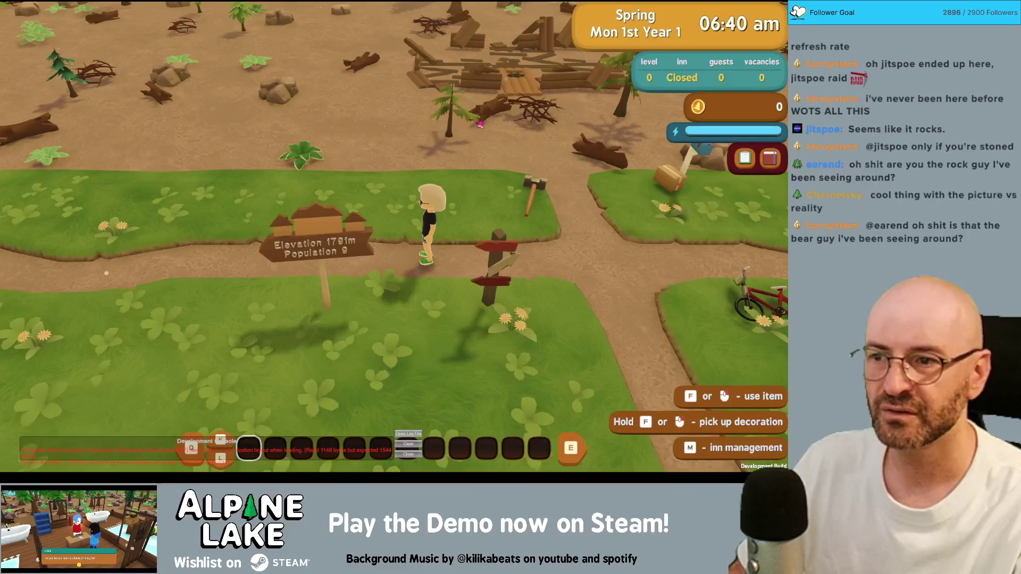
key(a)
key(a)
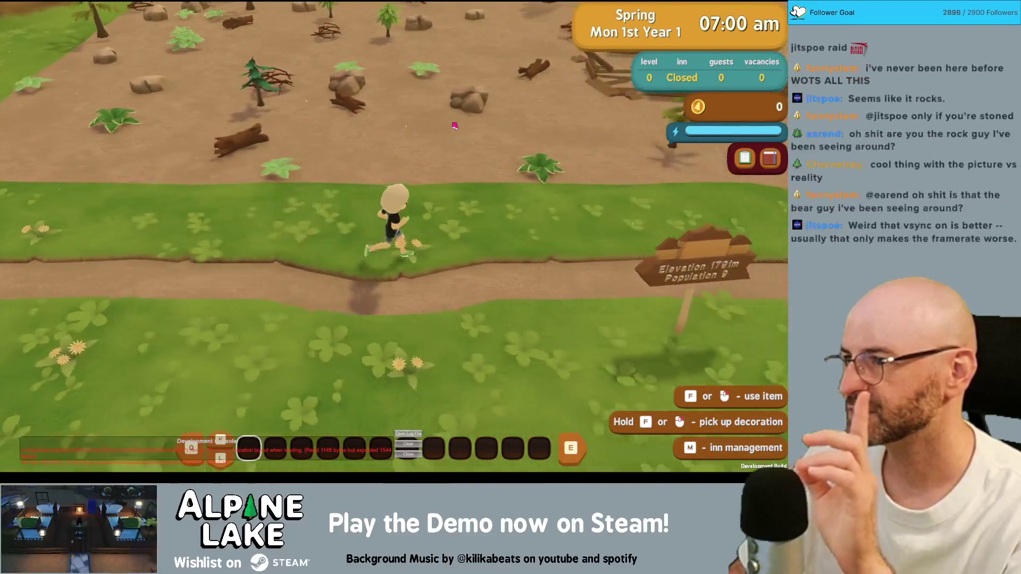
key(a)
key(a)
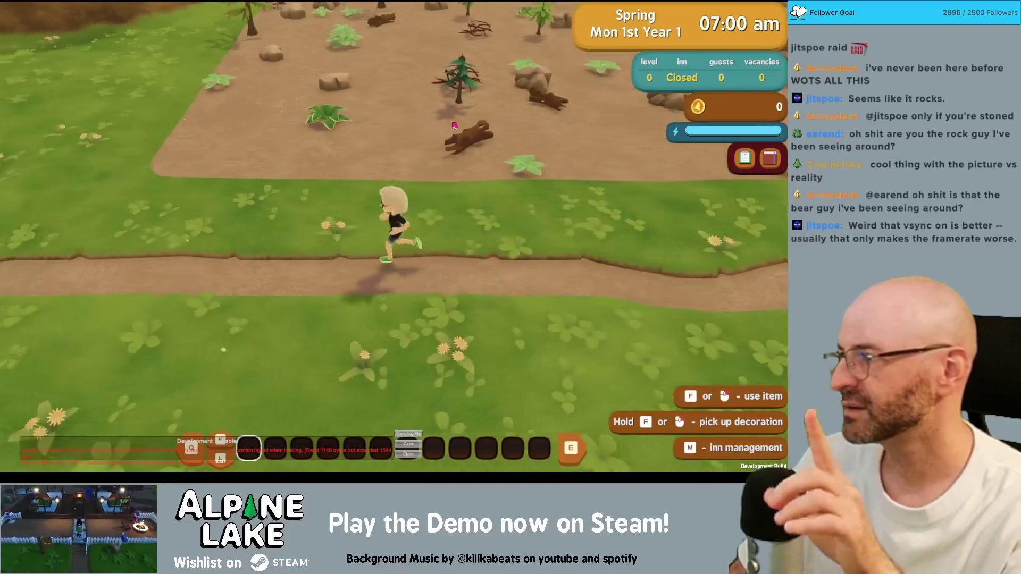
key(a)
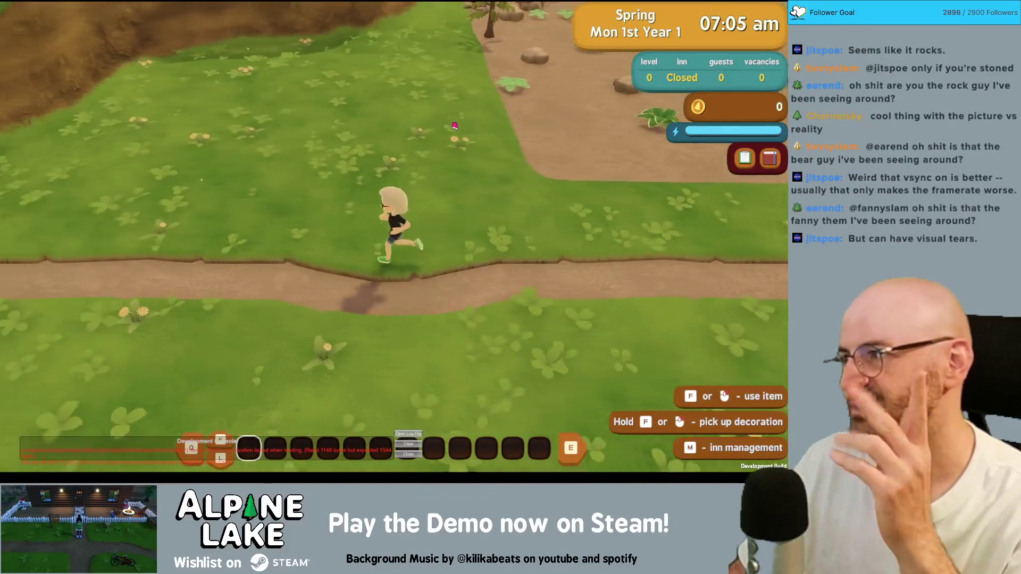
key(d)
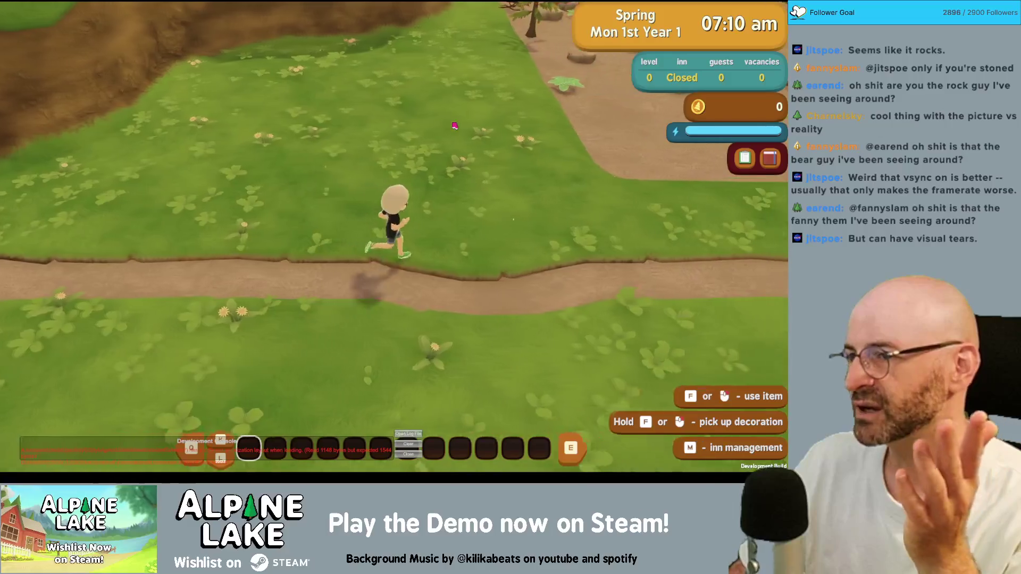
key(d)
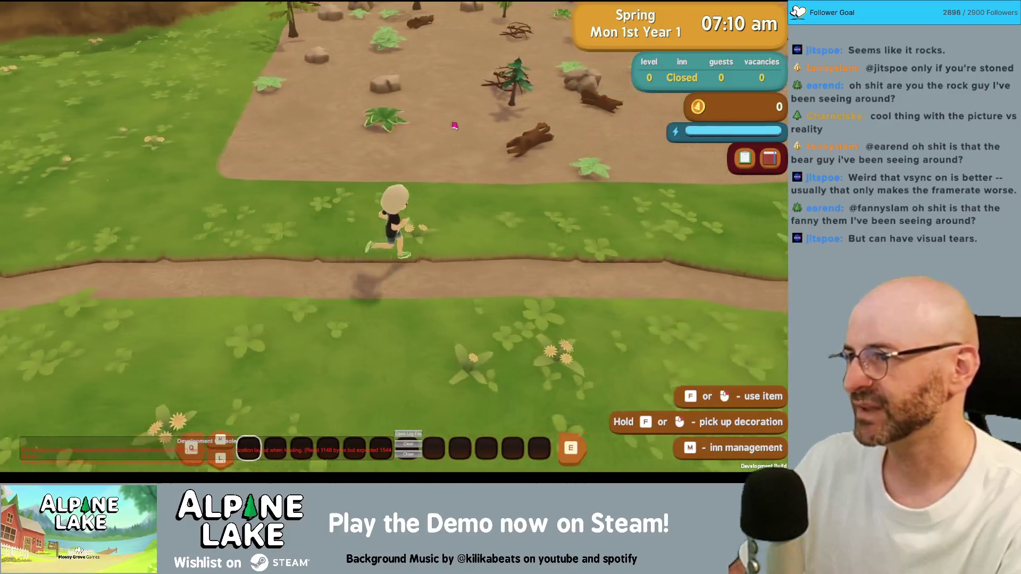
key(d)
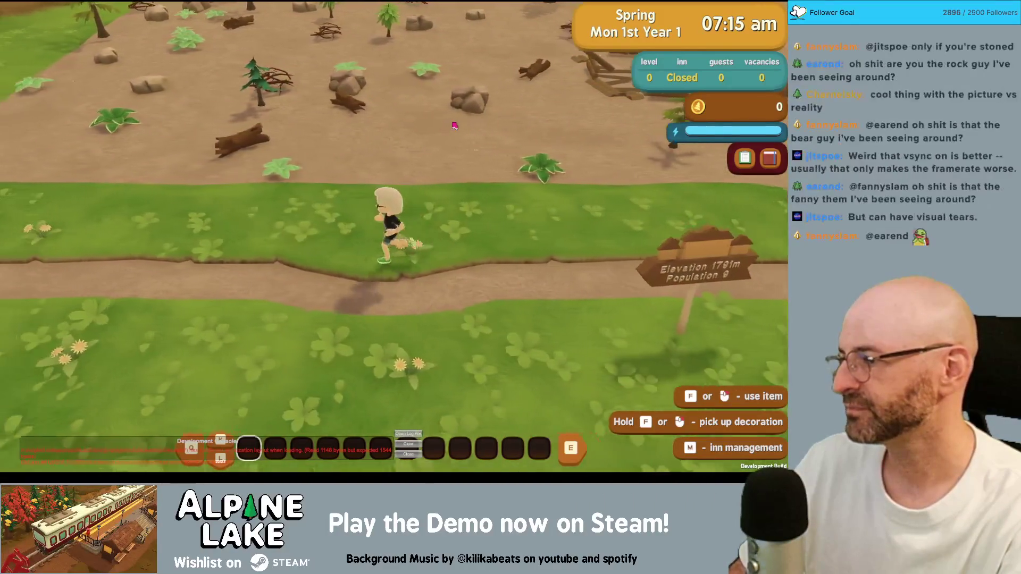
key(a)
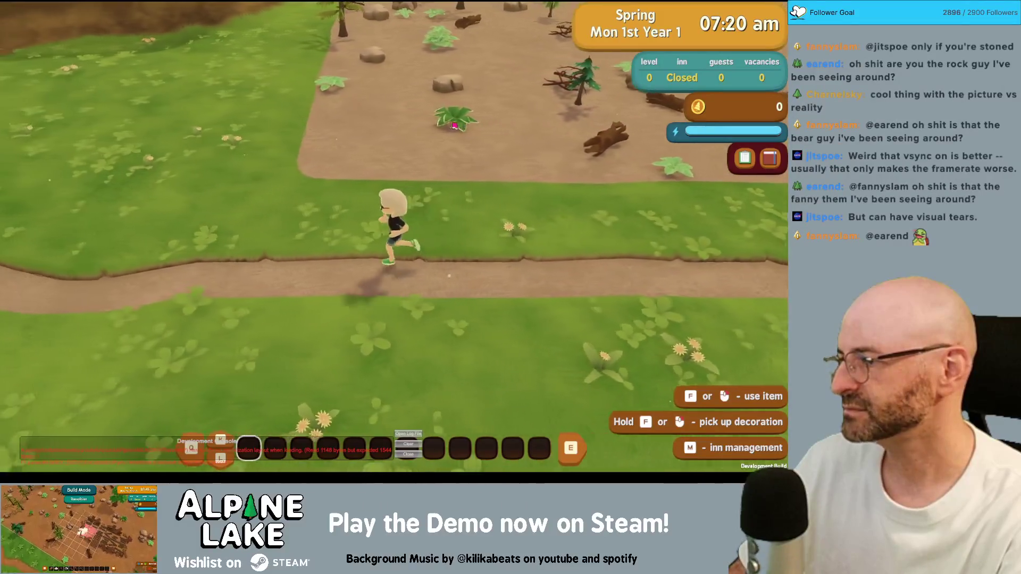
key(d)
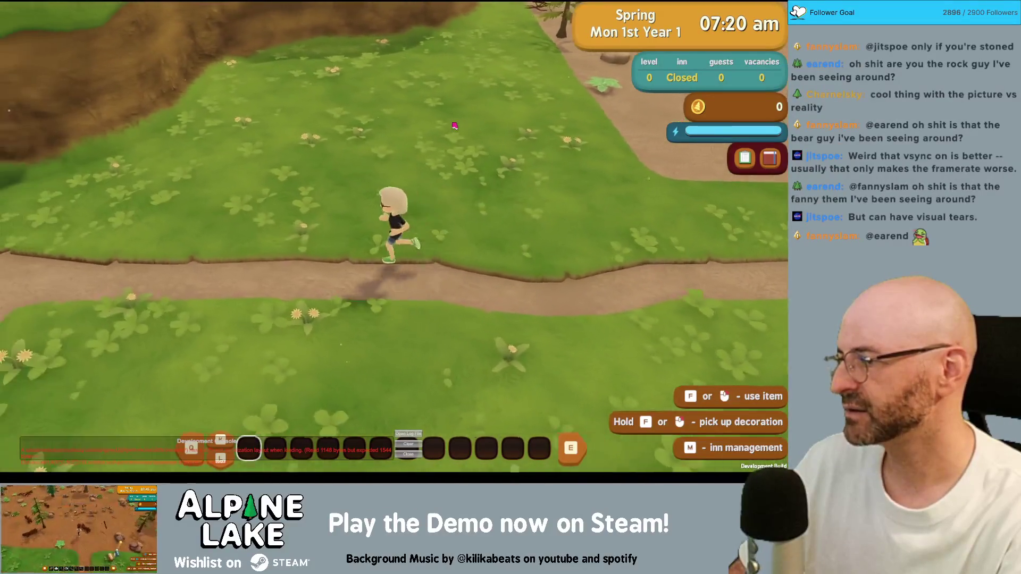
key(w)
key(s)
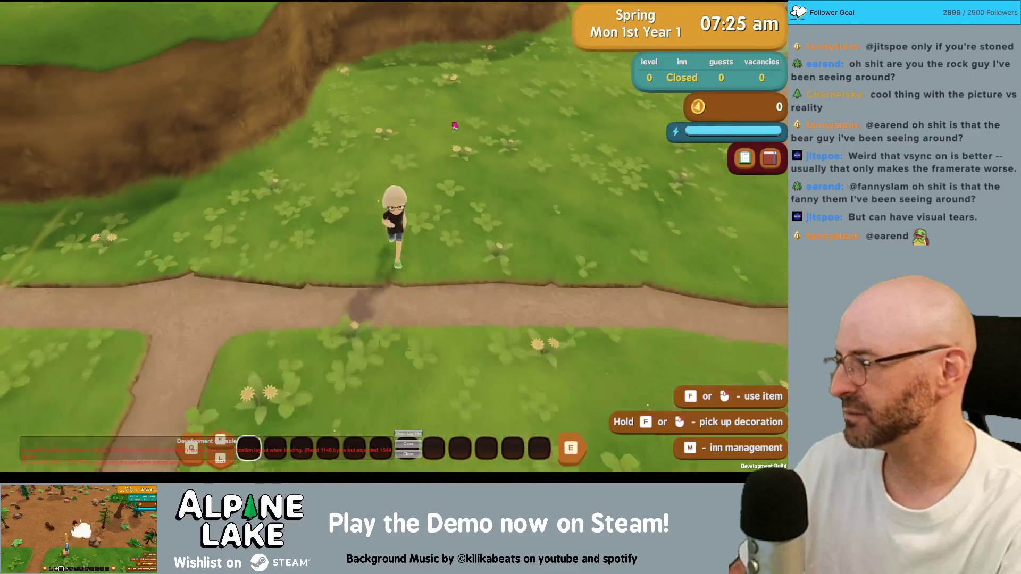
key(d)
key(w)
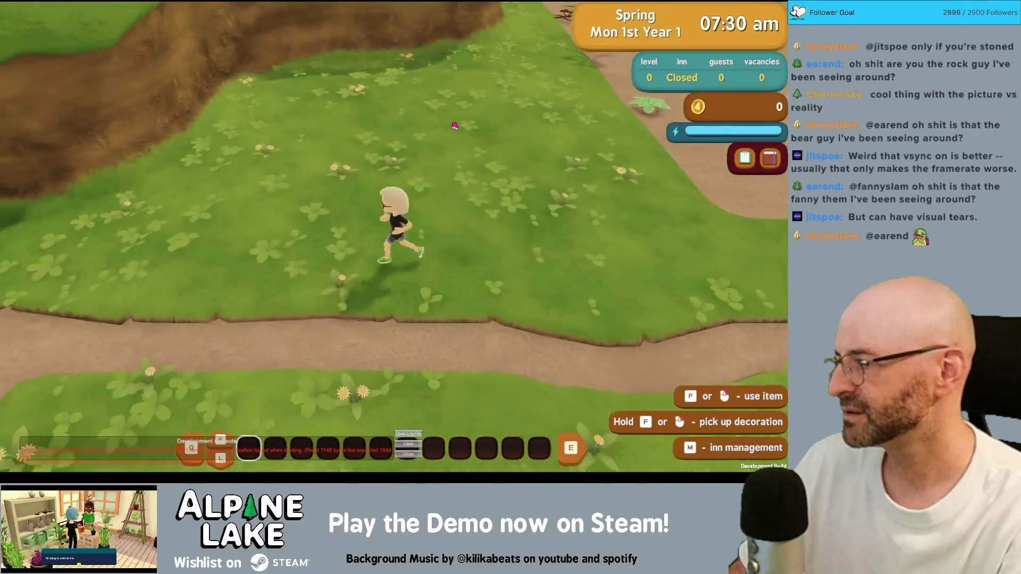
Open the pause menu, flip between the settings and photo collection pages, then resume play
key(Escape)
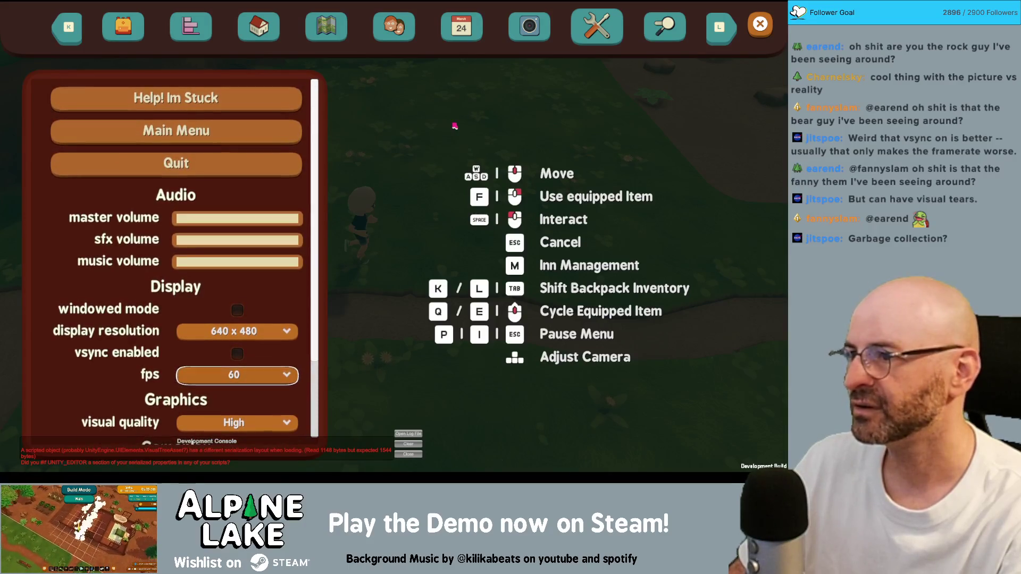
key(l)
key(k)
key(k)
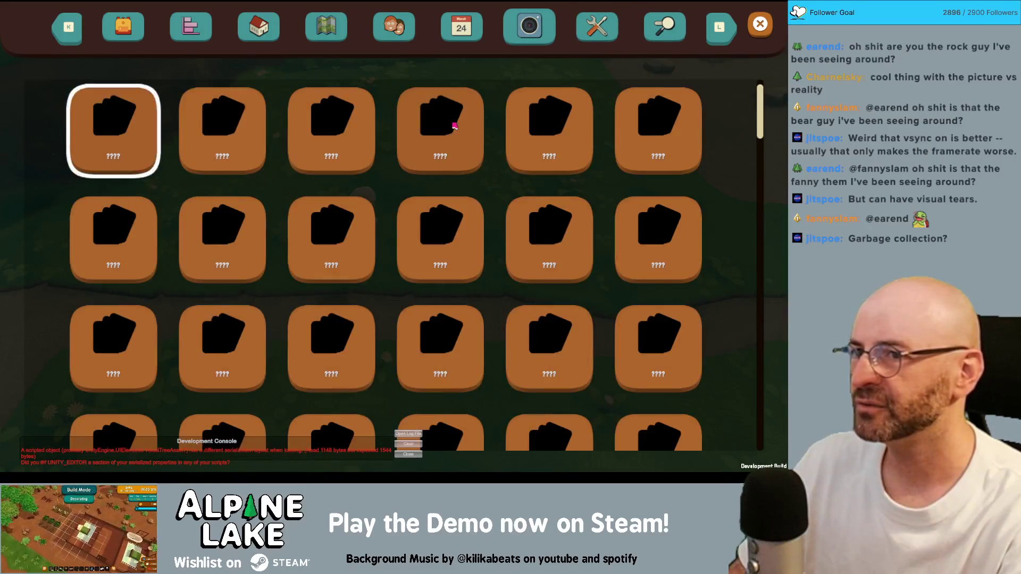
key(l)
key(l)
key(k)
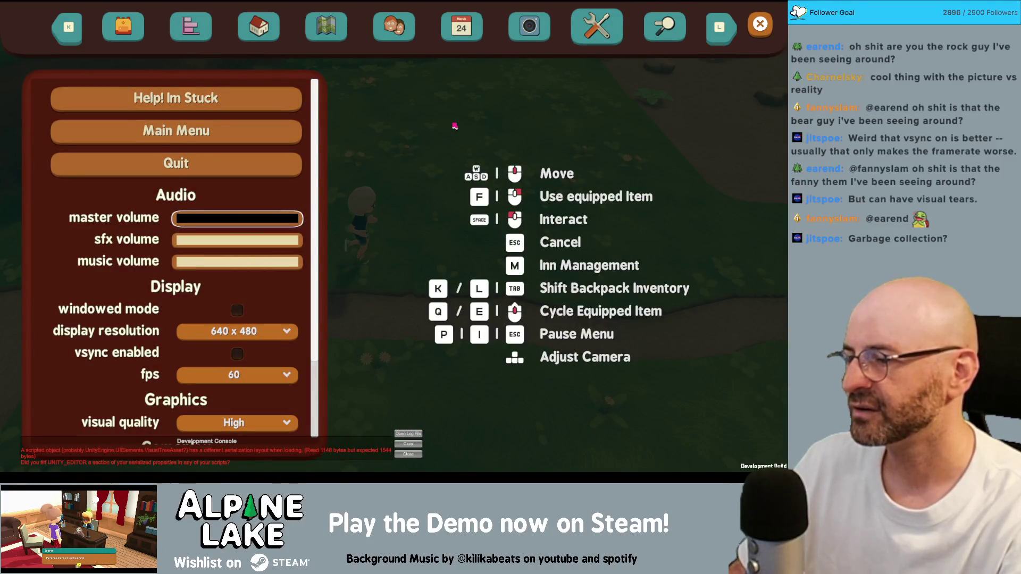
key(Escape)
Run around the path and dirt clearing, then reopen the pause menu's settings page
key(d)
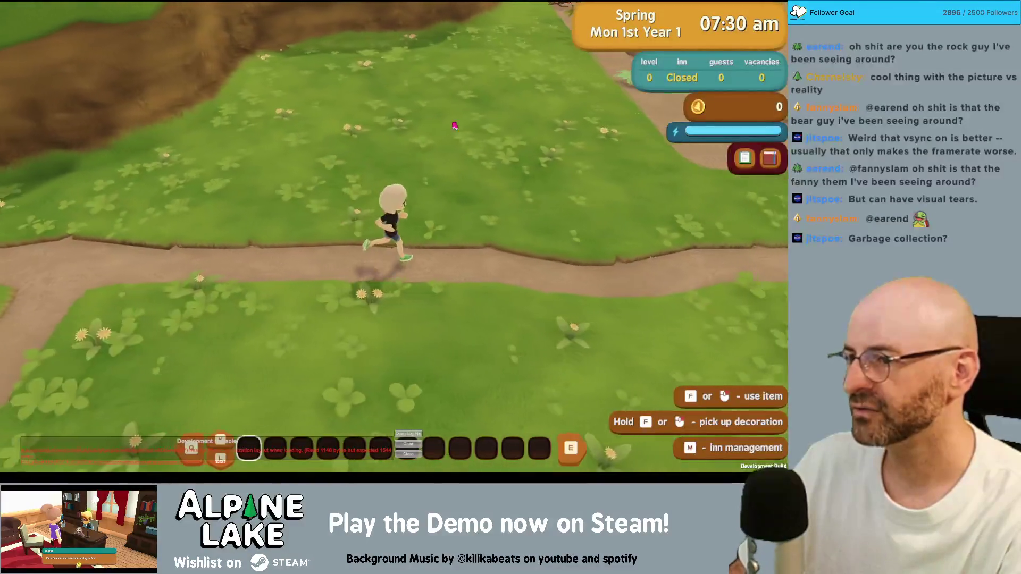
key(d)
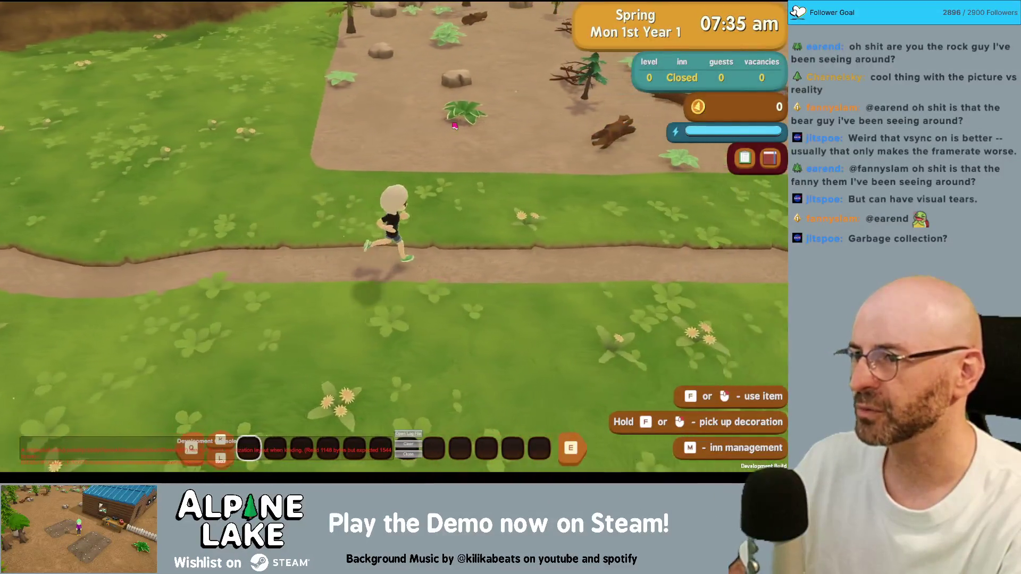
key(d)
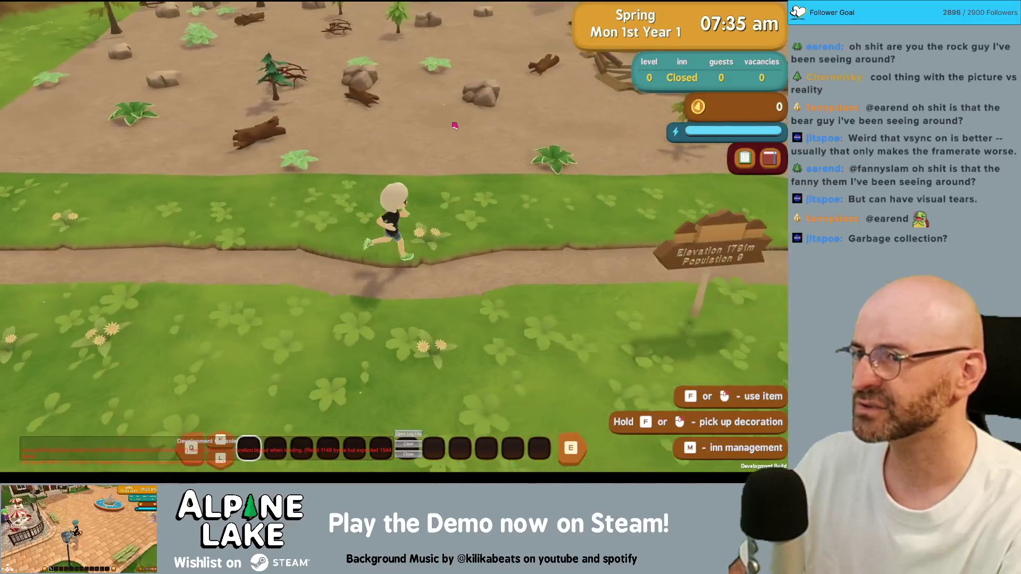
key(a)
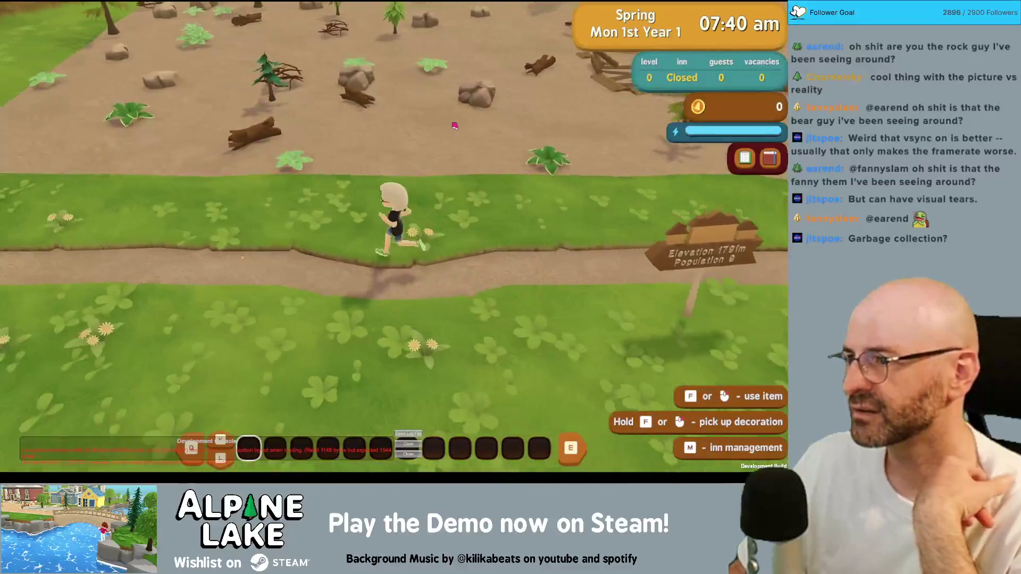
key(a)
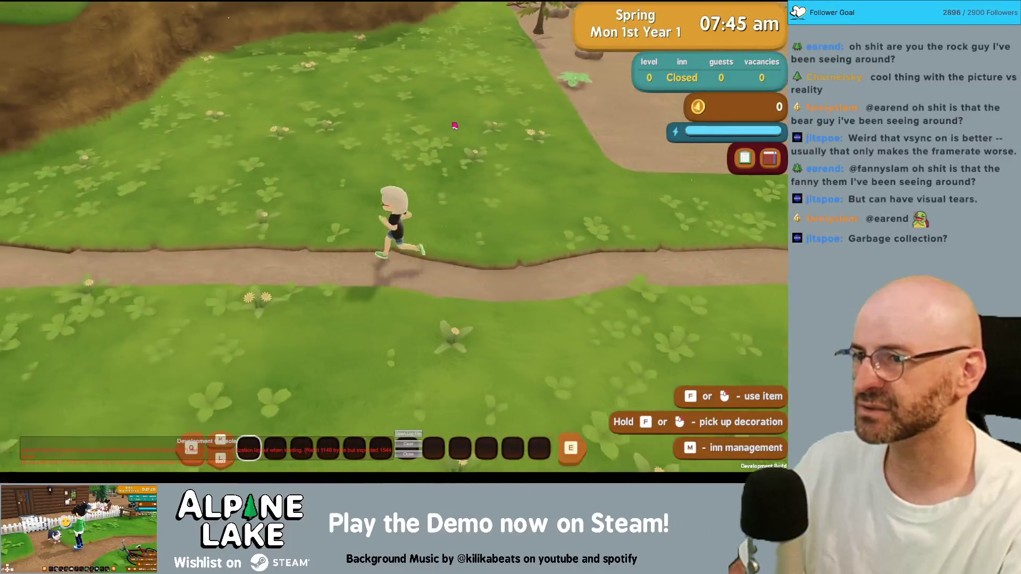
key(a)
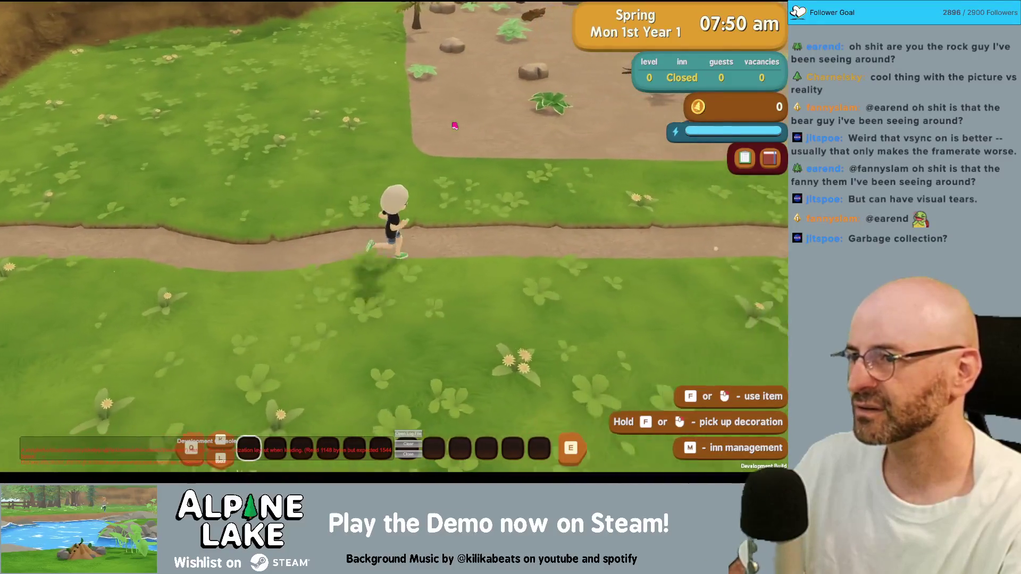
key(a)
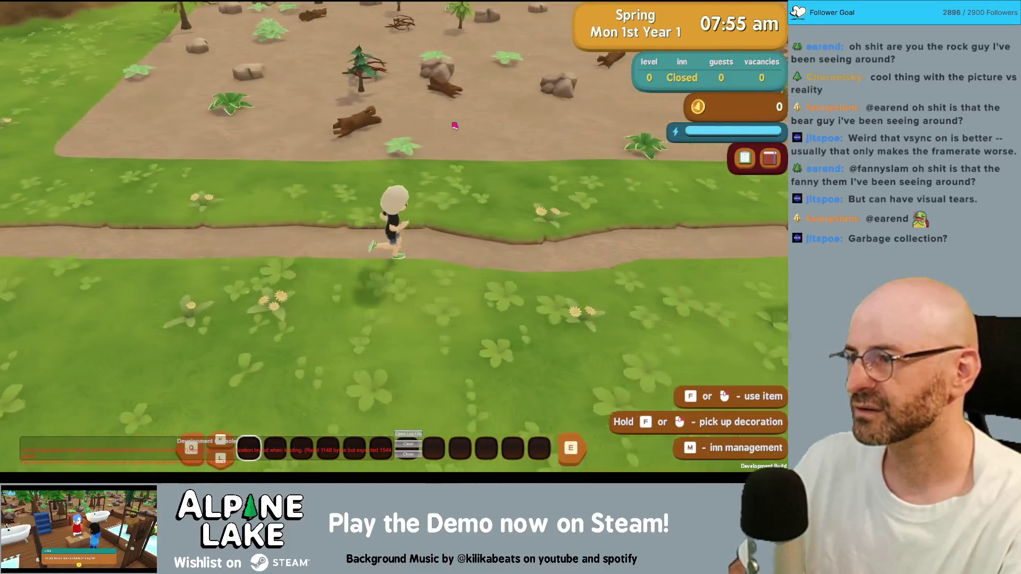
key(a)
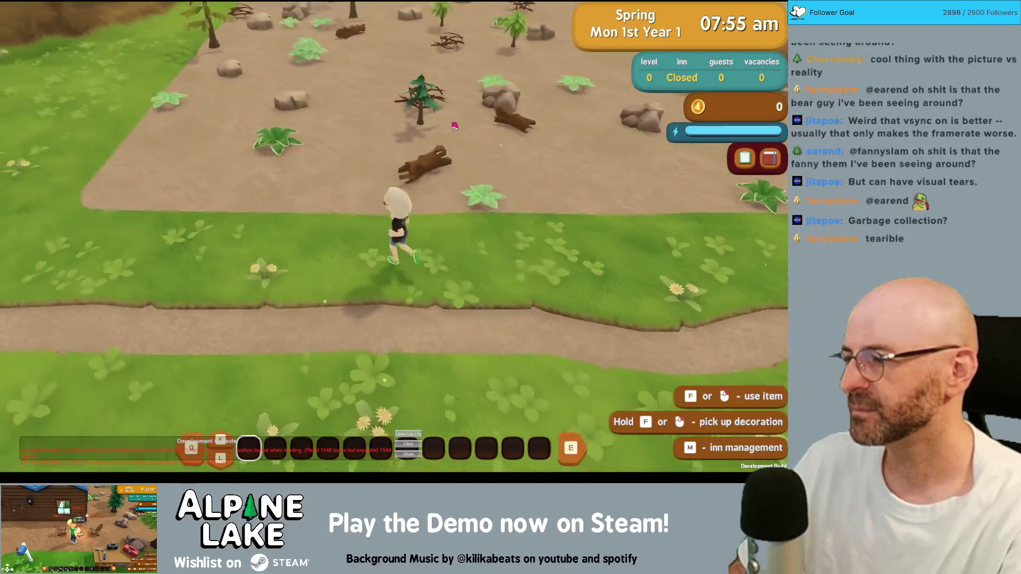
key(a)
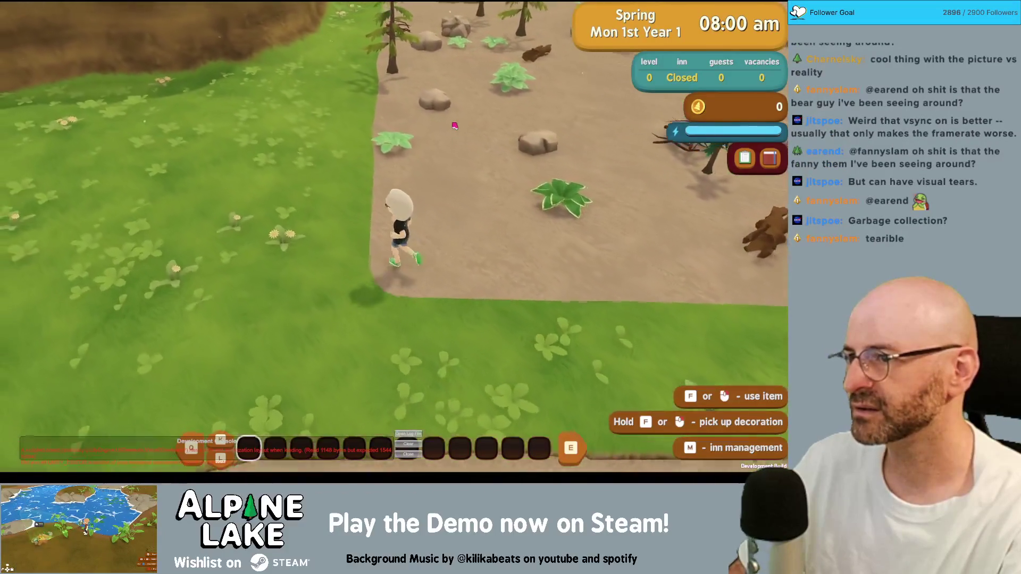
key(w)
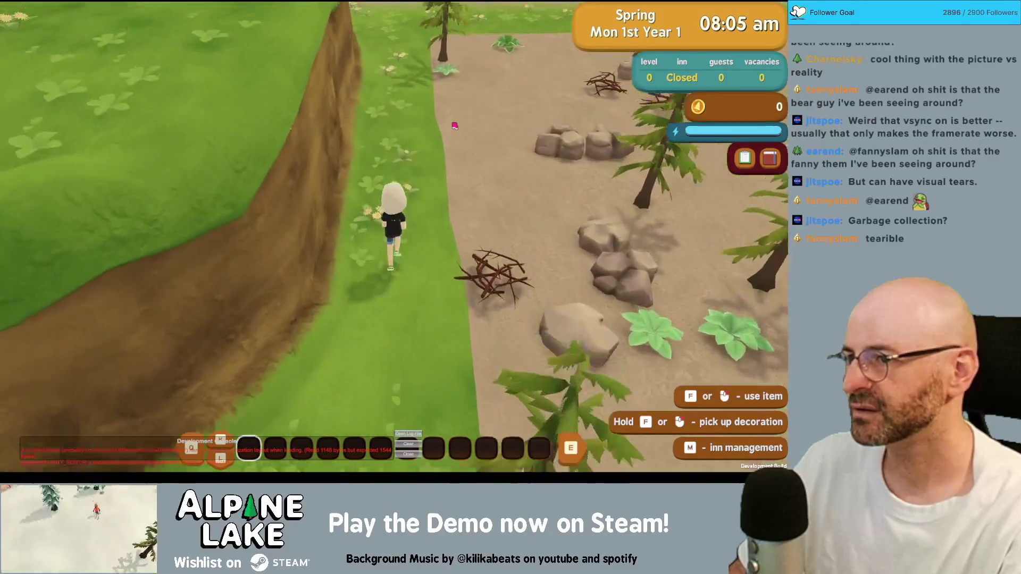
key(w)
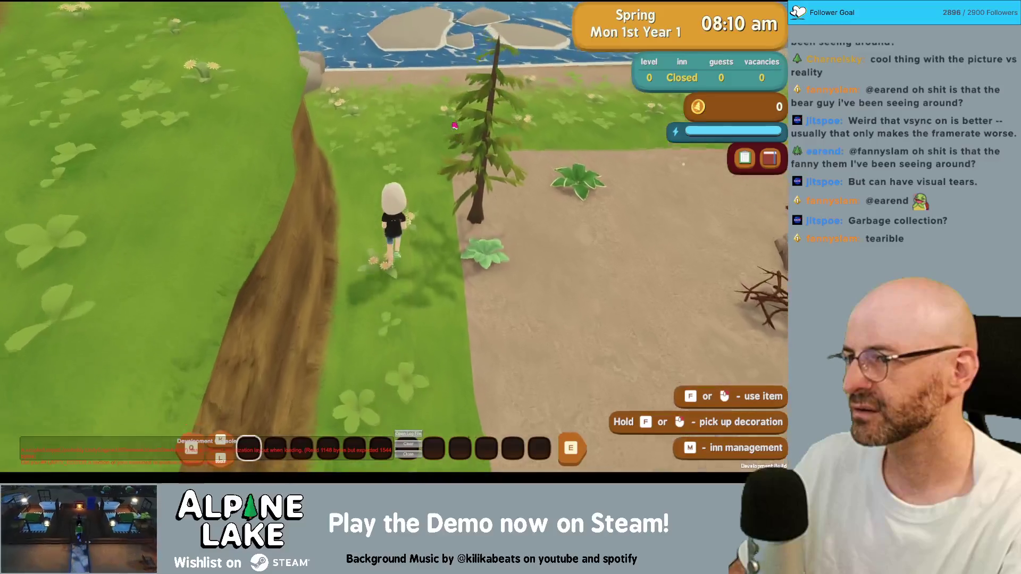
key(s)
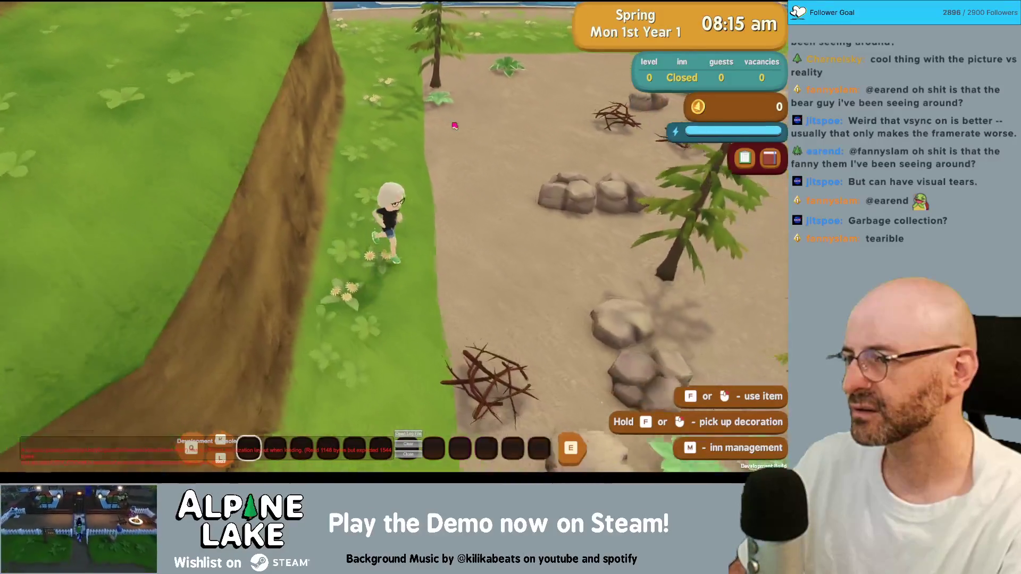
key(d)
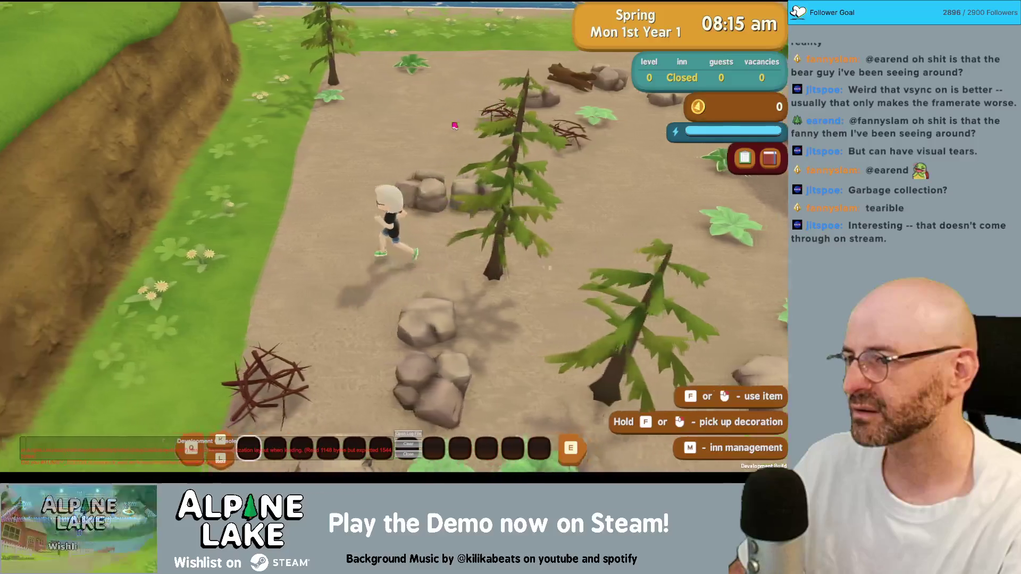
key(a)
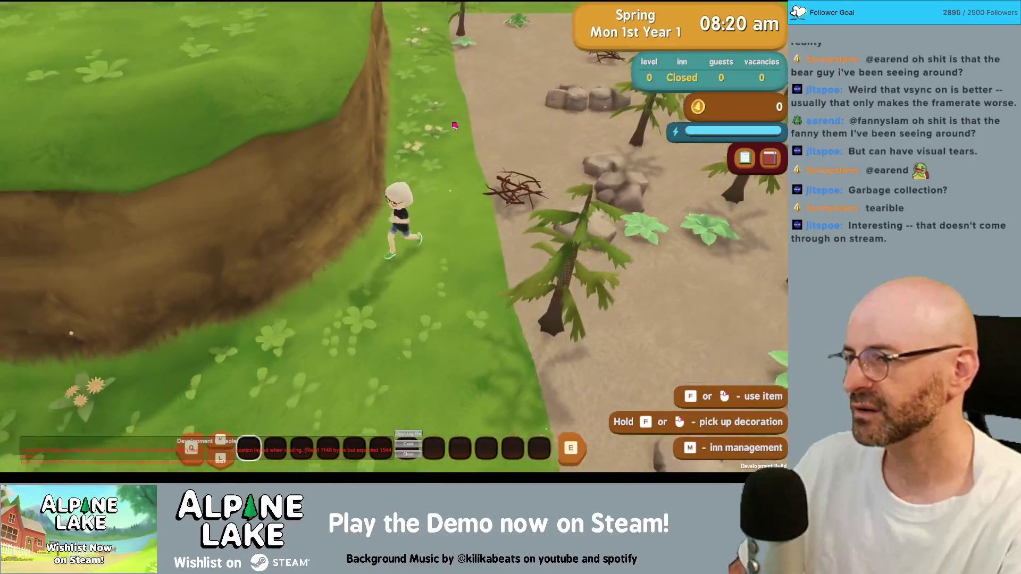
key(s)
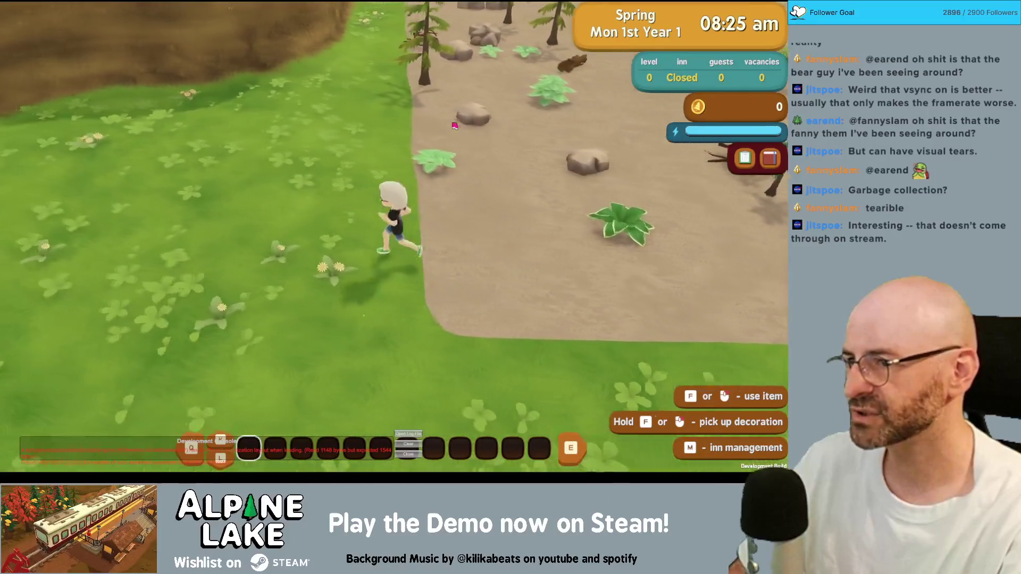
key(a)
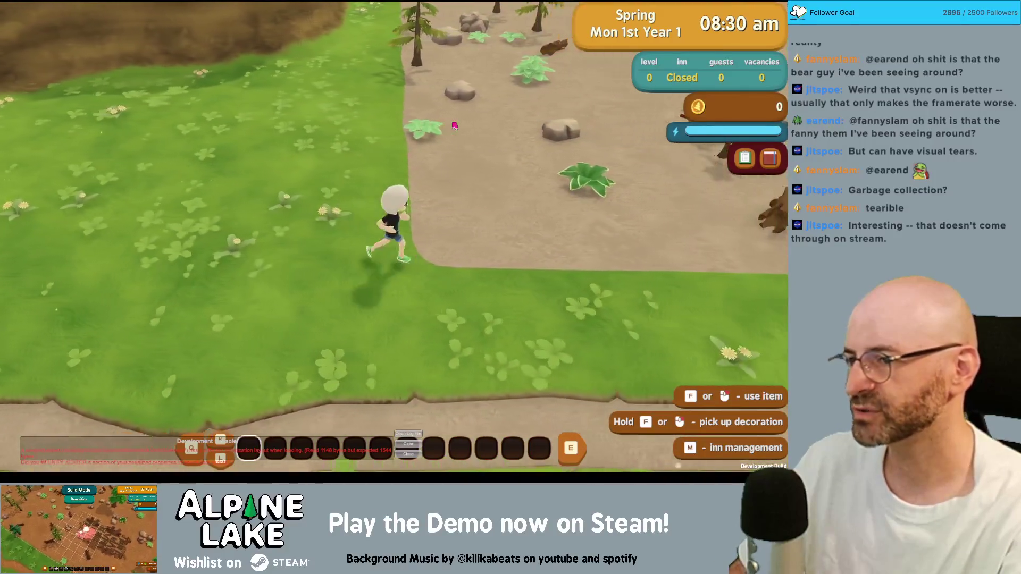
key(Escape)
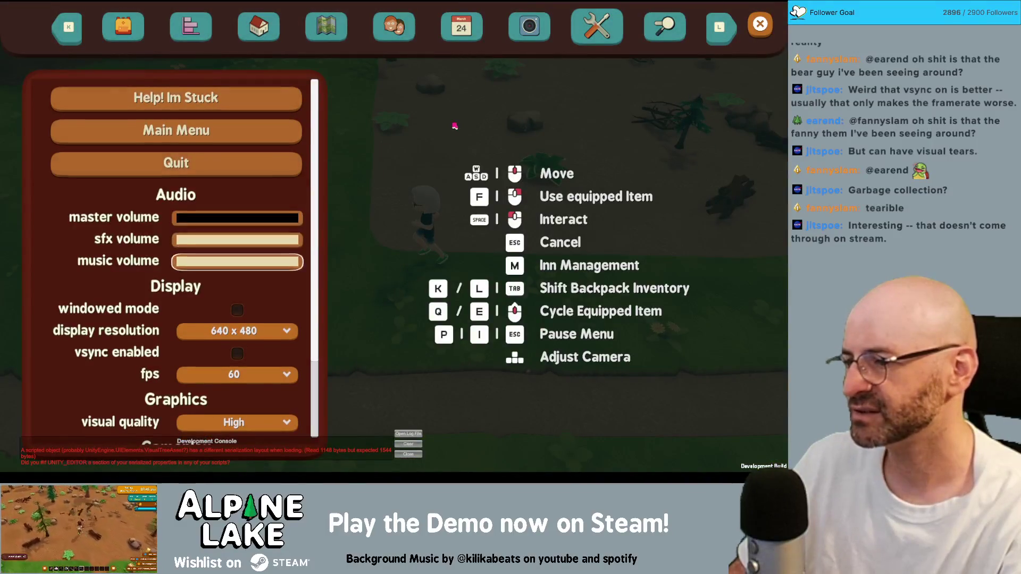
Close the pause menu and run the character along the path
key(Escape)
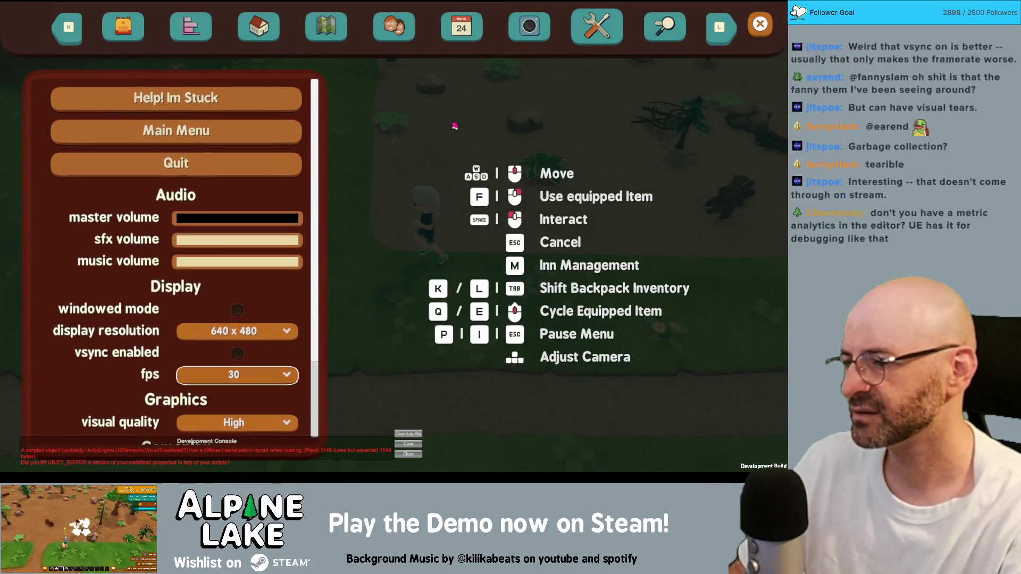
key(Escape)
key(s)
key(d)
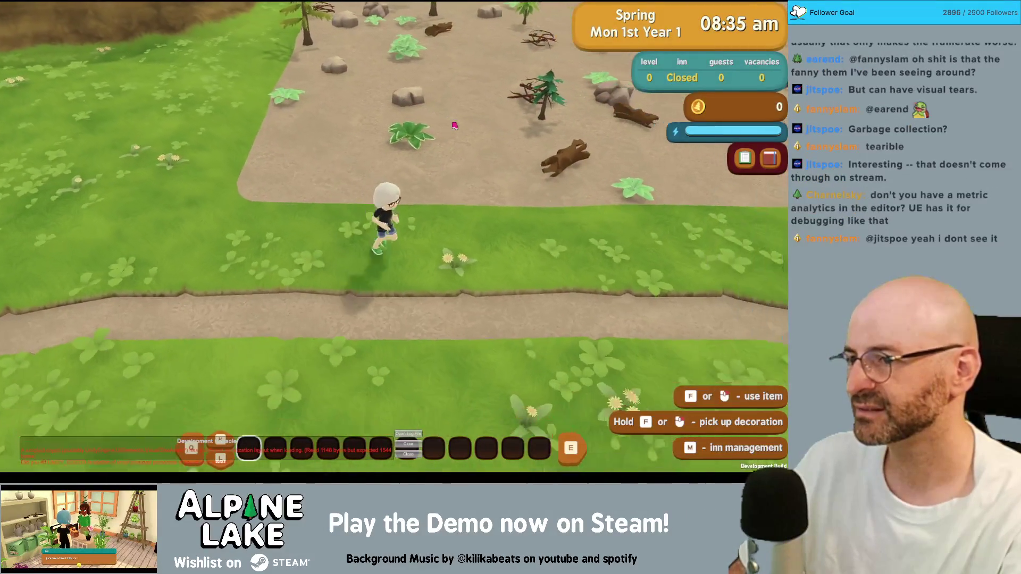
key(a)
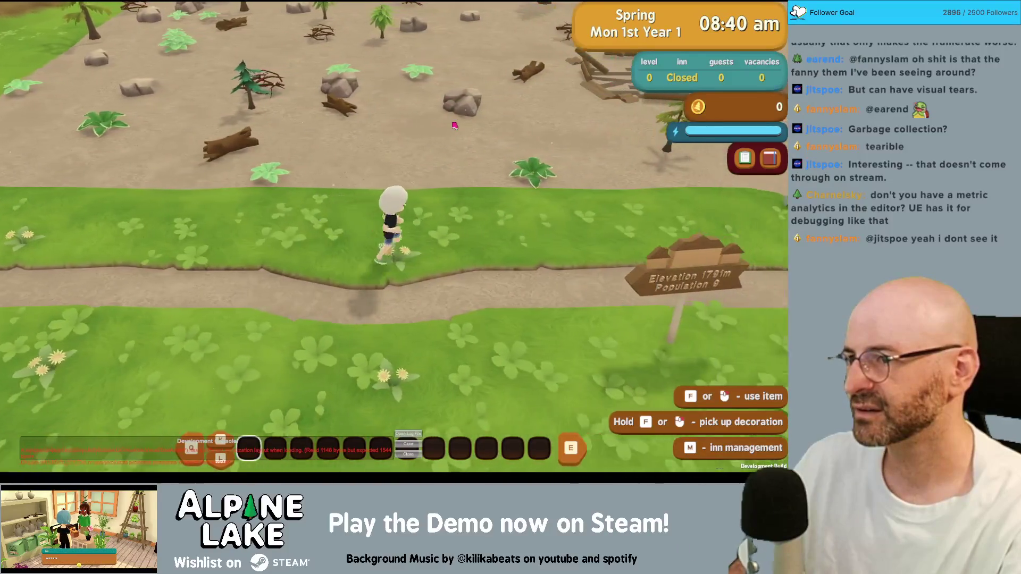
key(d)
Glance at the pause settings, run on, then reopen the settings to check fps
key(Escape)
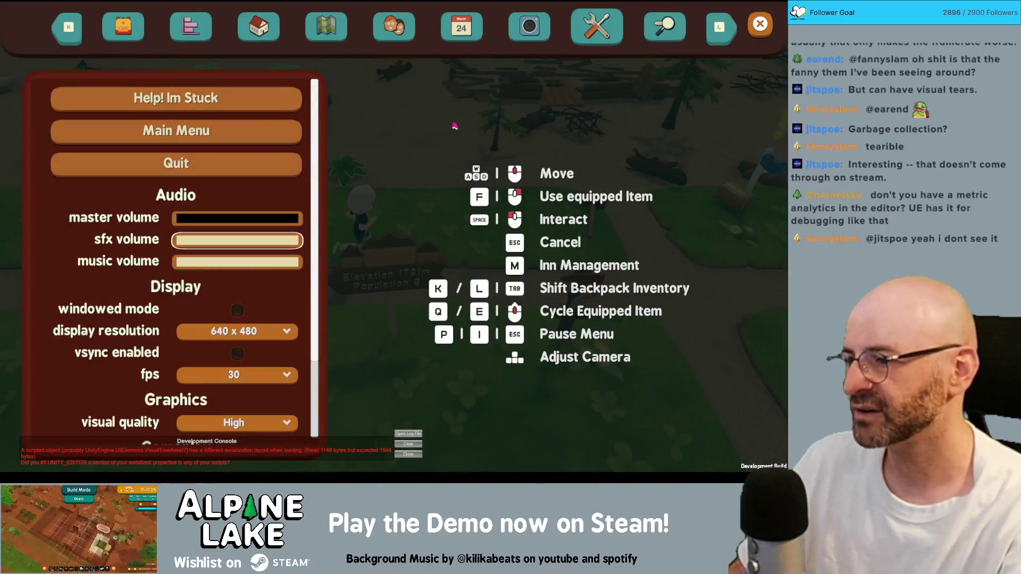
key(Escape)
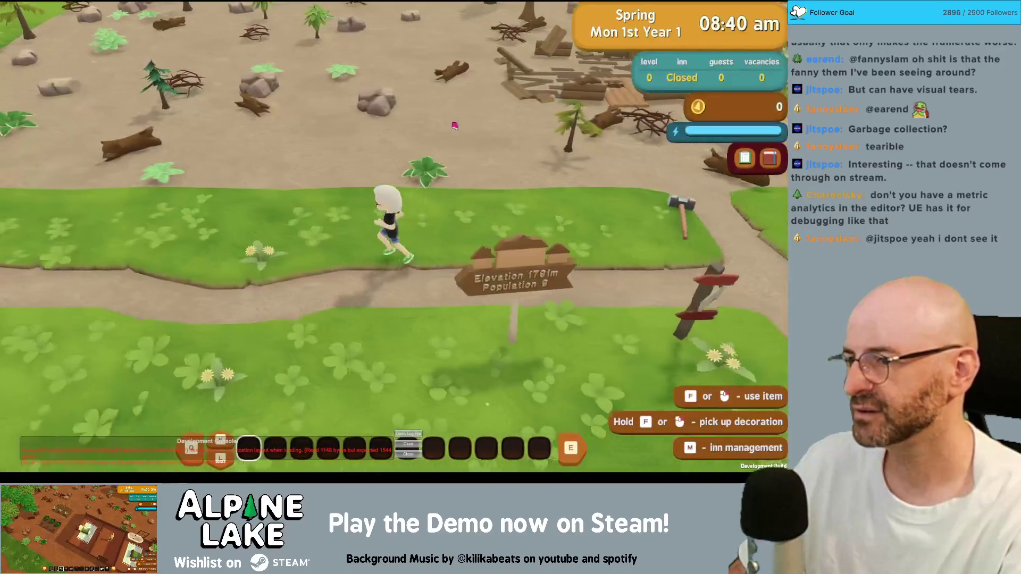
key(a)
key(a)
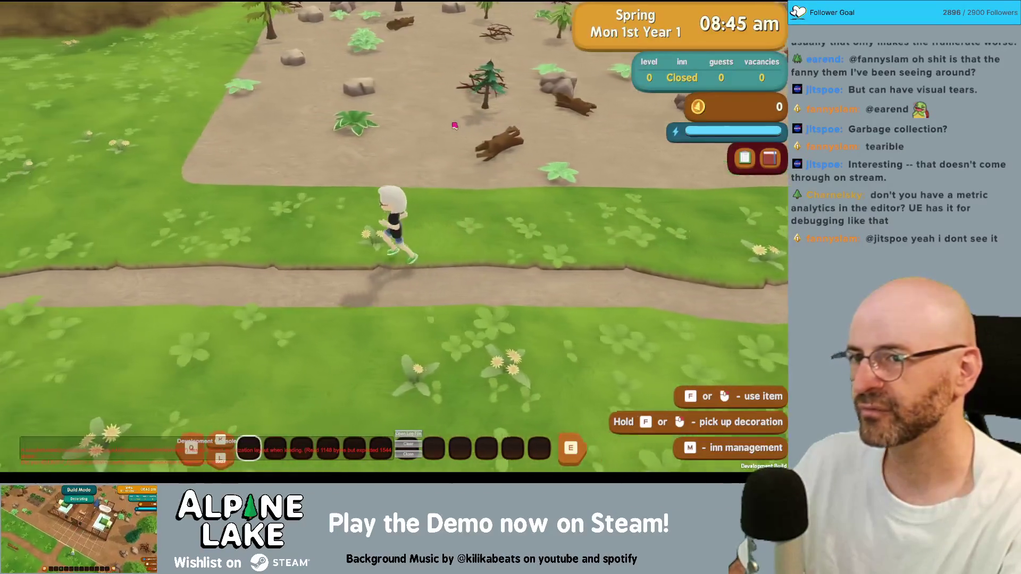
key(s)
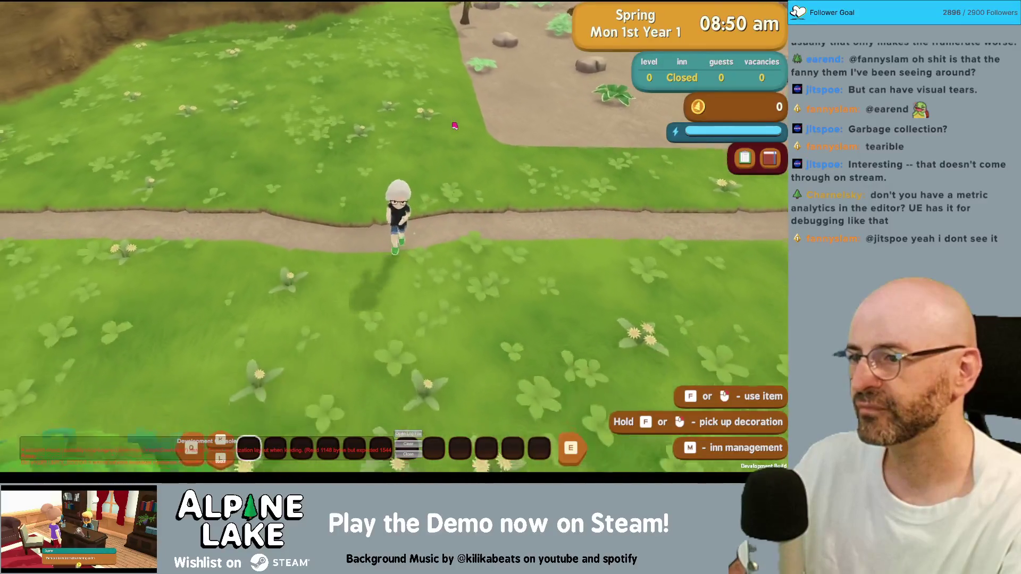
key(d)
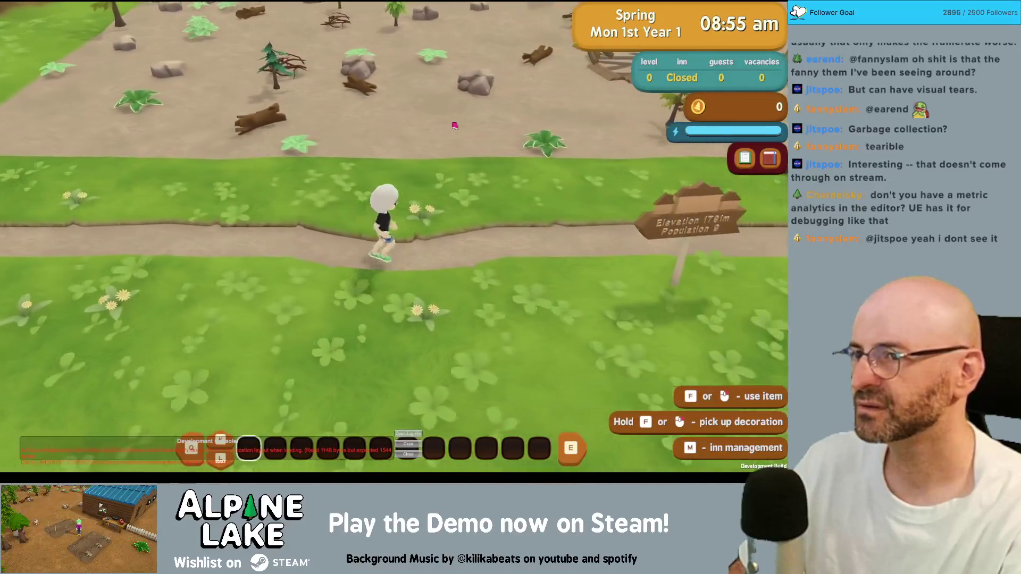
key(Escape)
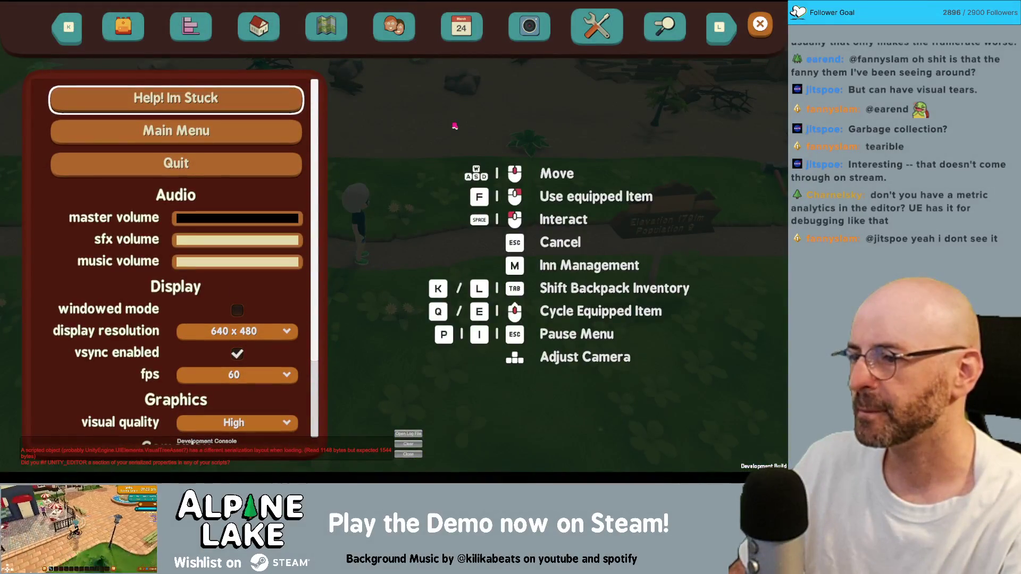
Close the menu, run up to the elevation signpost, and toggle the pause settings again
key(Escape)
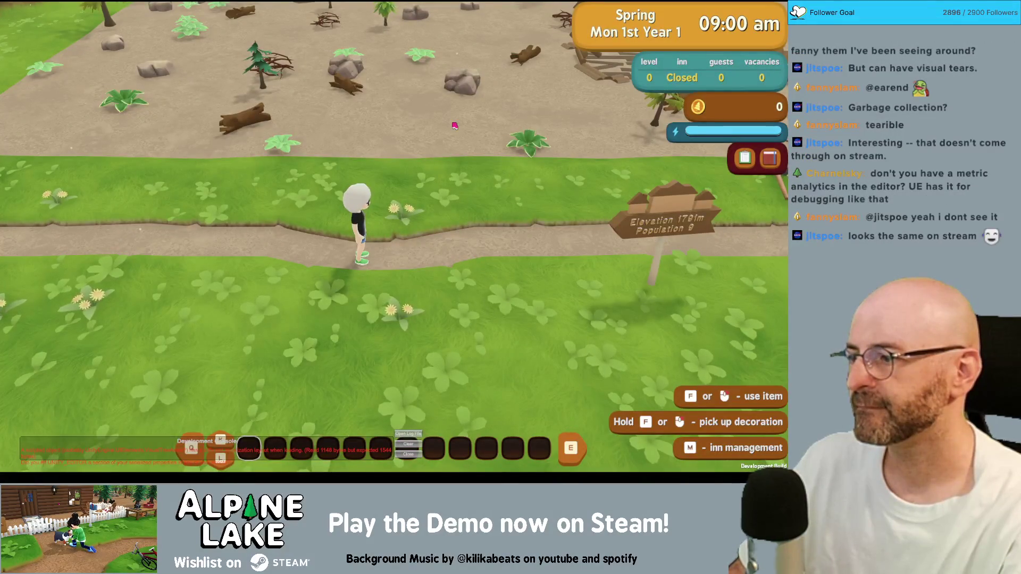
key(w)
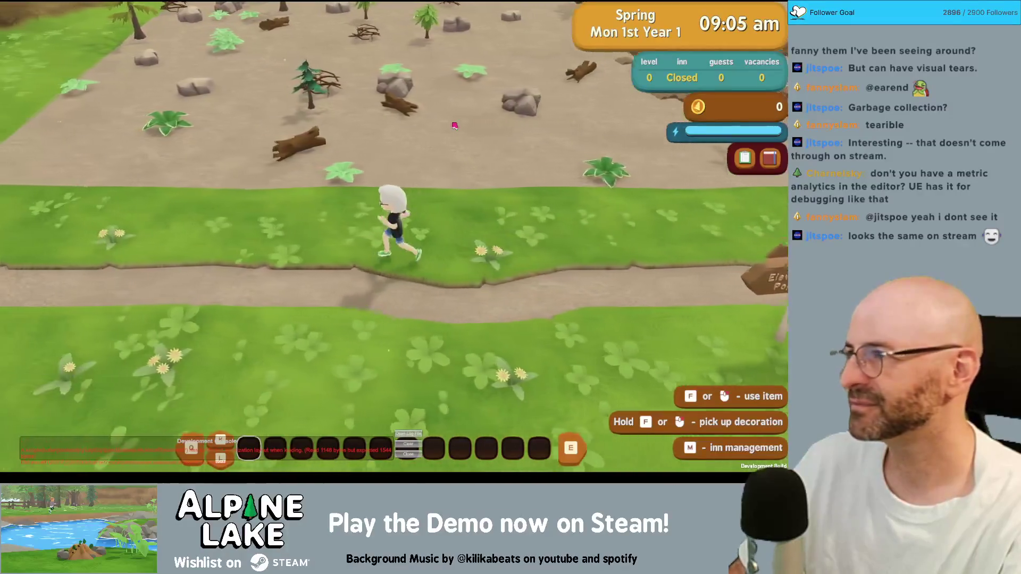
key(a)
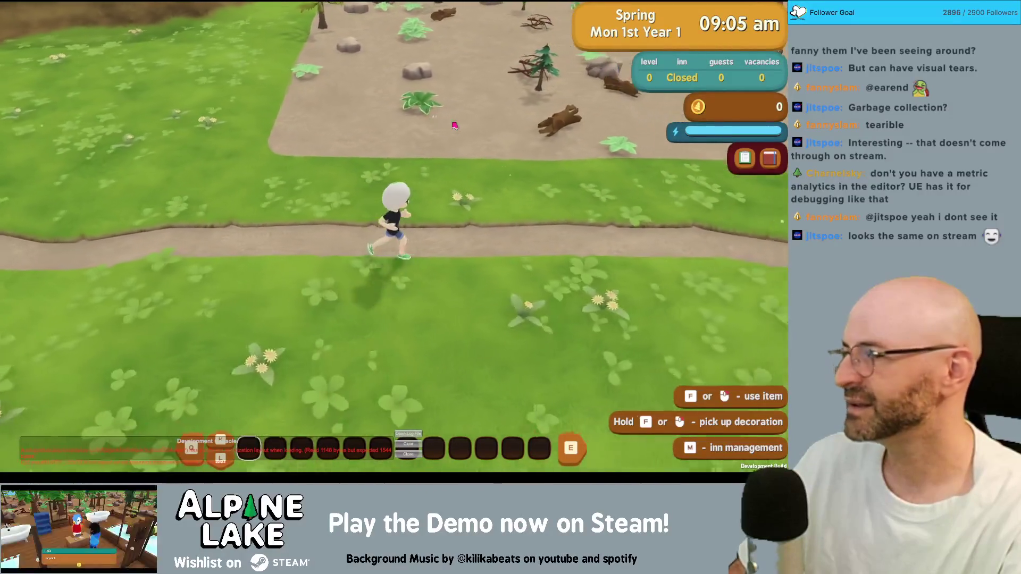
key(d)
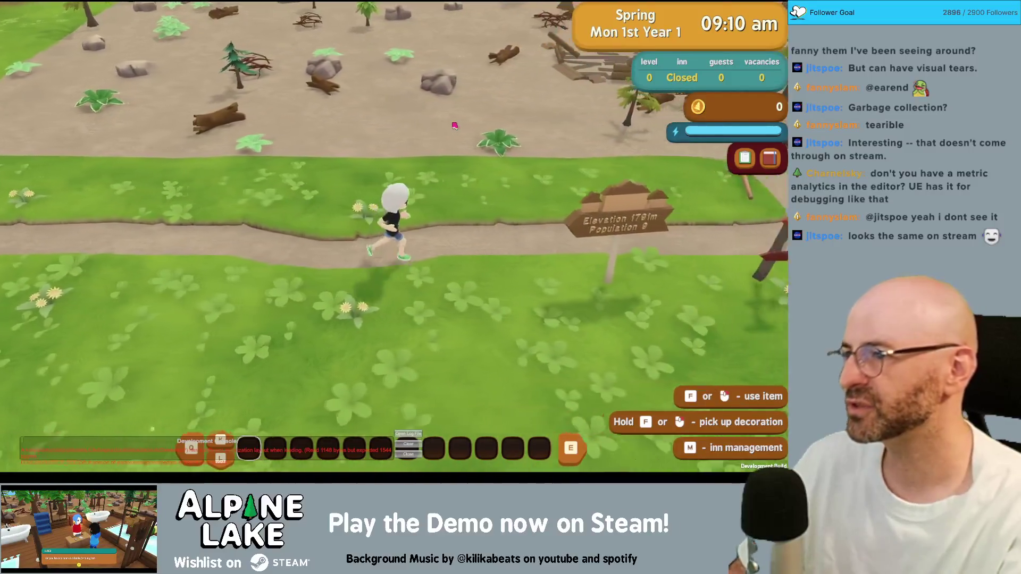
key(Escape)
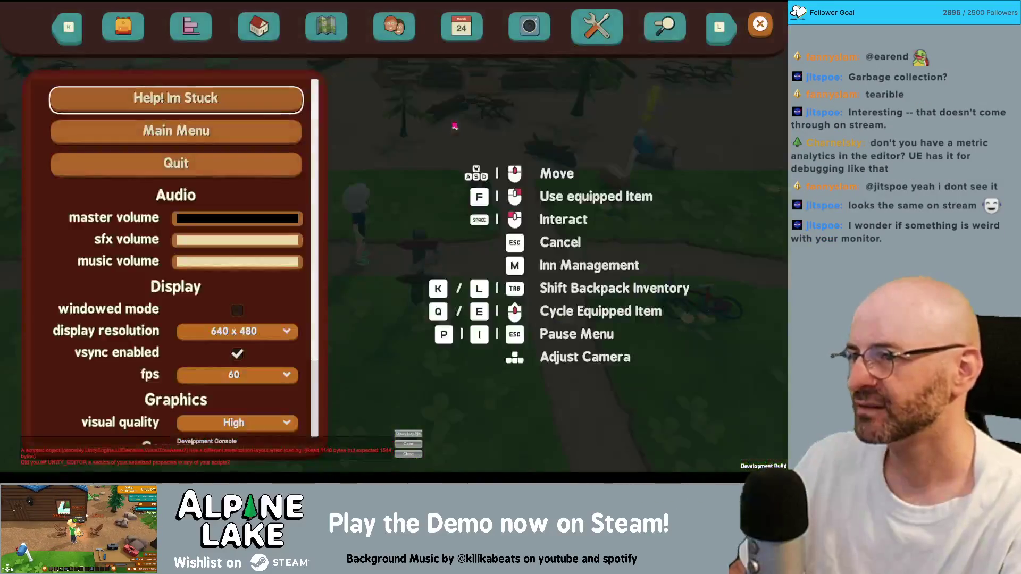
key(Escape)
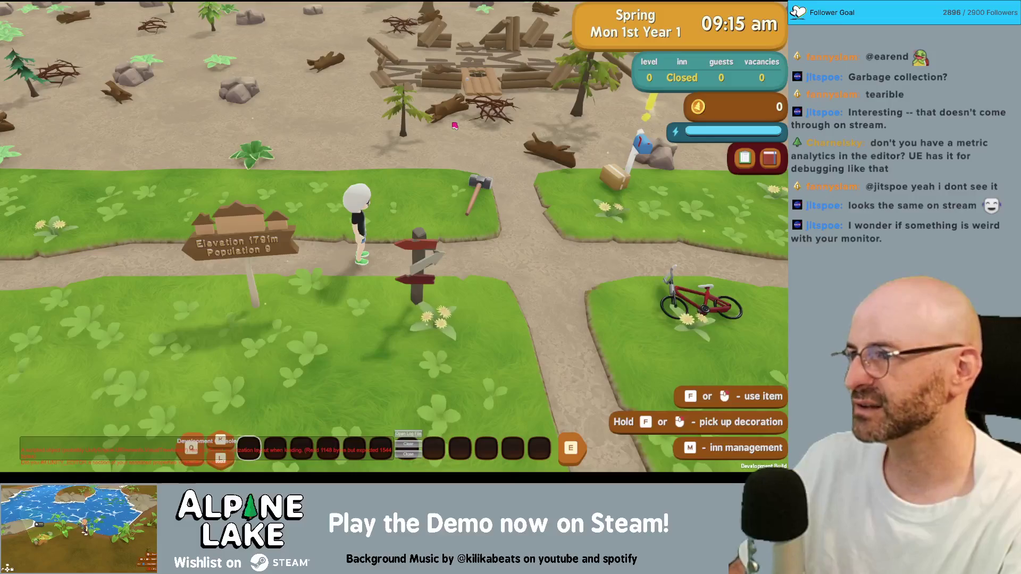
Exit play mode with Cmd+P
key(super+p)
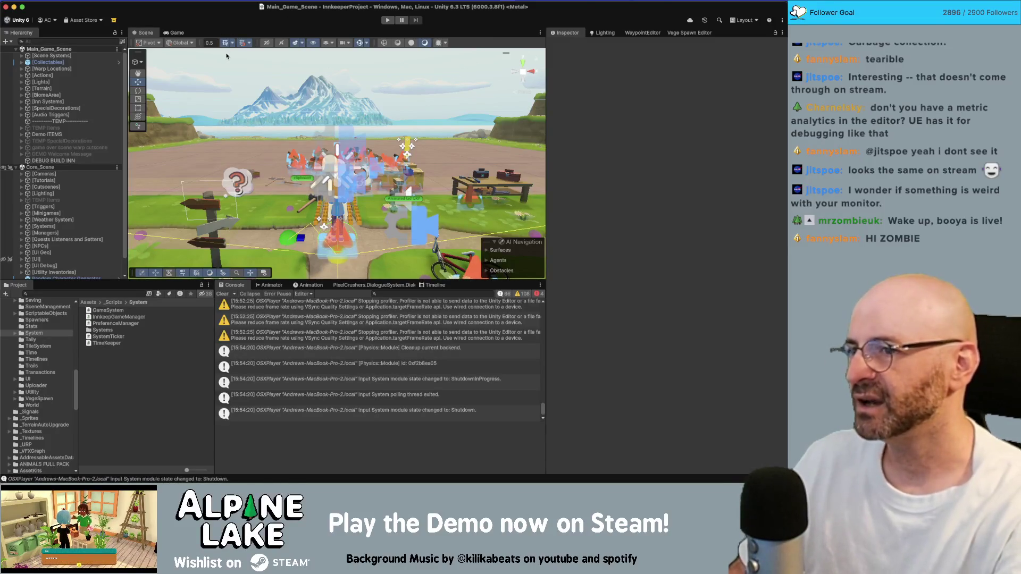
Cycle past Finder and Chrome, hide the browser, and bring Rider to the front
key(super+Tab)
key(super+Tab)
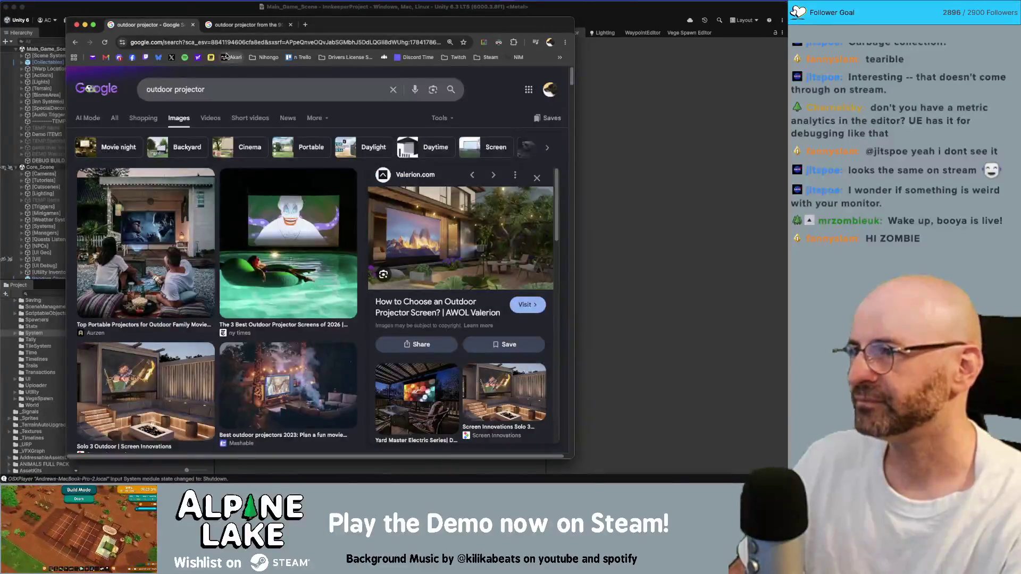
key(super+Tab)
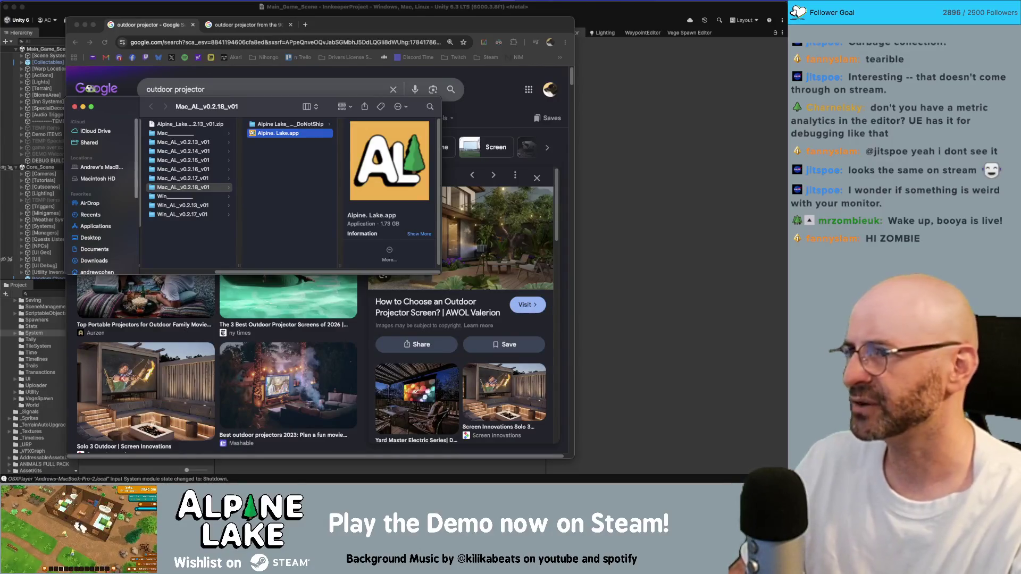
click(515, 31)
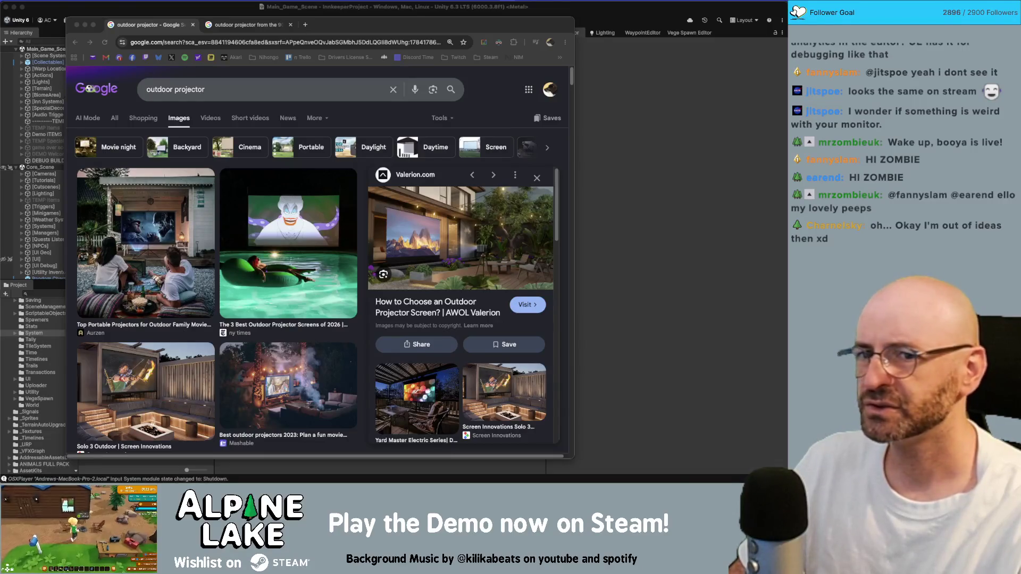
click(262, 7)
key(super+Tab)
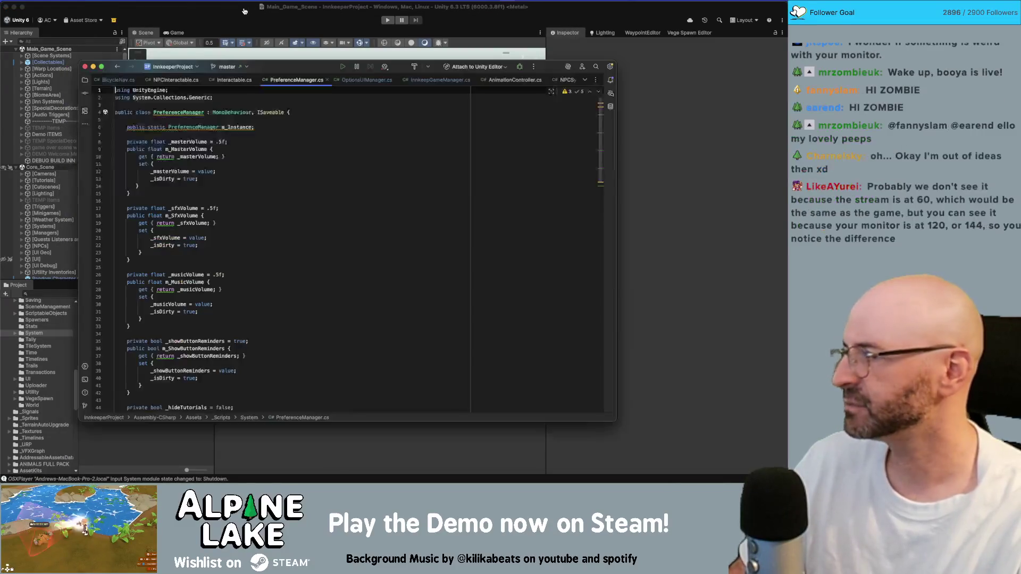
Close Interactable.cs and other unneeded file tabs in Rider
click(256, 80)
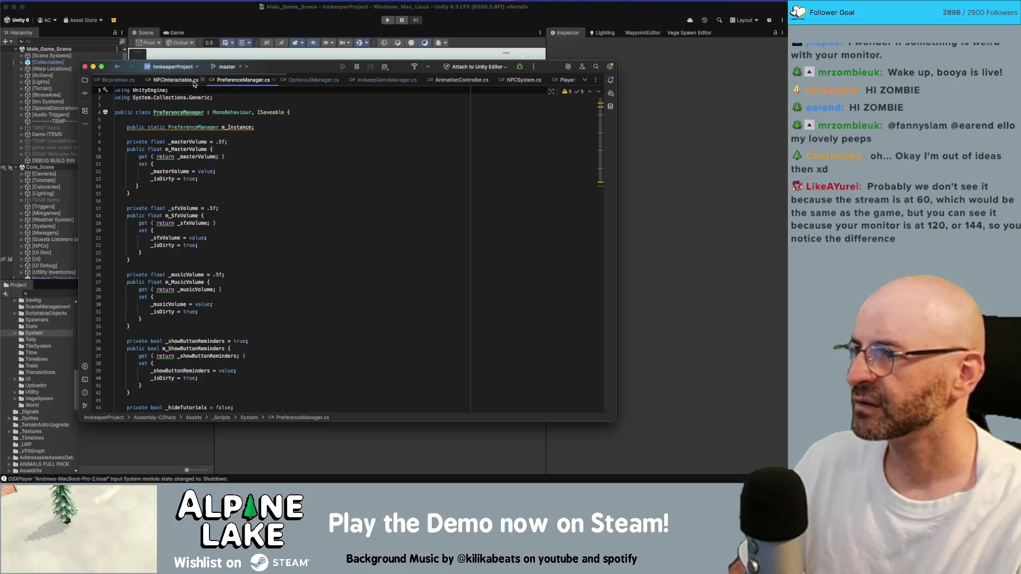
middle_click(183, 81)
middle_click(136, 79)
middle_click(194, 83)
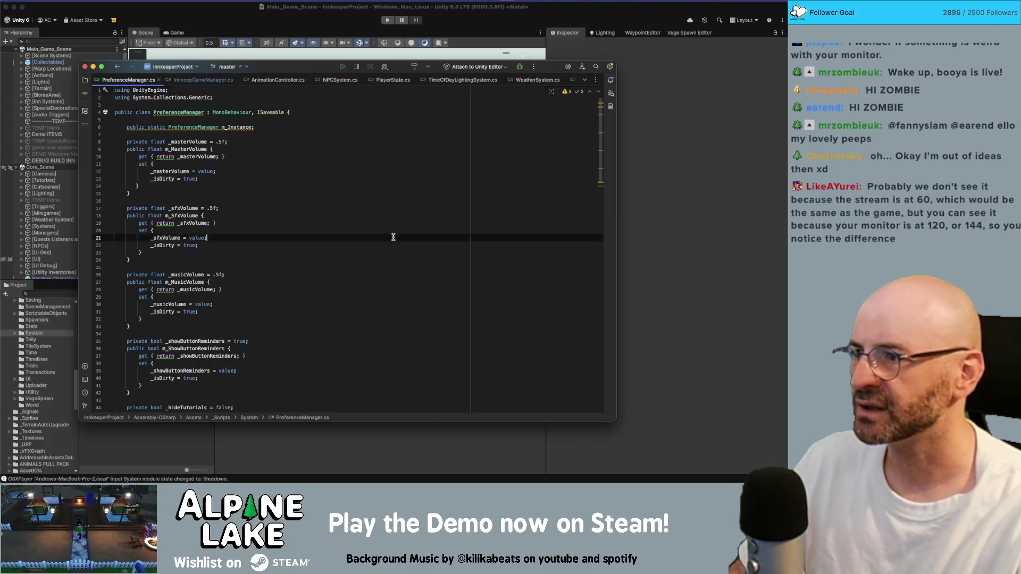
Search Unity's project assets for 'optionsui' and open the OptionsUIManager script
click(231, 28)
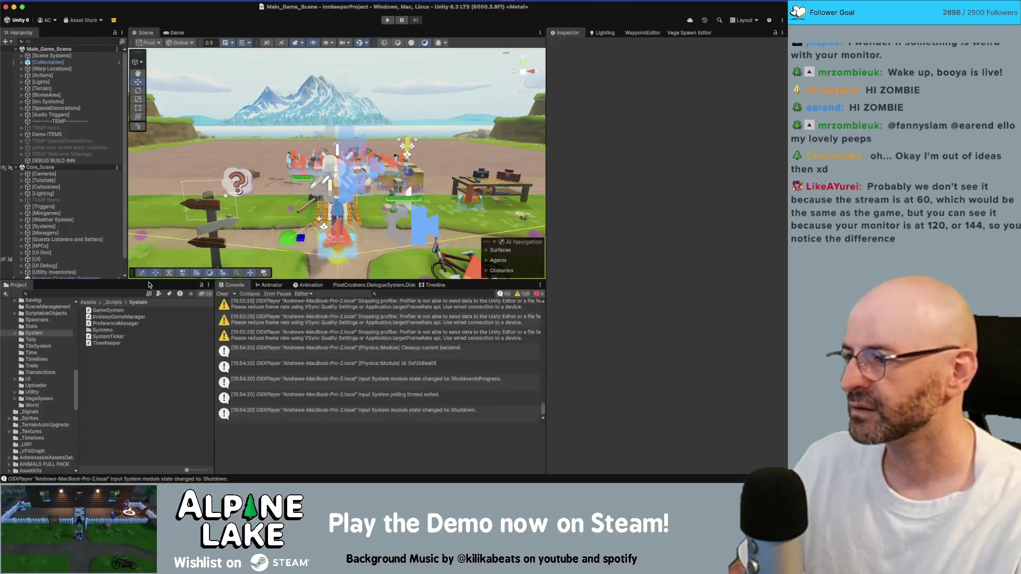
click(130, 294)
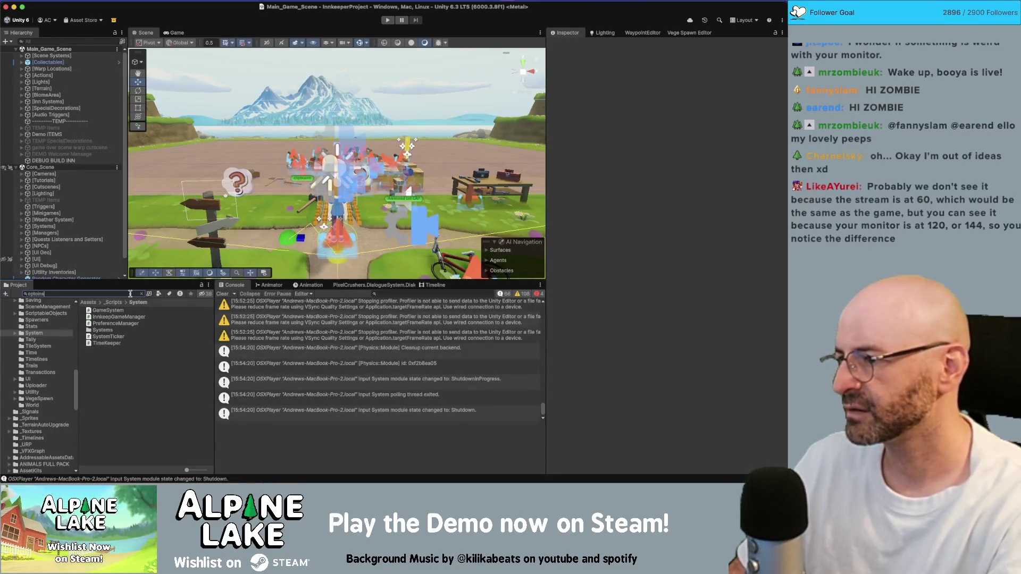
text(optionsui)
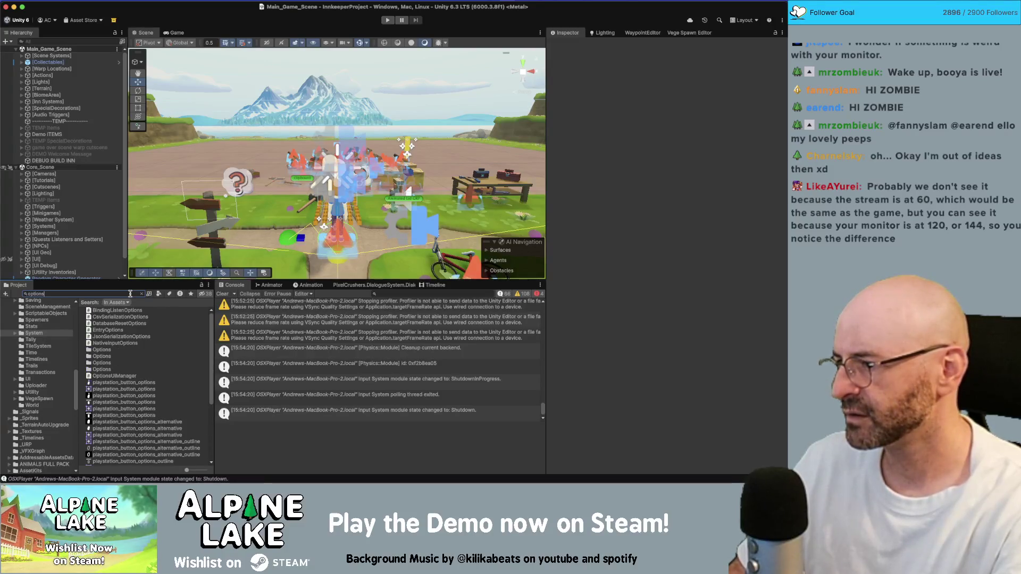
double_click(115, 310)
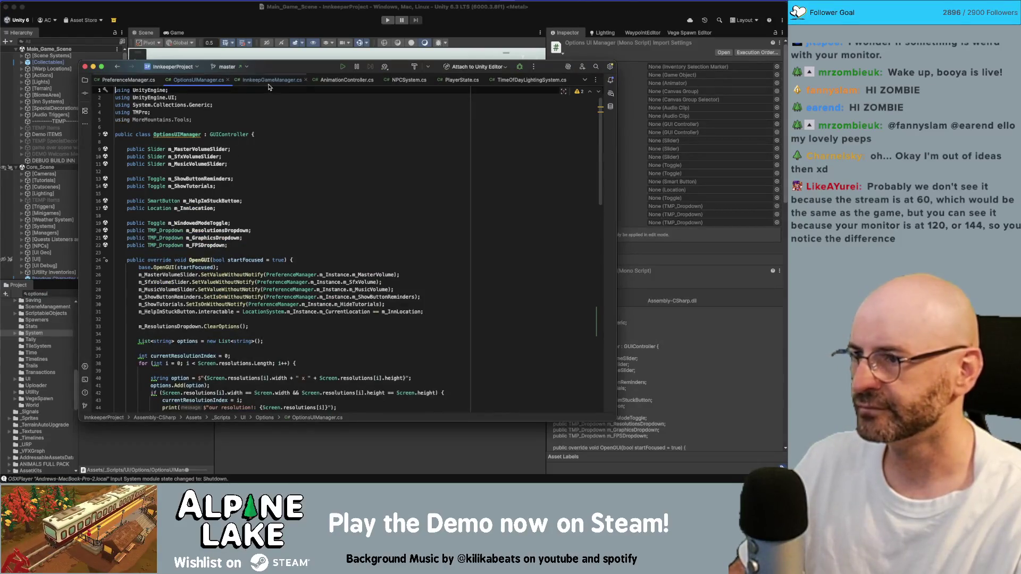
Close AnimationController.cs, NPCSystem.cs and the remaining unneeded file tabs
middle_click(342, 80)
middle_click(346, 80)
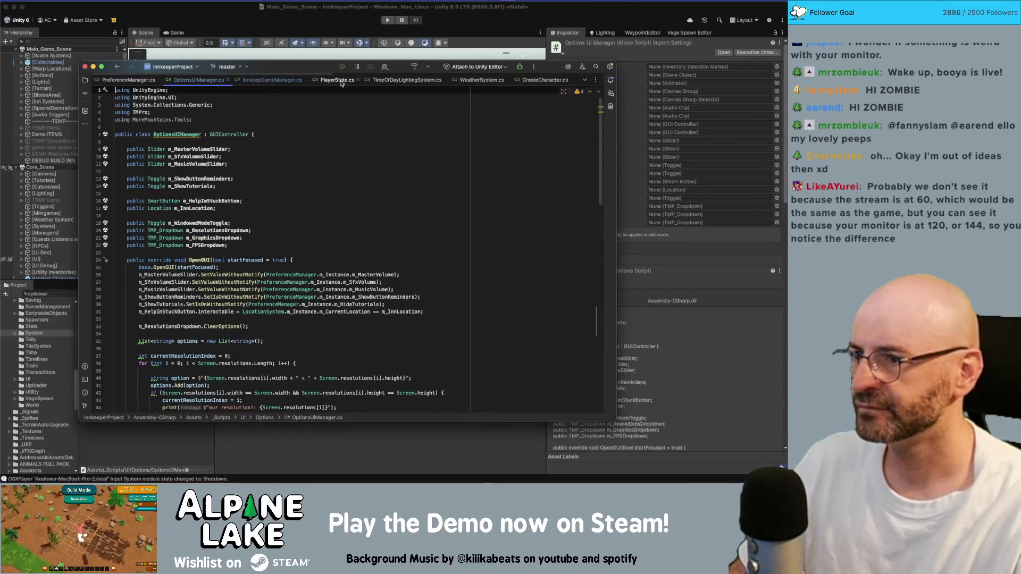
middle_click(343, 80)
middle_click(342, 81)
middle_click(341, 80)
middle_click(341, 80)
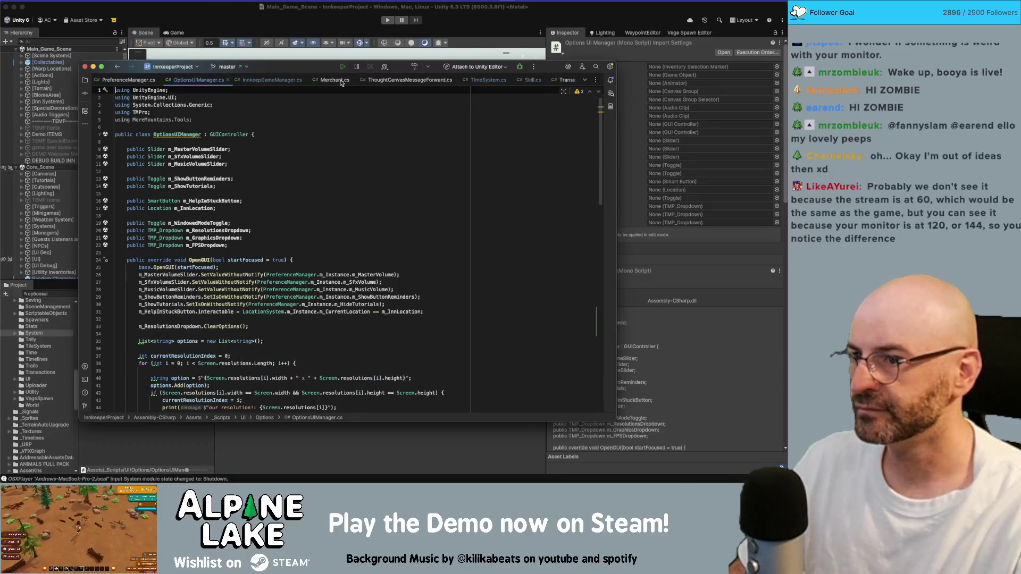
middle_click(341, 81)
middle_click(342, 80)
middle_click(342, 80)
middle_click(341, 80)
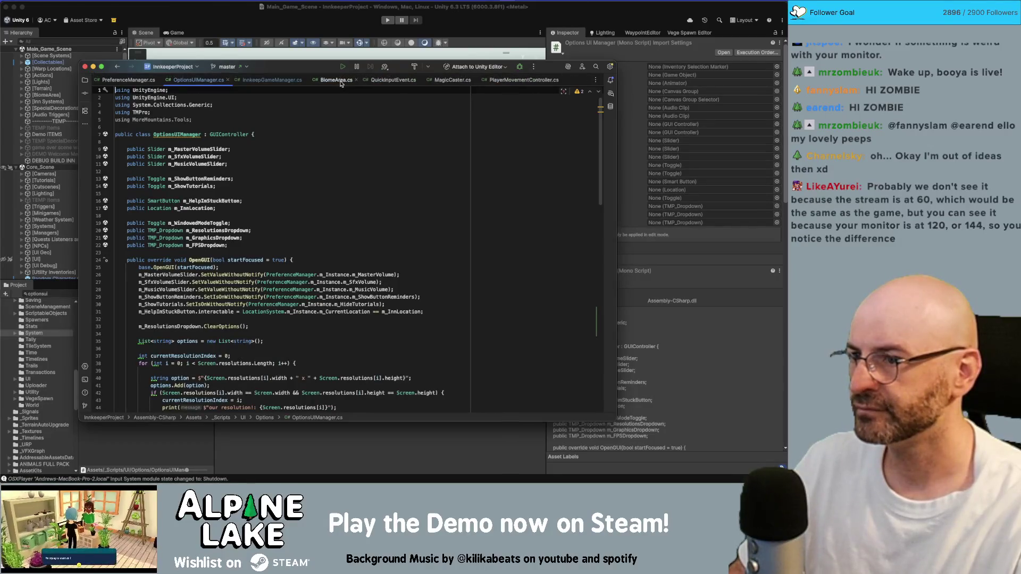
middle_click(341, 81)
middle_click(341, 80)
middle_click(342, 80)
middle_click(342, 80)
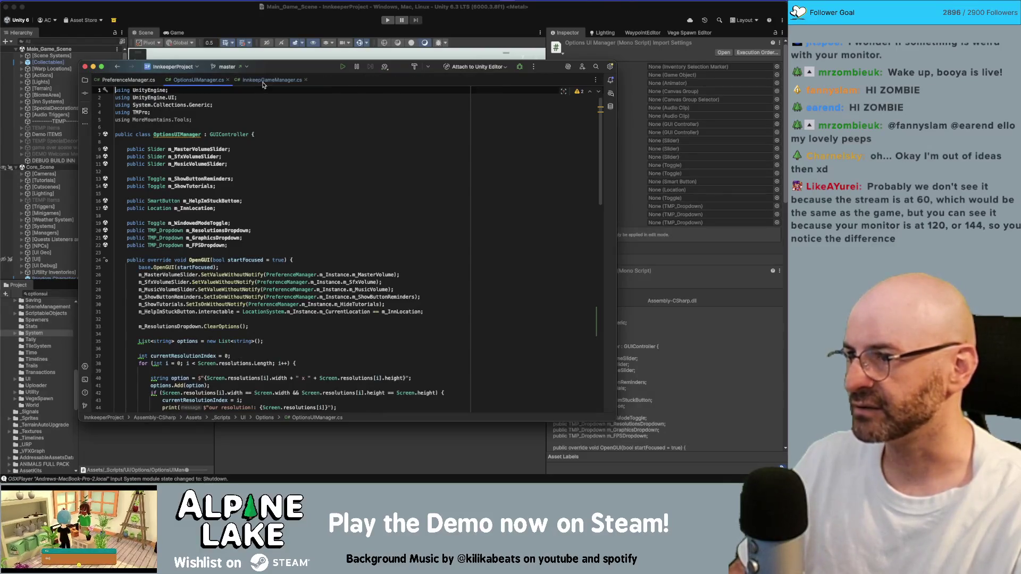
Move the InnkeeperGameManager.cs tab to the first position
drag(263, 84, 135, 84)
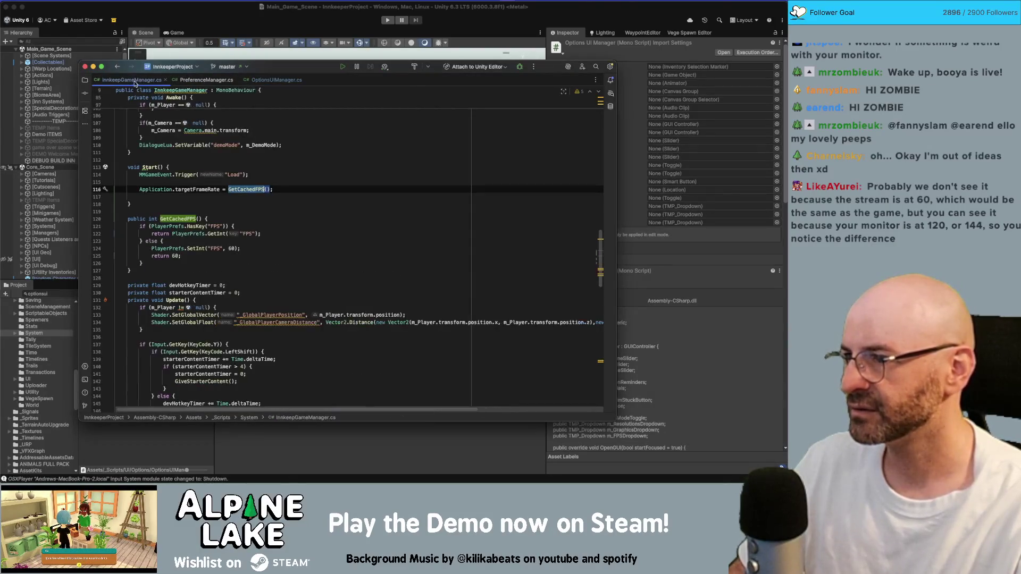
right_click(143, 81)
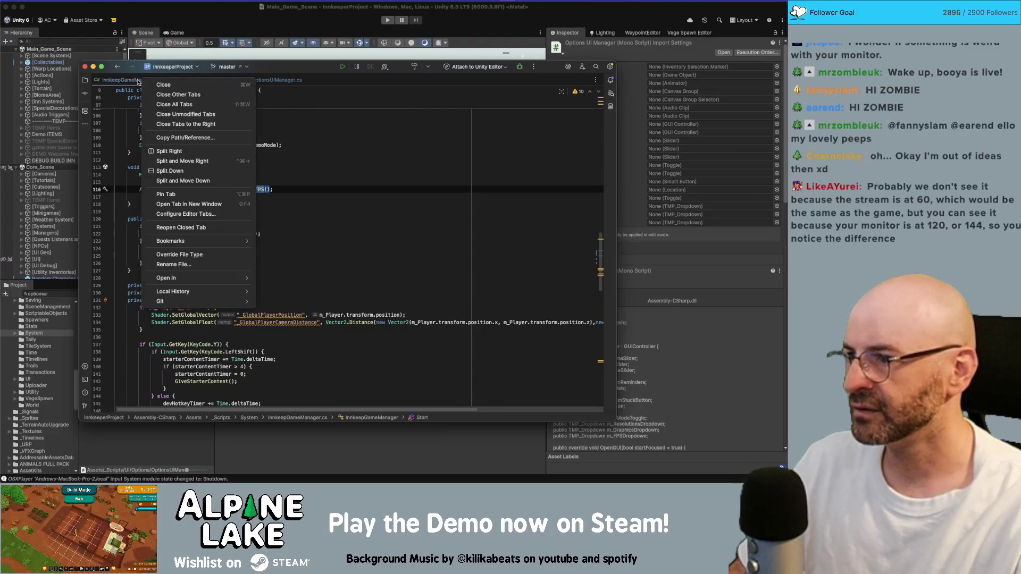
click(196, 197)
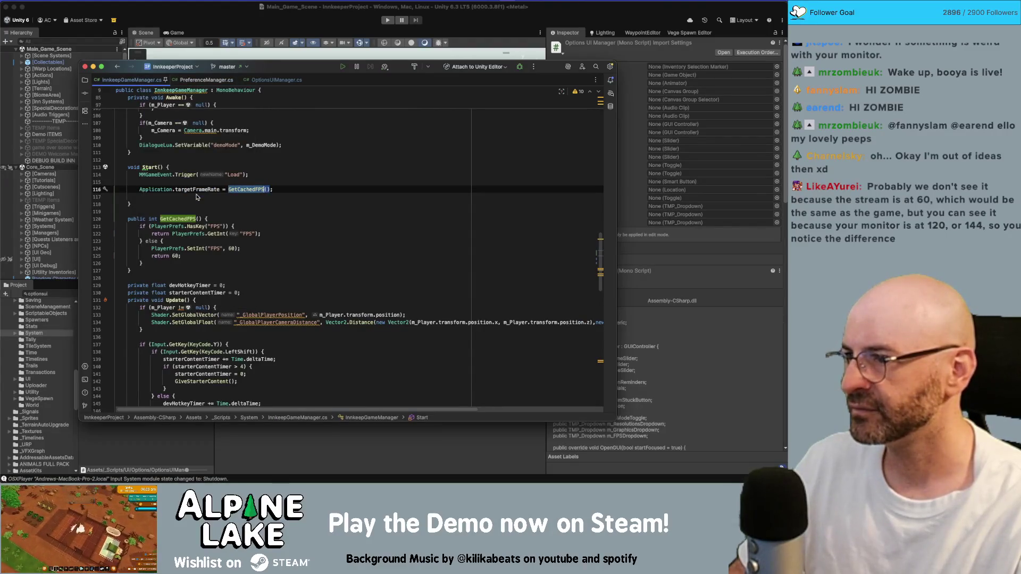
Review PreferenceManager.cs, close it, and return to InnkeeperGameManager's Start method
click(222, 81)
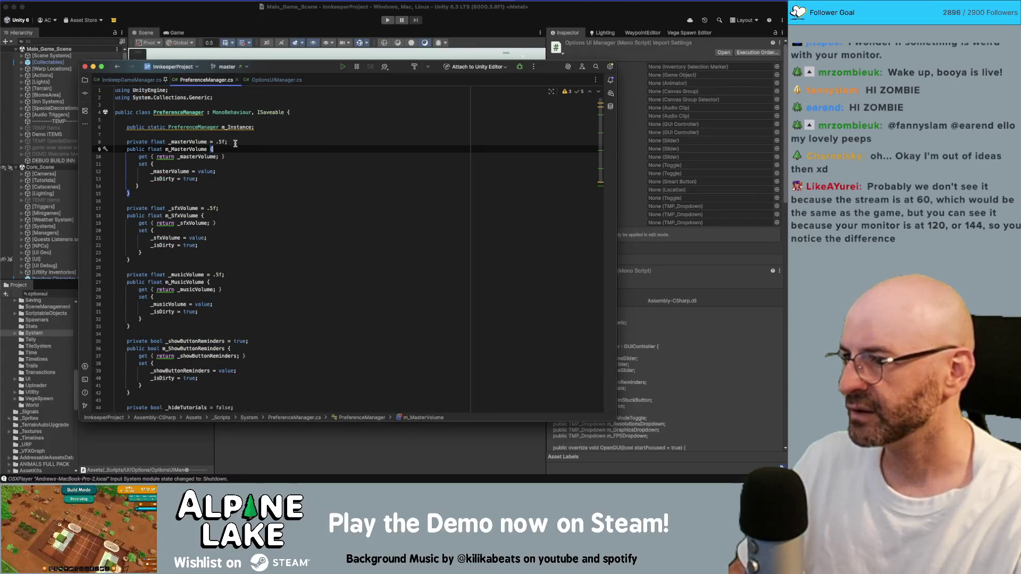
scroll(223, 158, down, 20)
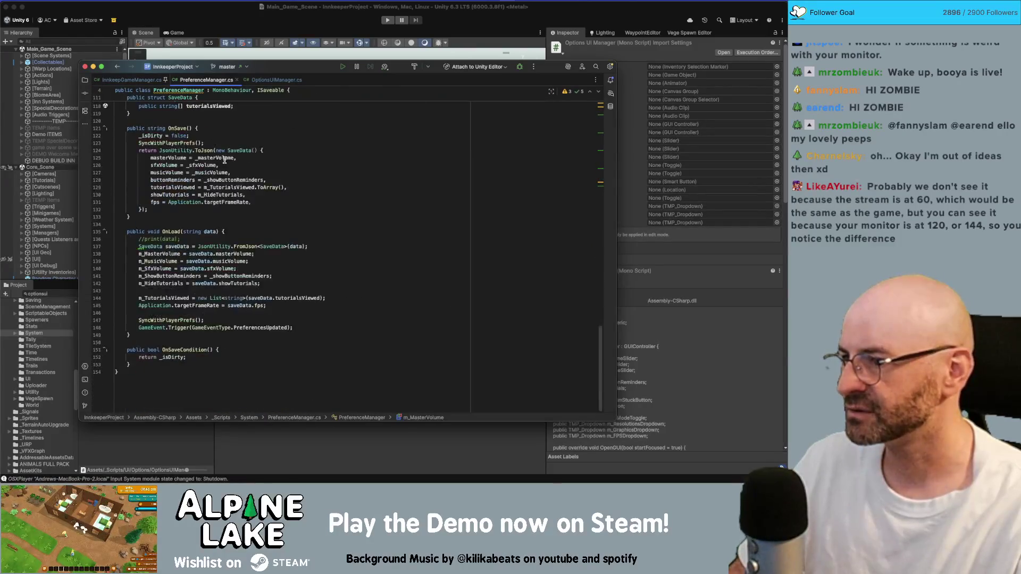
scroll(224, 159, up, 20)
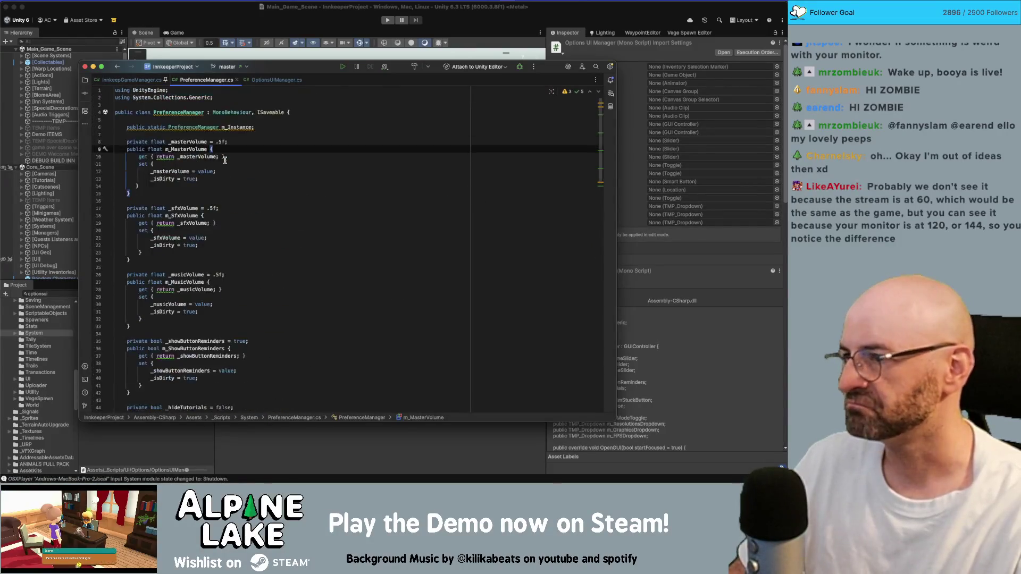
middle_click(217, 81)
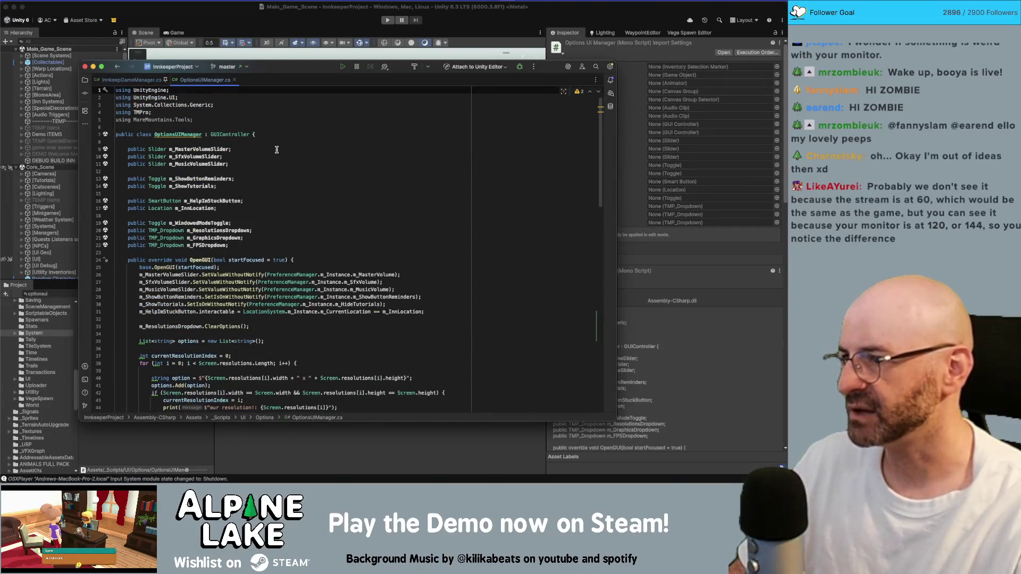
scroll(277, 149, down, 7)
scroll(276, 149, up, 6)
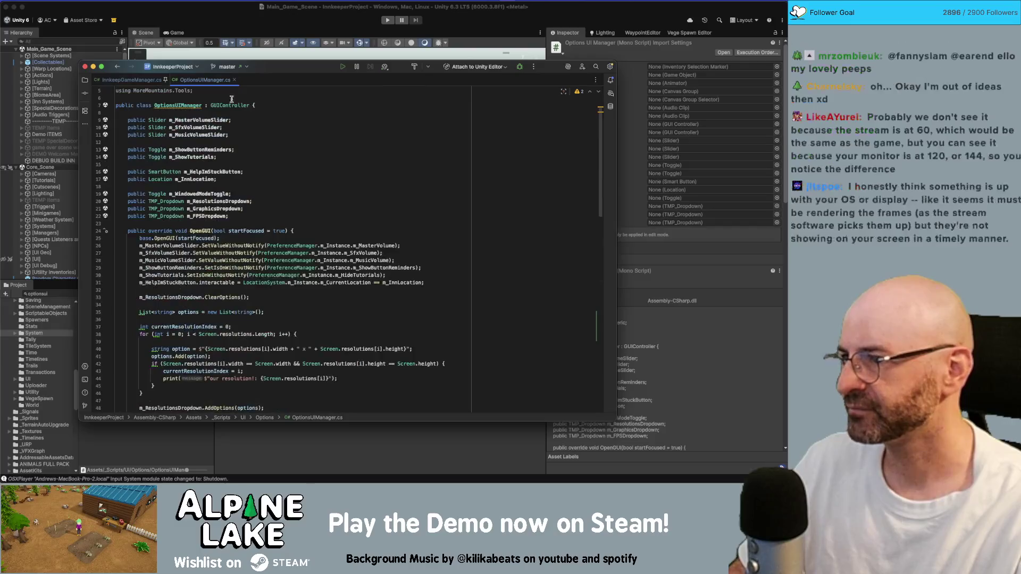
click(147, 80)
scroll(230, 193, up, 5)
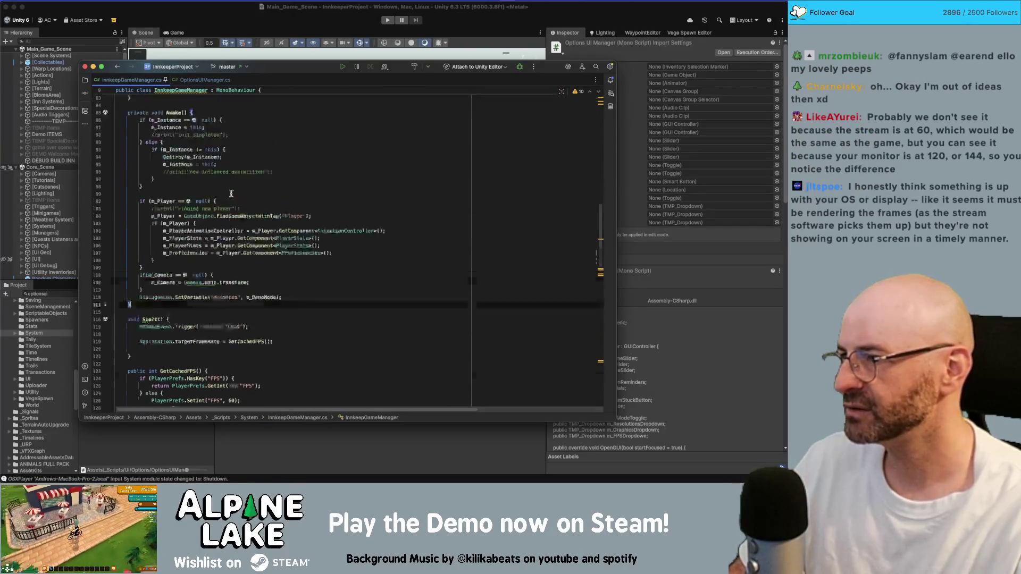
scroll(230, 194, up, 5)
scroll(238, 189, down, 8)
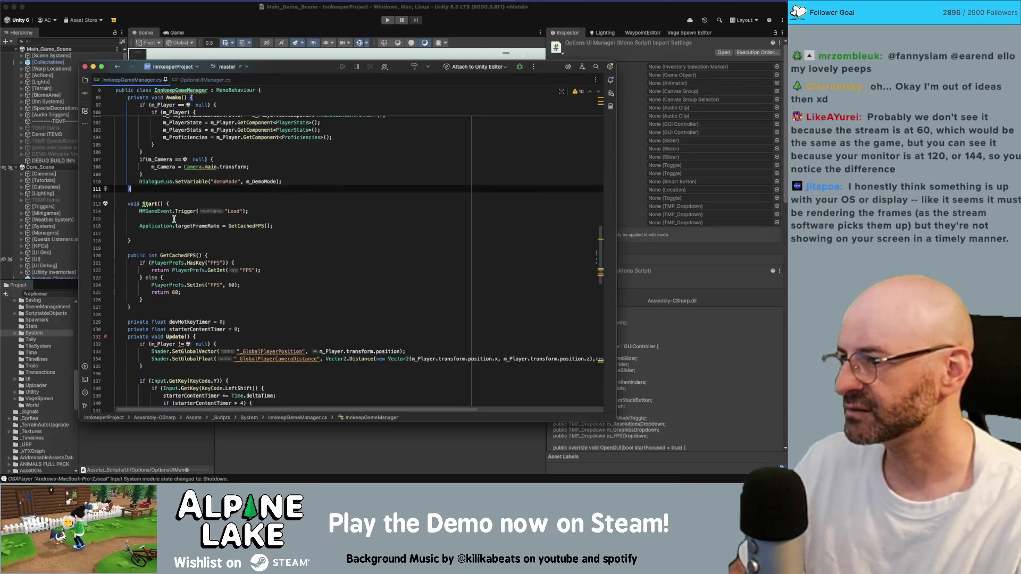
Comment out the GetCachedFPS line in Start() and add Application.targetFrameRate = -1;
click(176, 233)
mouse_move(187, 224)
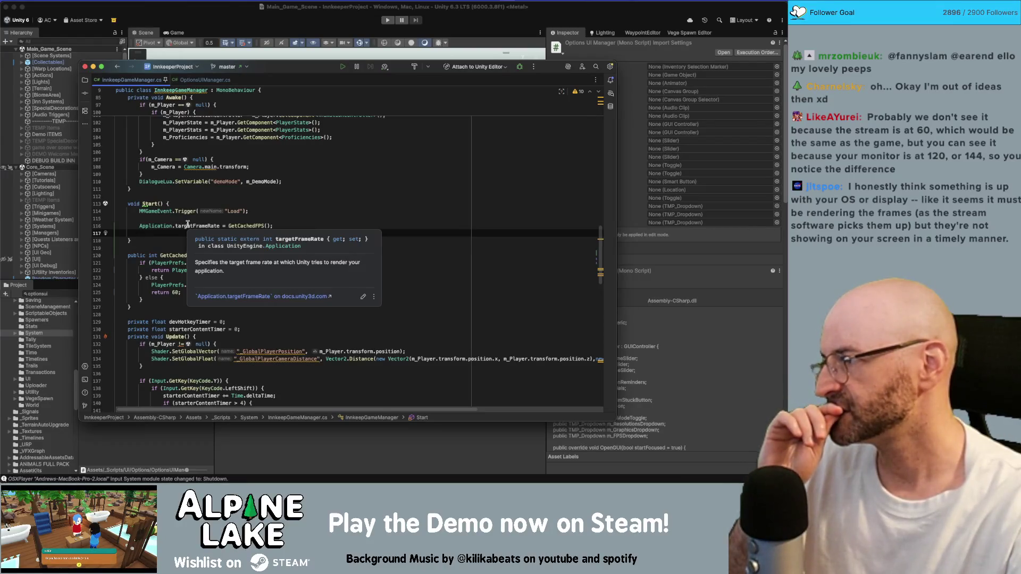
key(BackSpace)
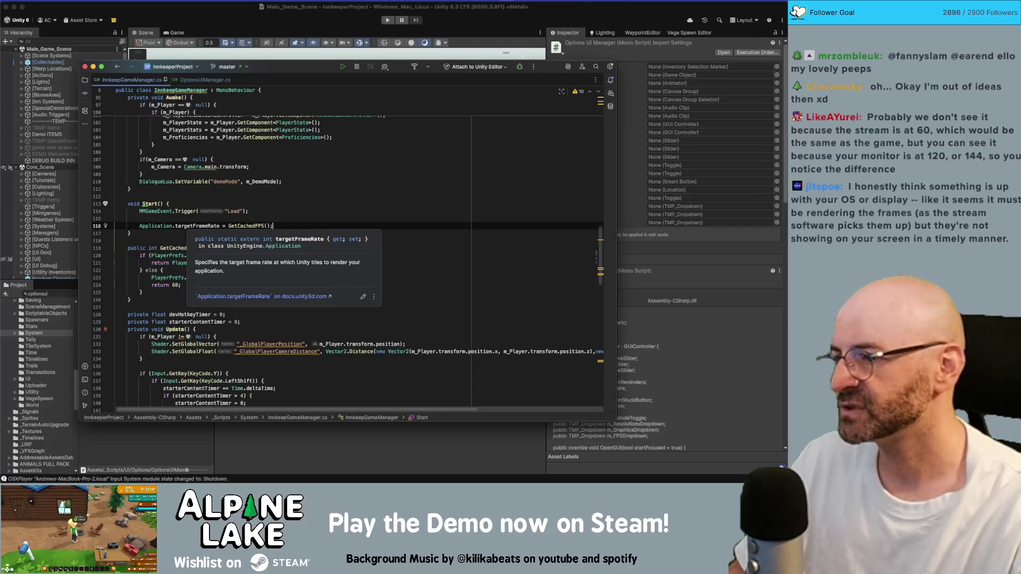
key(super+slash)
key(Return)
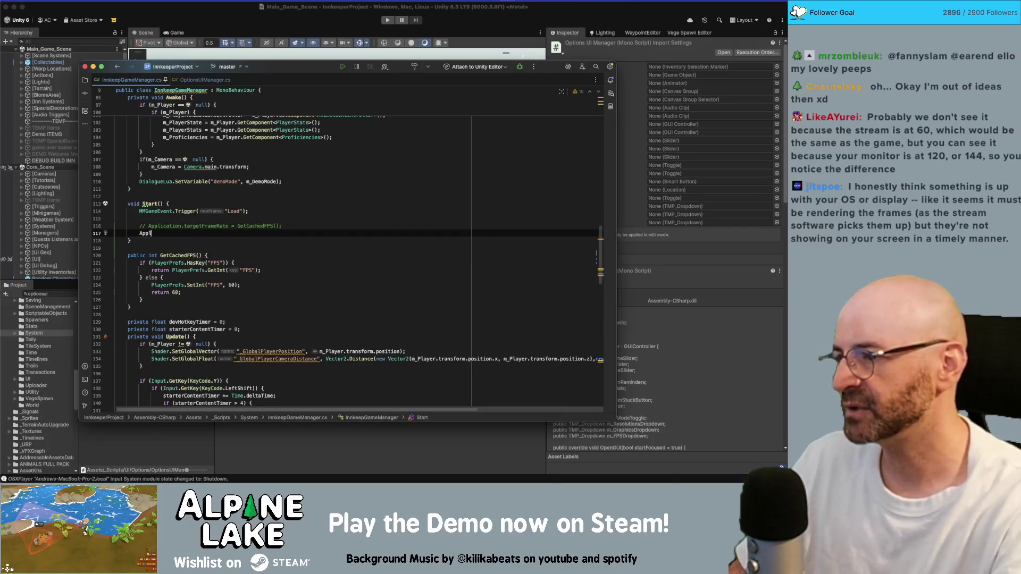
text(Application.targetFram)
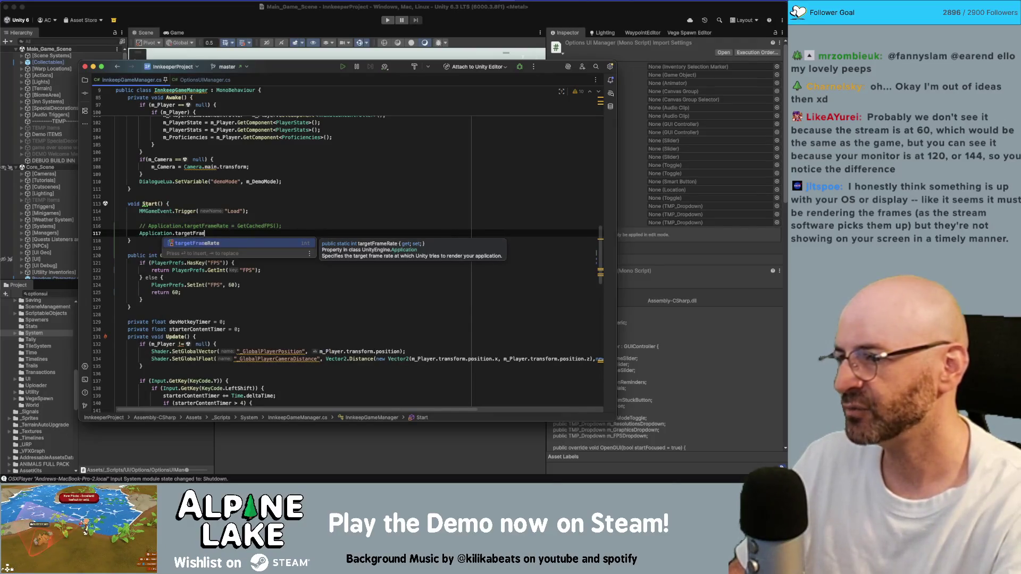
text(erate )
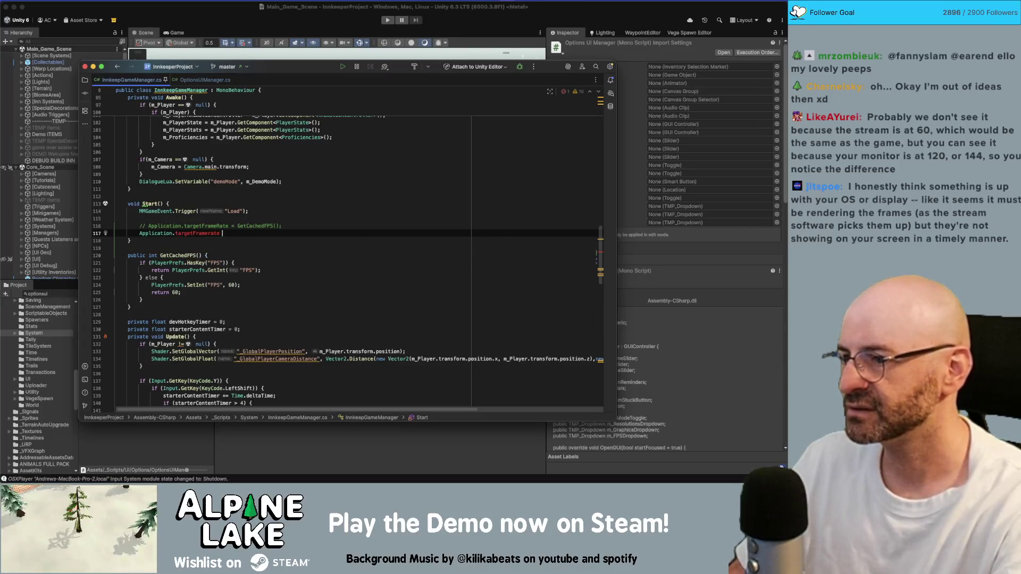
text(= -1;)
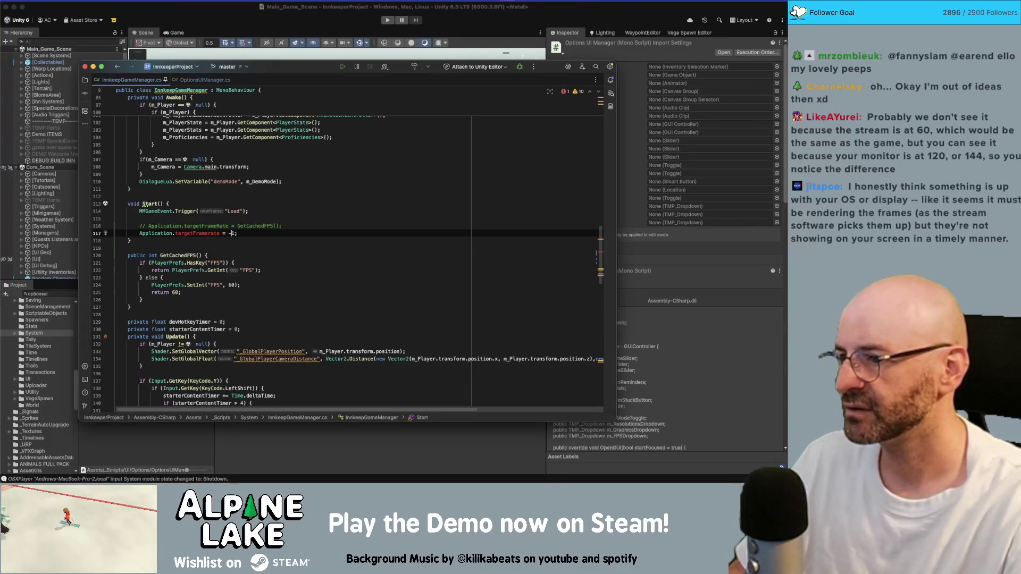
key(BackSpace)
text(R)
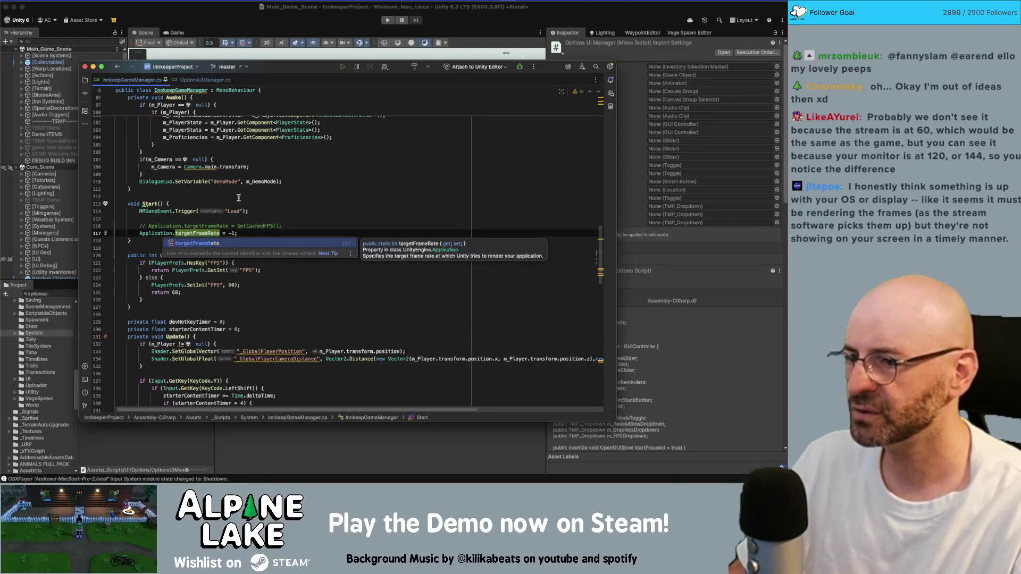
click(262, 210)
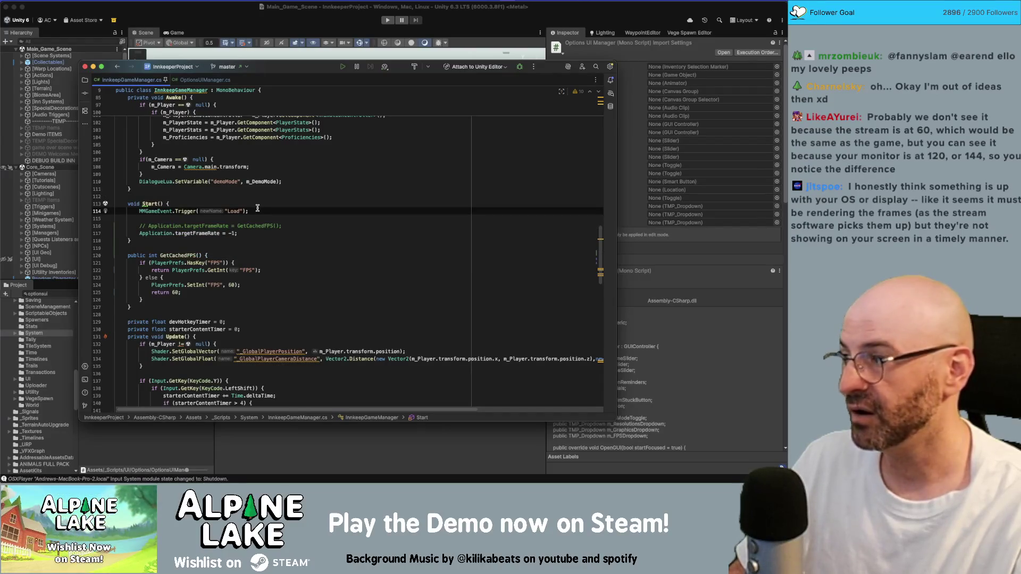
click(243, 30)
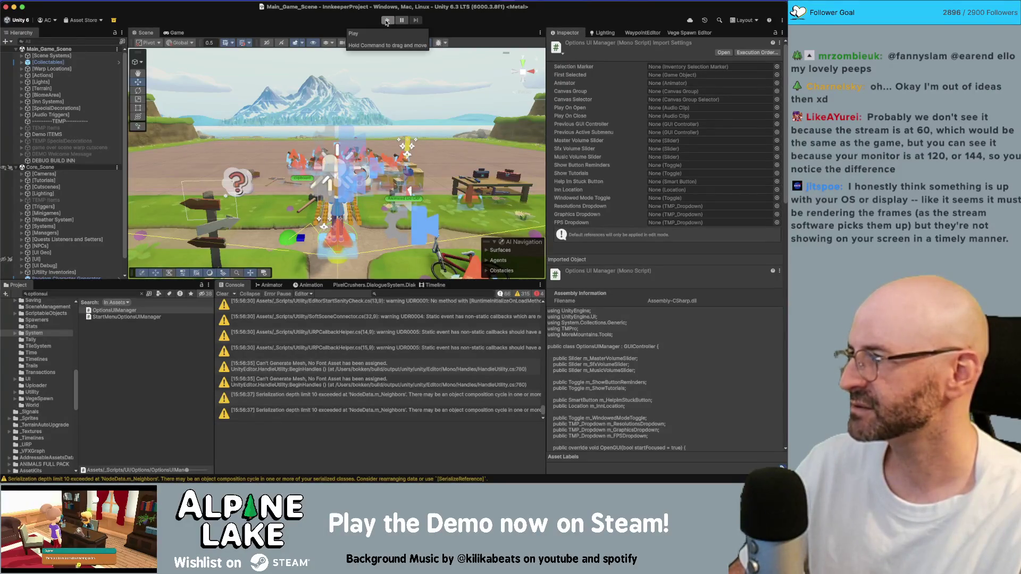
Enter play mode and turn on the Stats overlay to read the frame rate
click(382, 22)
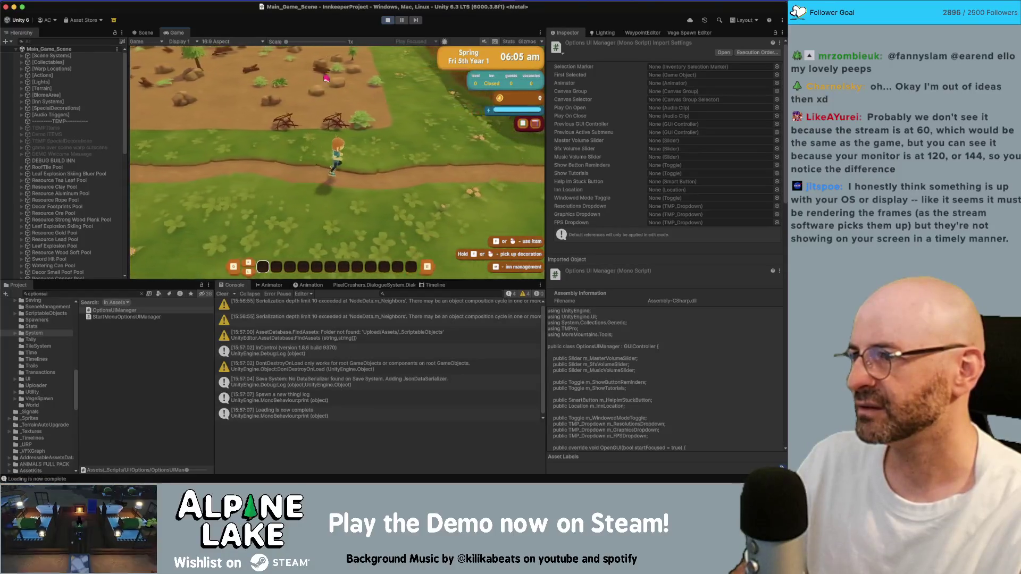
click(509, 42)
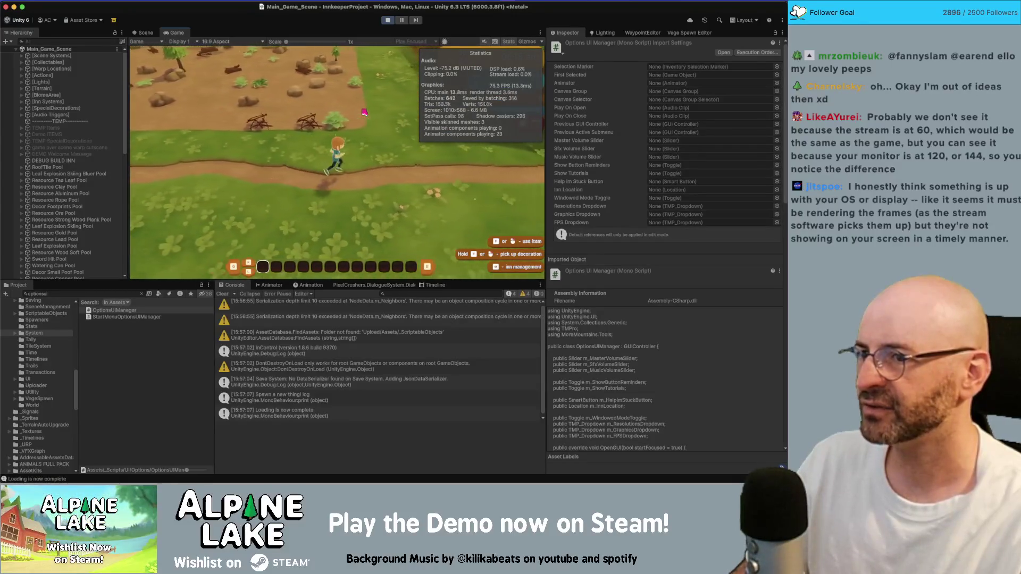
Maximize the Game view and run the character left and right along the path
key(d)
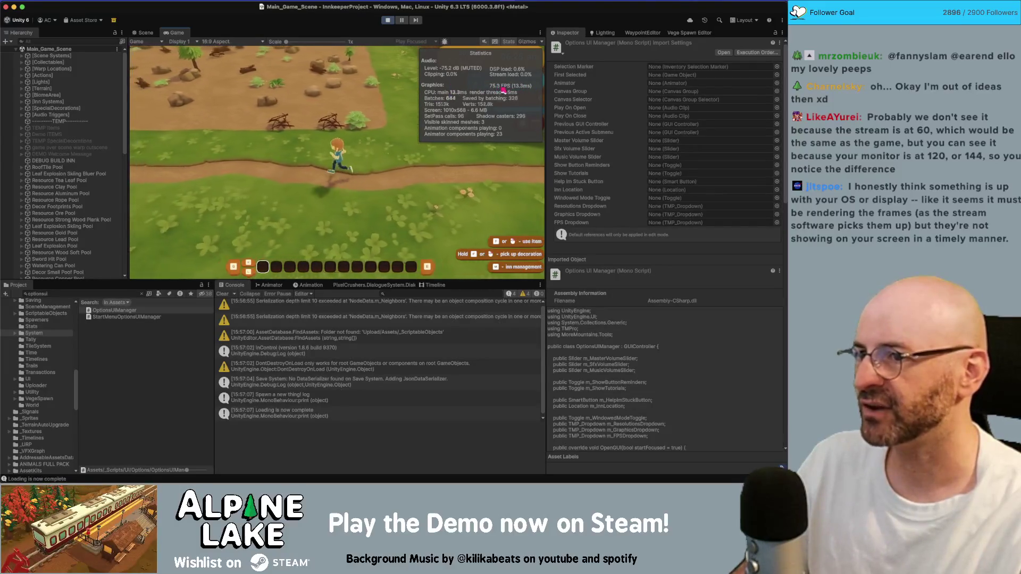
key(a)
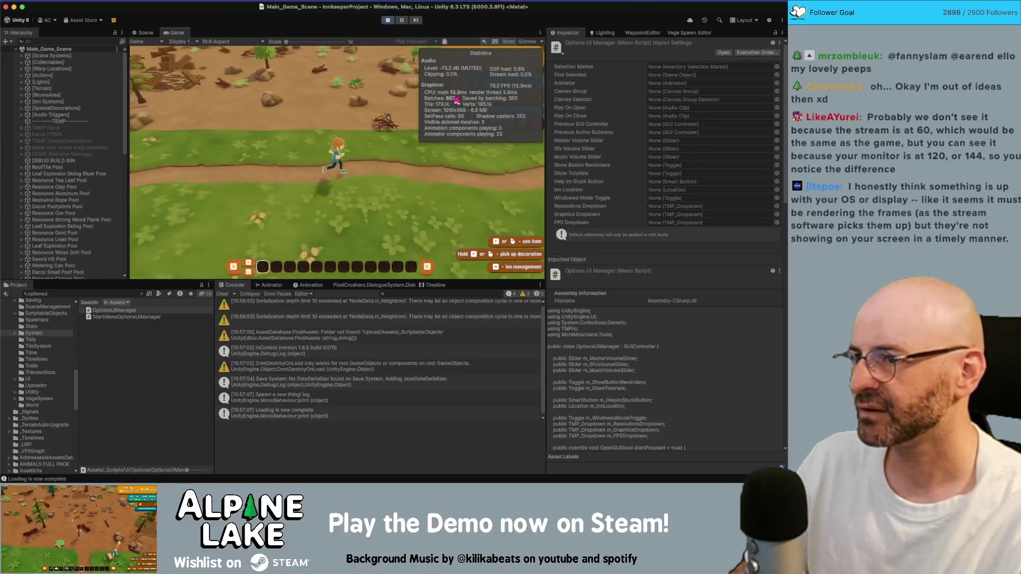
double_click(177, 36)
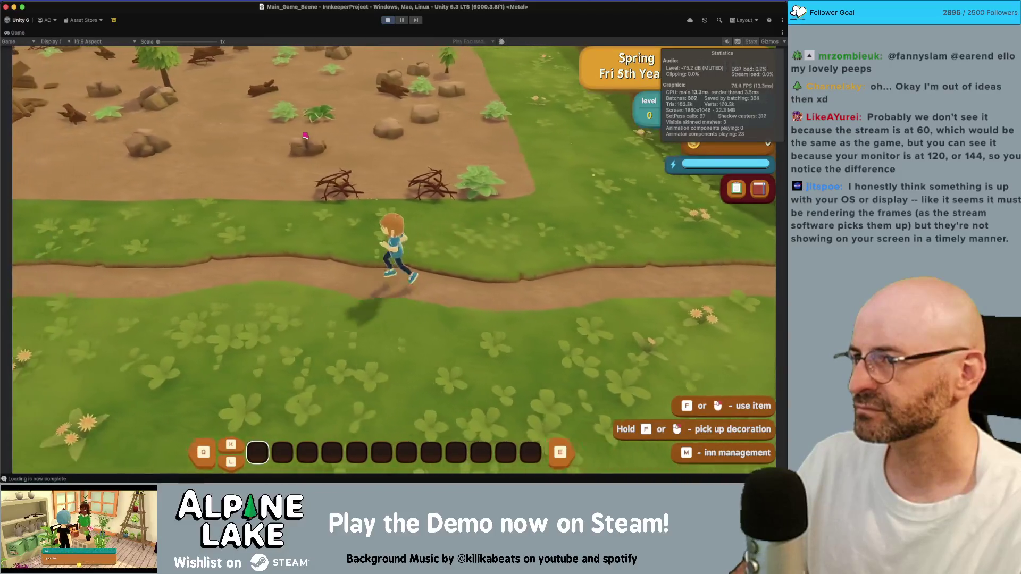
key(a)
key(a)
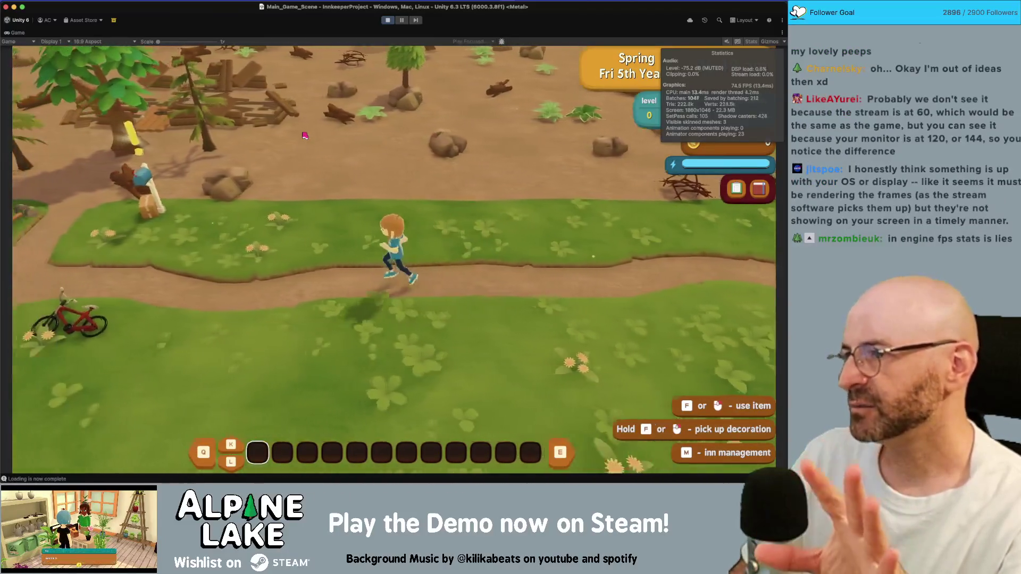
key(a)
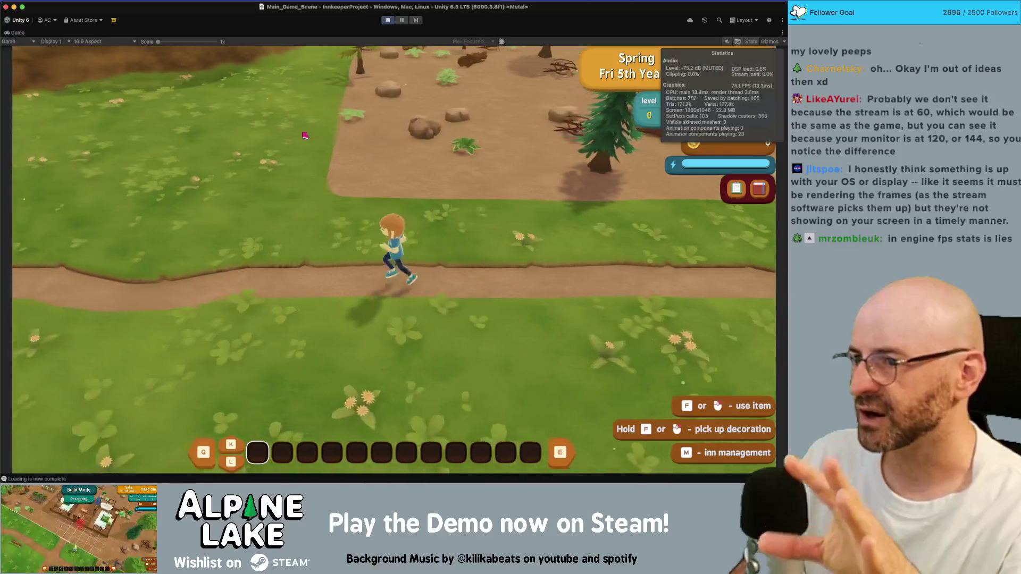
key(w)
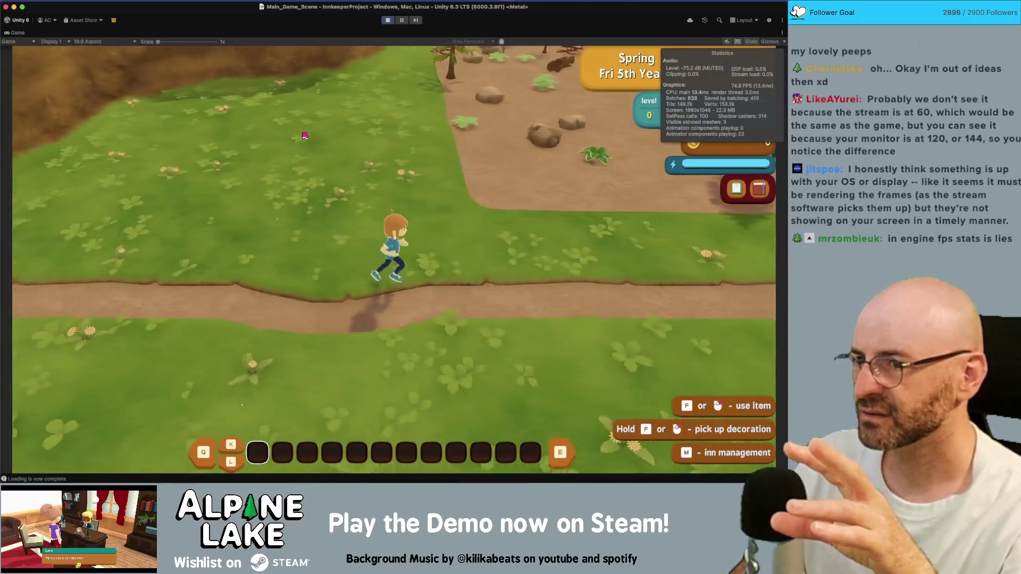
key(a)
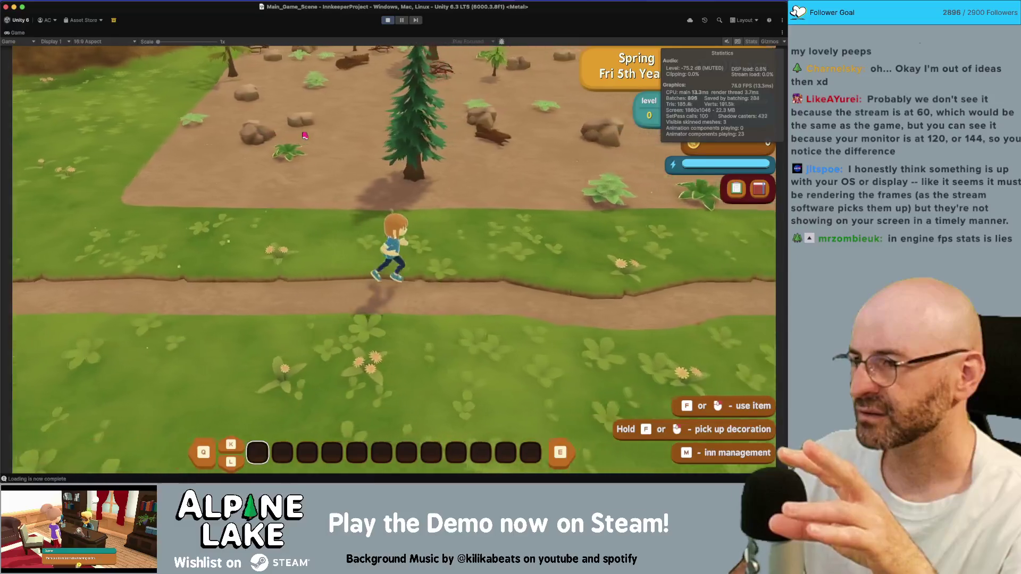
key(a)
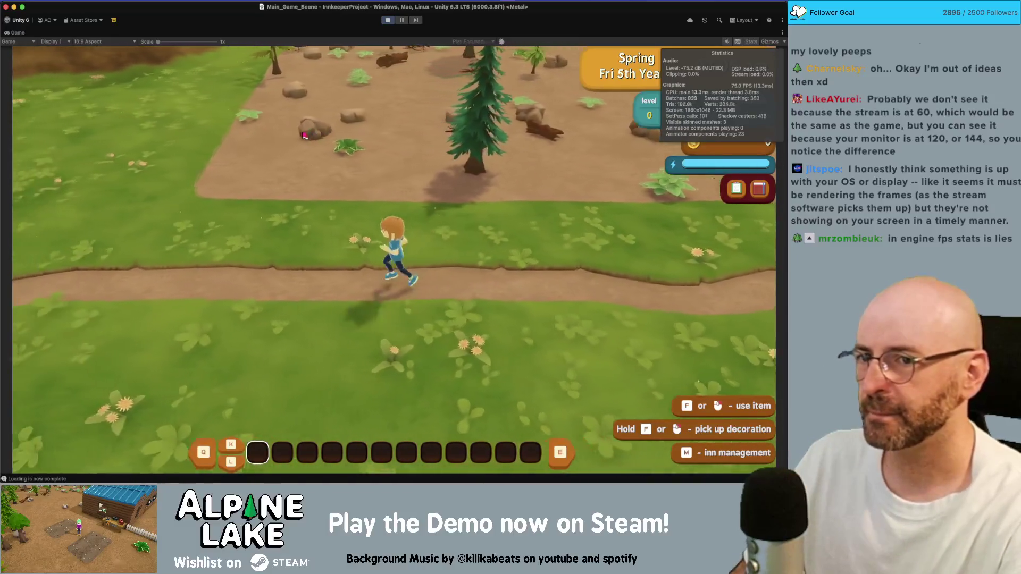
Open and close the backpack menu, then stop play mode
key(k)
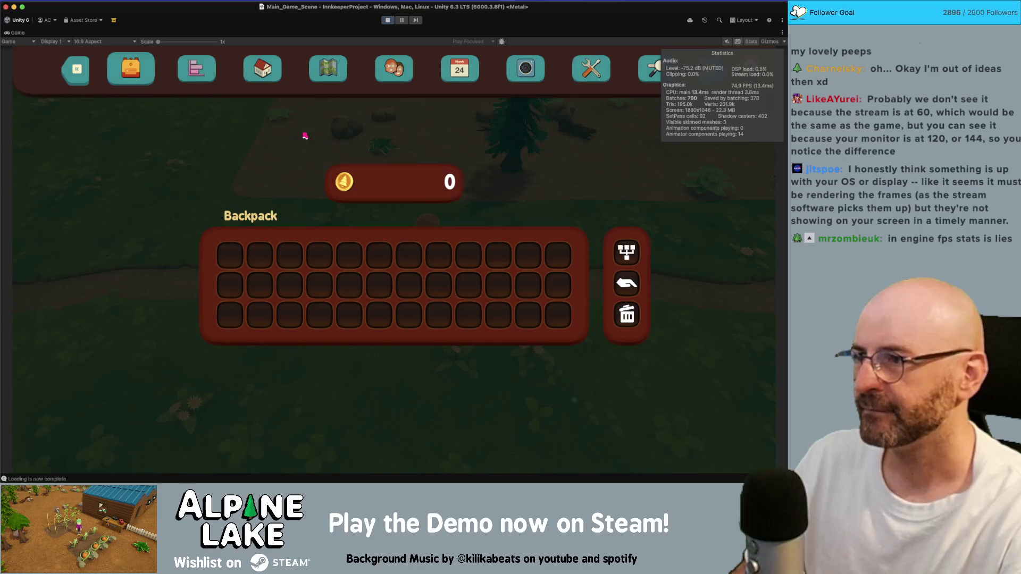
key(k)
click(388, 20)
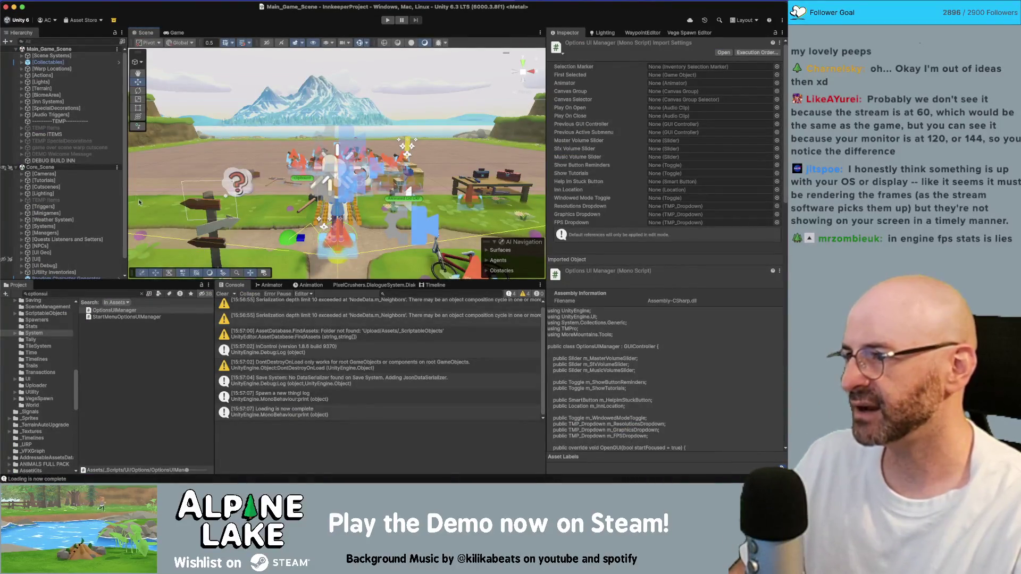
Expand the [UI] group in the Hierarchy and browse its canvases down to the Map Canvas
scroll(118, 195, down, 2)
click(111, 197)
key(Down)
key(Down)
key(Down)
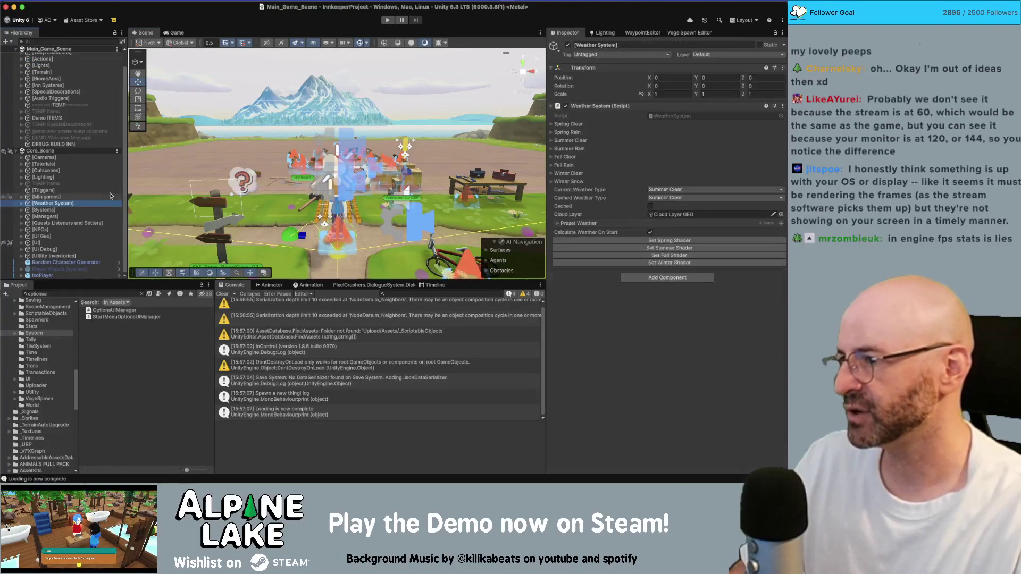
key(Up)
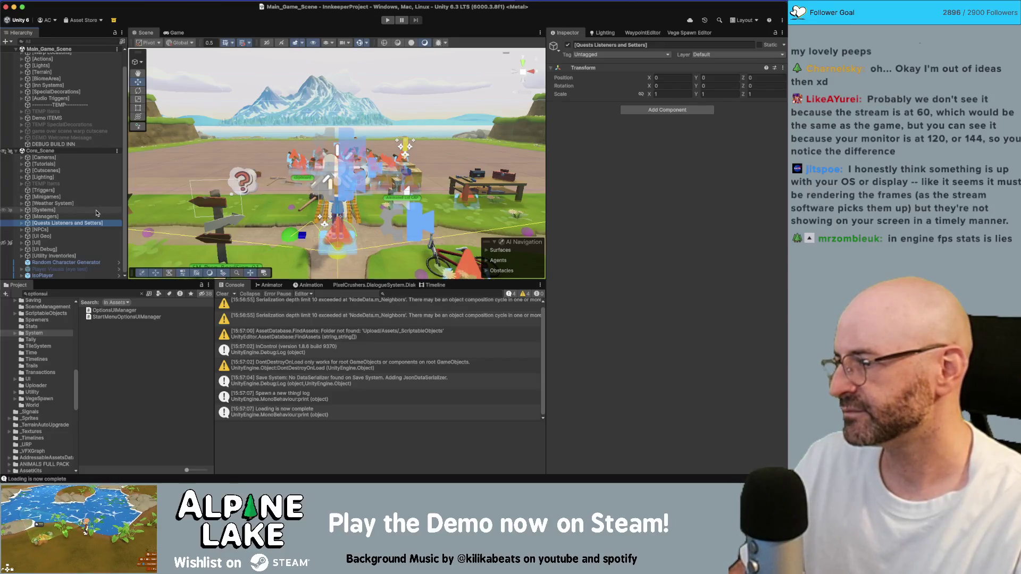
click(79, 242)
key(Right)
key(Down)
key(Down)
scroll(83, 236, down, 2)
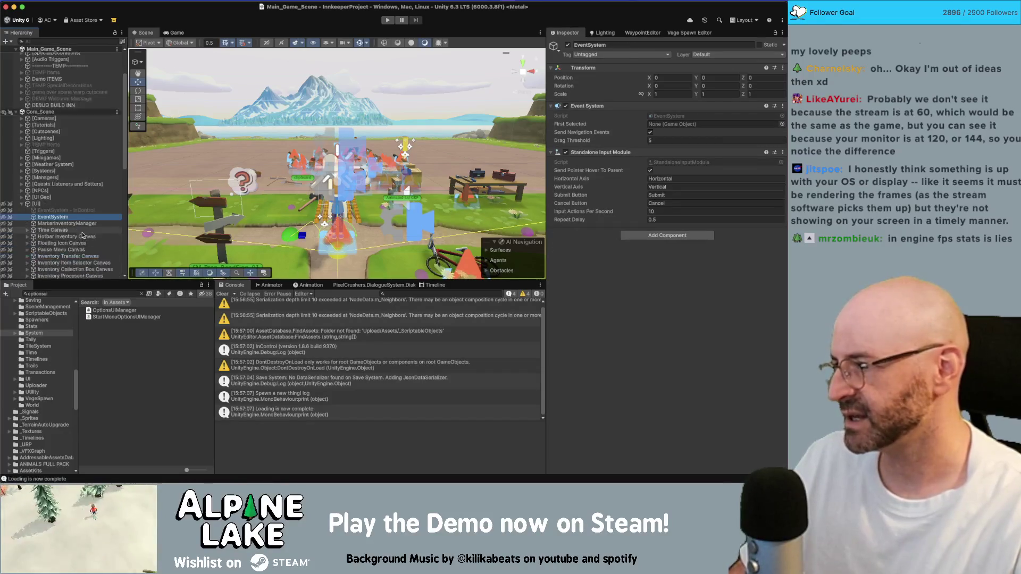
scroll(82, 236, down, 3)
key(Down)
key(Down)
key(Down)
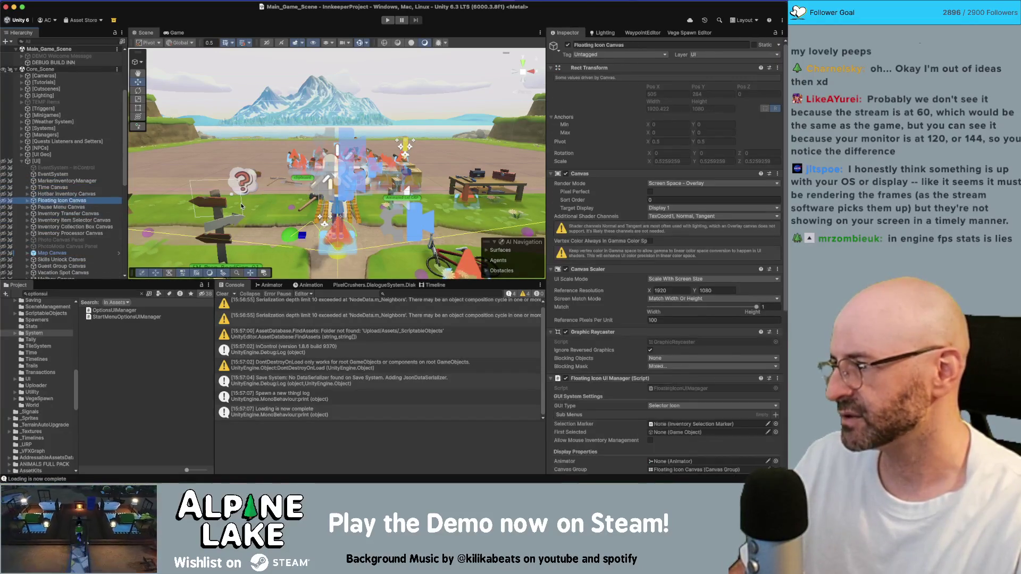
key(Up)
key(Up)
key(Up)
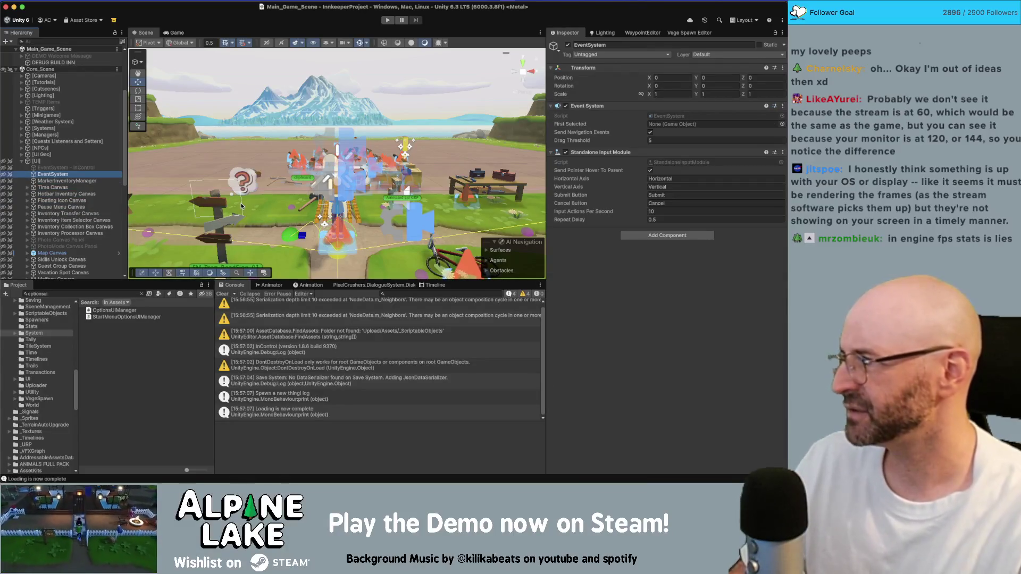
key(Down)
key(Down)
key(Down)
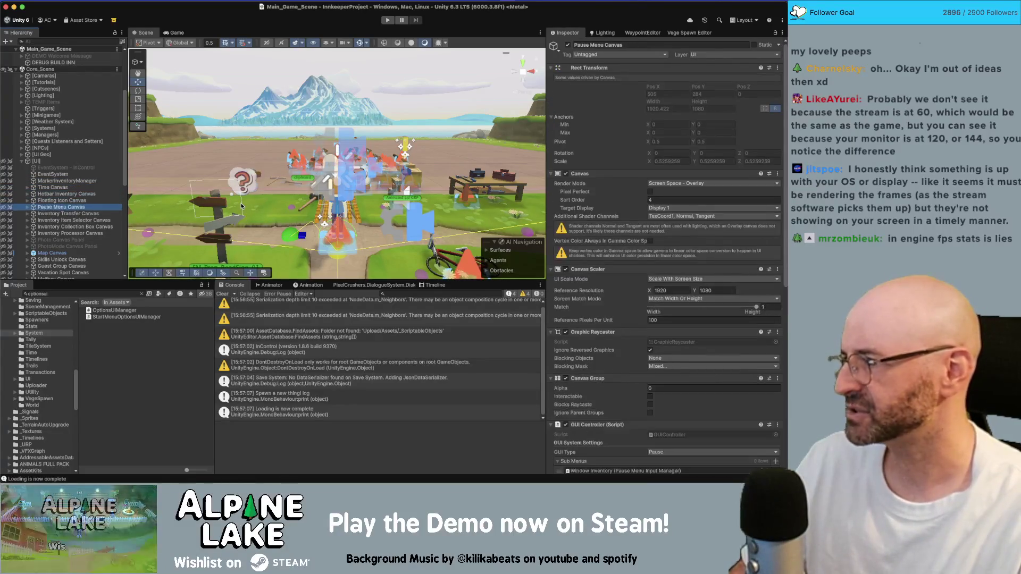
key(Up)
key(Up)
key(Up)
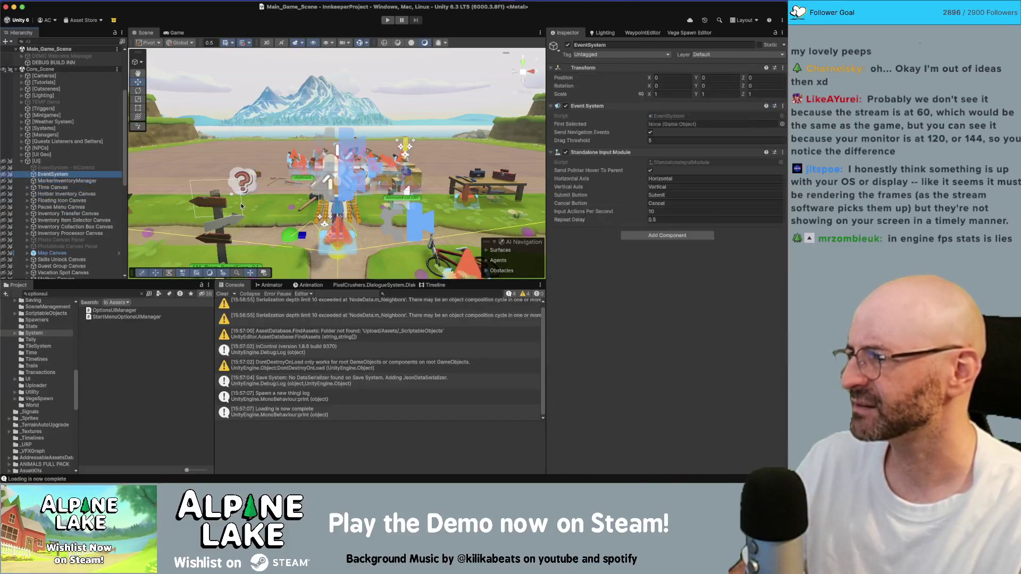
key(Down)
key(Down)
key(Down)
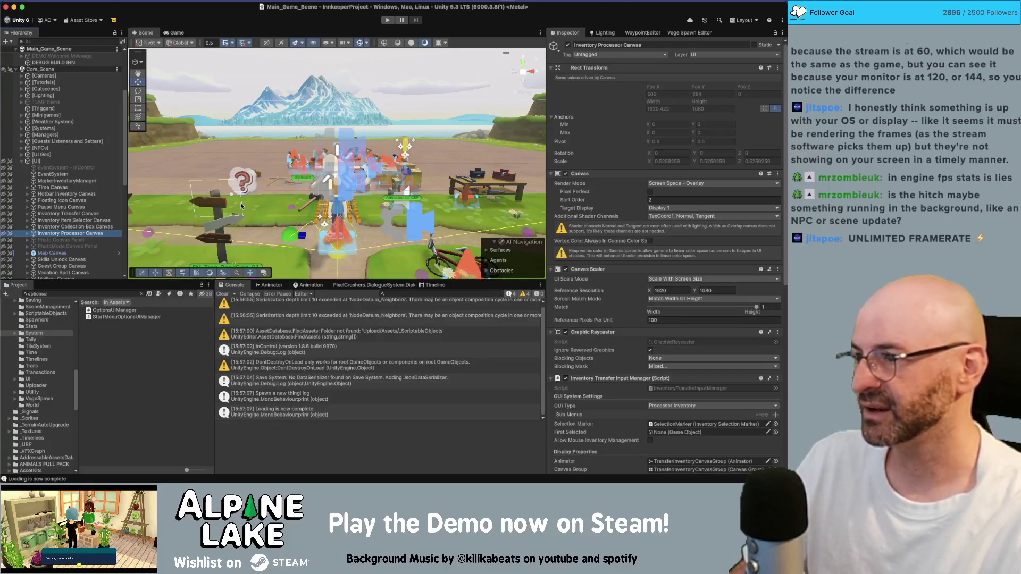
key(Down)
key(Down)
key(Down)
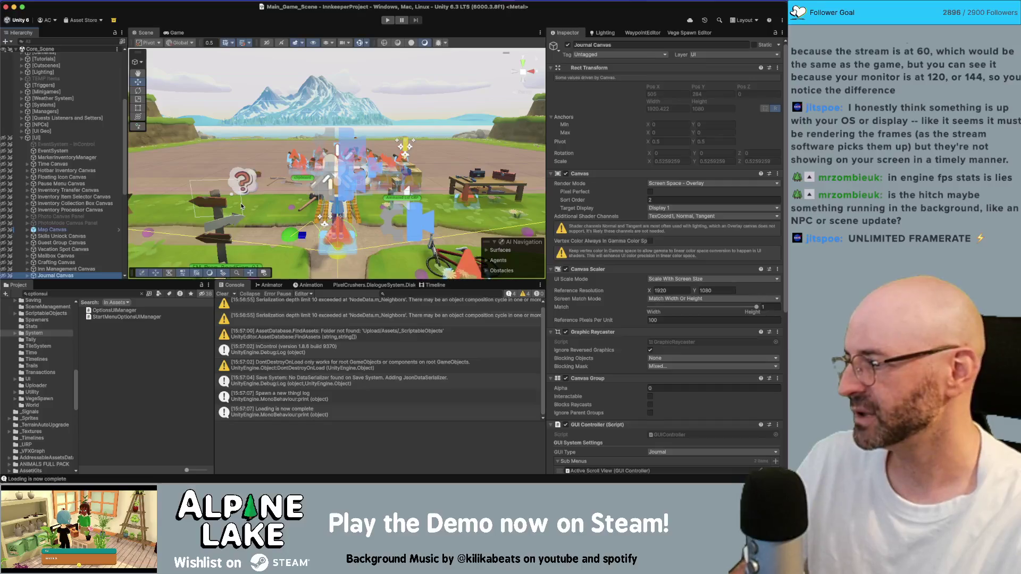
key(Down)
key(Down)
key(Down)
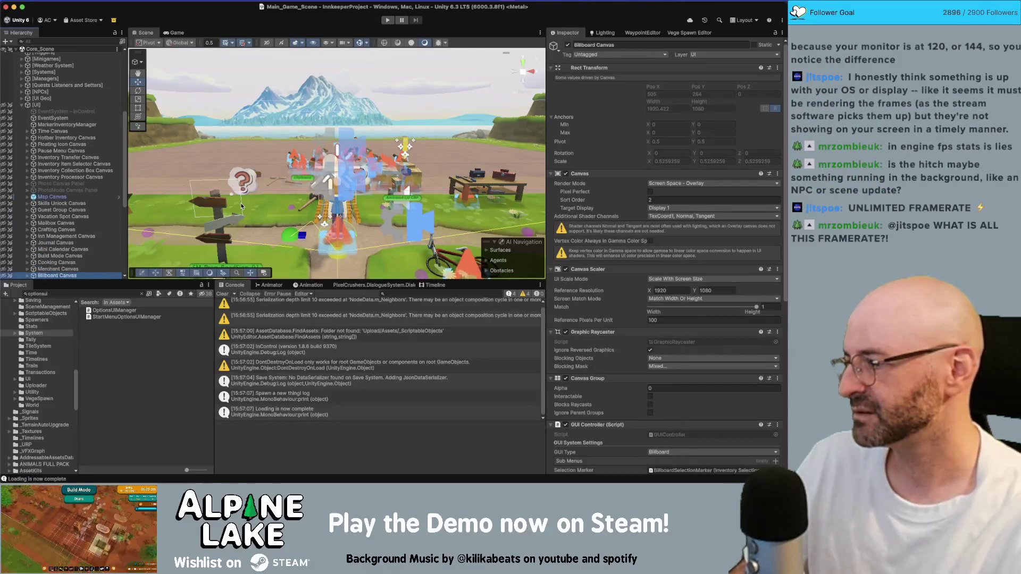
key(Up)
key(Up)
key(Up)
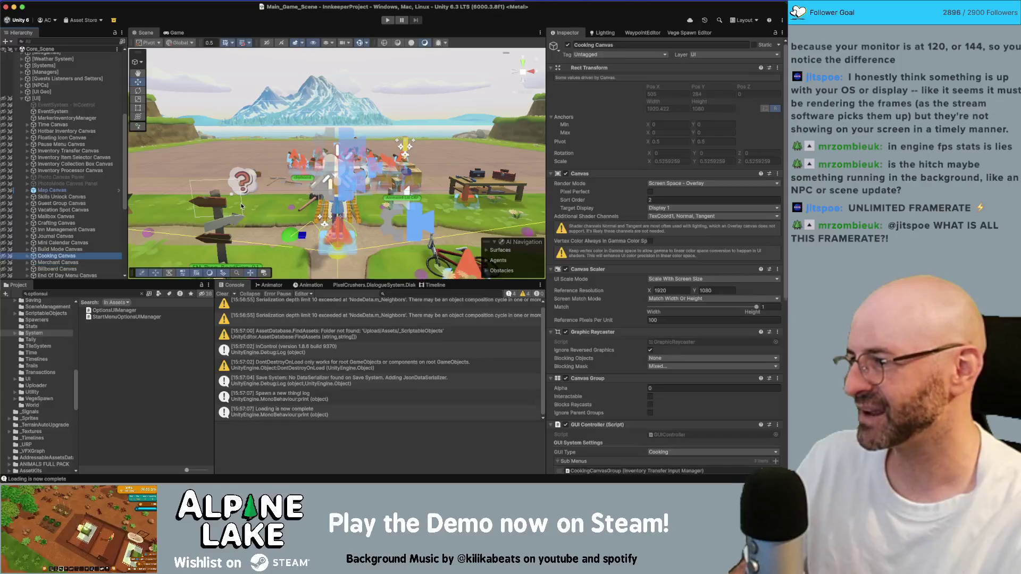
key(Up)
key(Up)
key(Up)
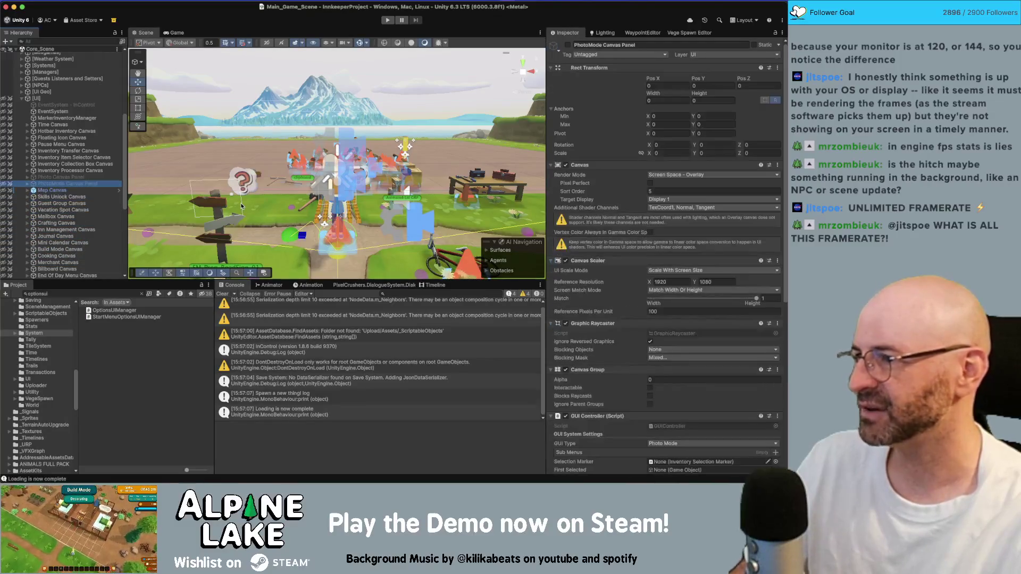
key(Down)
key(Down)
key(Down)
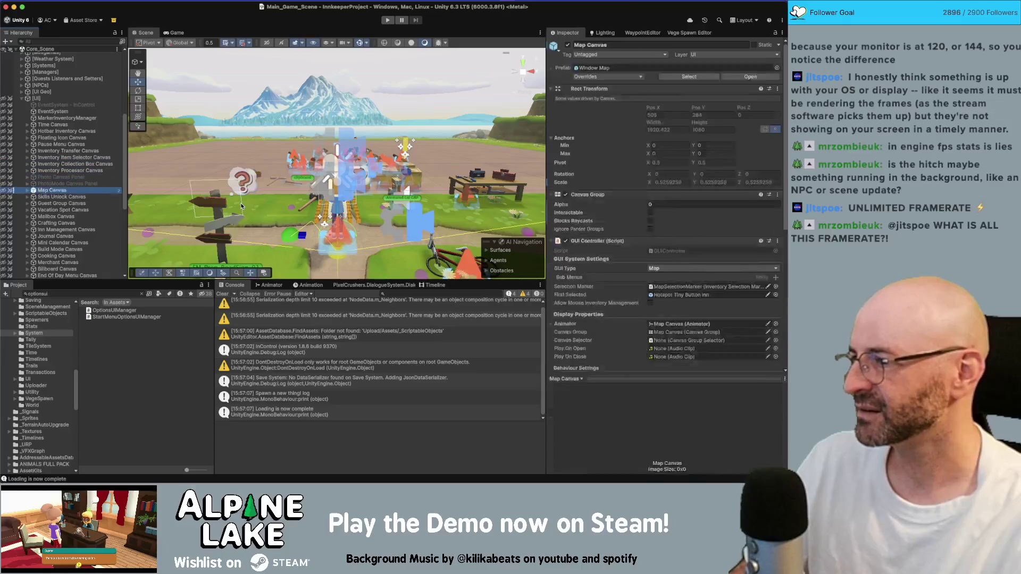
Drill into Pause Menu Canvas > Window Options > Buttons content and select Dropdown FPS
key(Up)
key(Up)
key(Up)
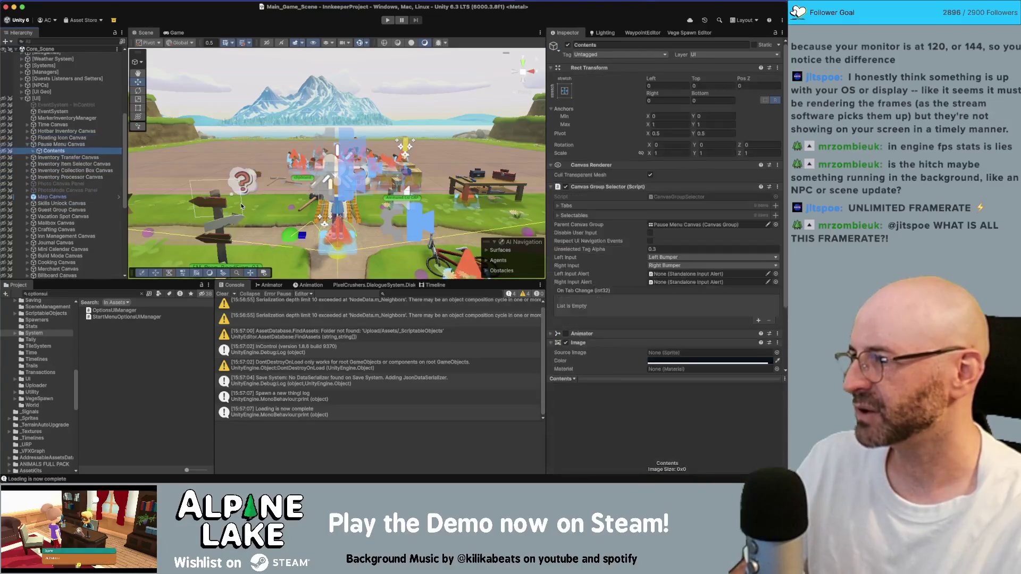
key(Right)
key(Down)
key(Down)
key(Left)
key(Down)
key(Down)
key(Down)
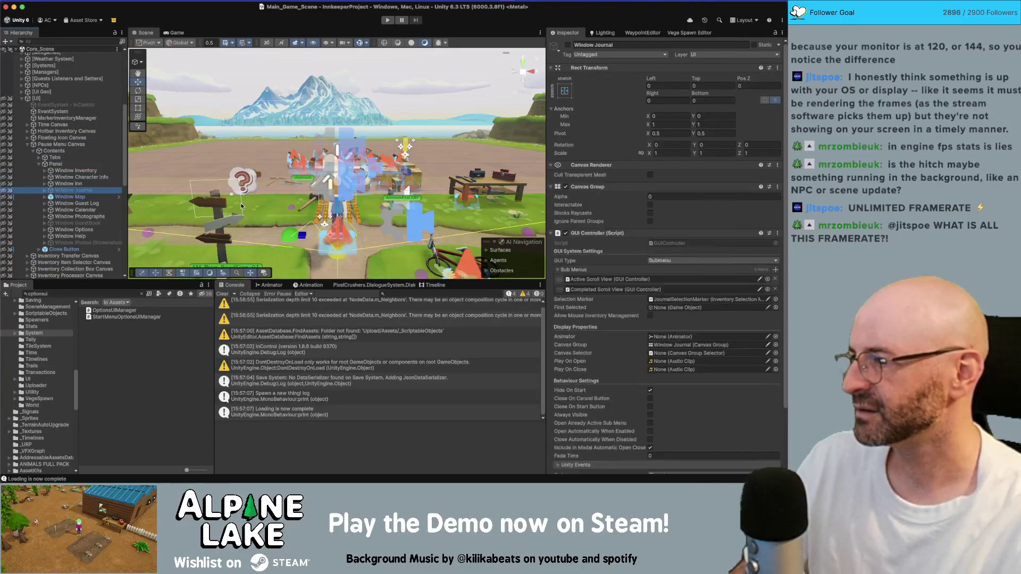
key(Right)
key(Down)
key(Right)
key(Down)
key(Right)
key(Down)
key(Right)
key(Down)
key(Down)
key(Down)
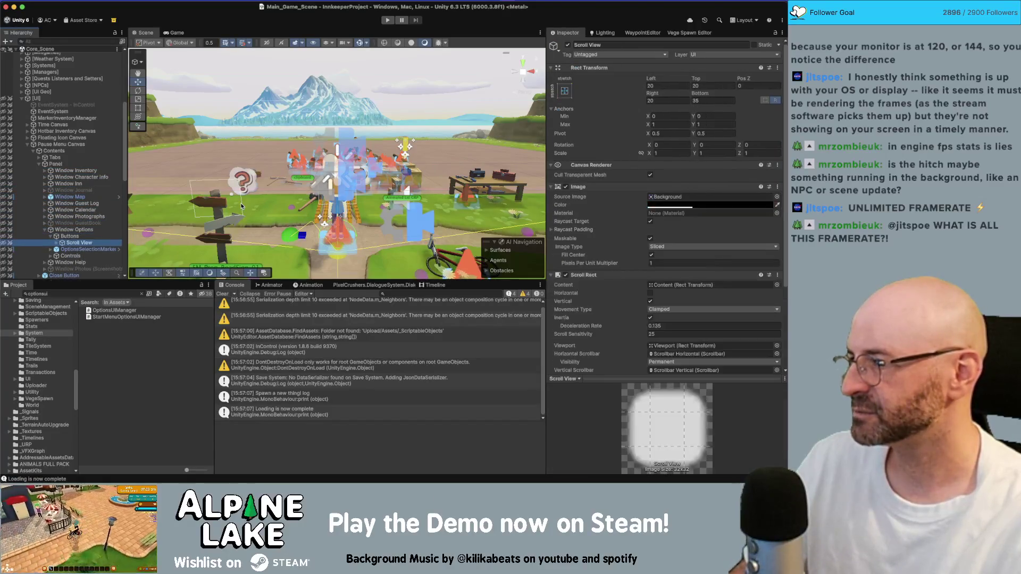
key(Down)
key(Down)
key(Down)
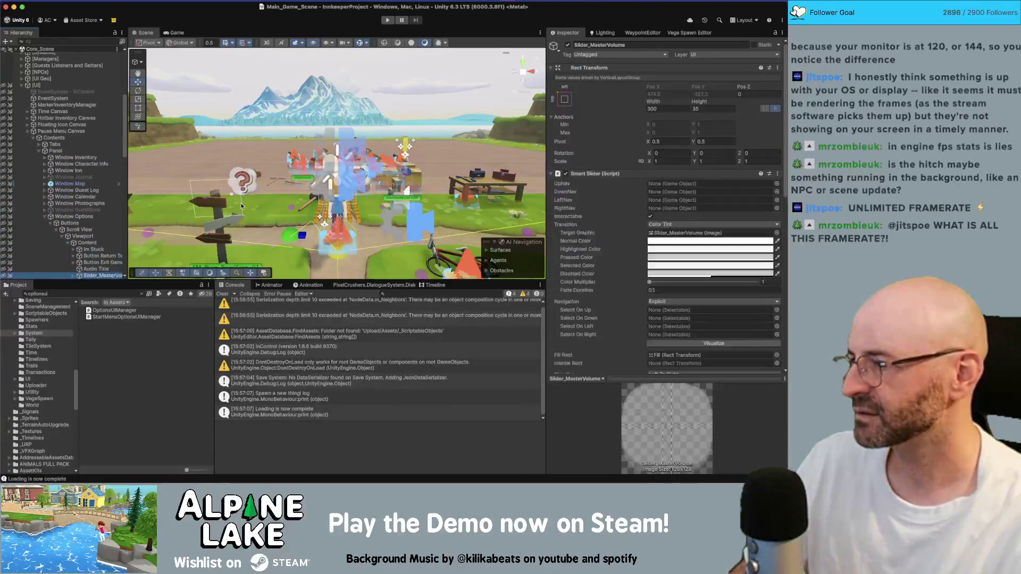
key(Up)
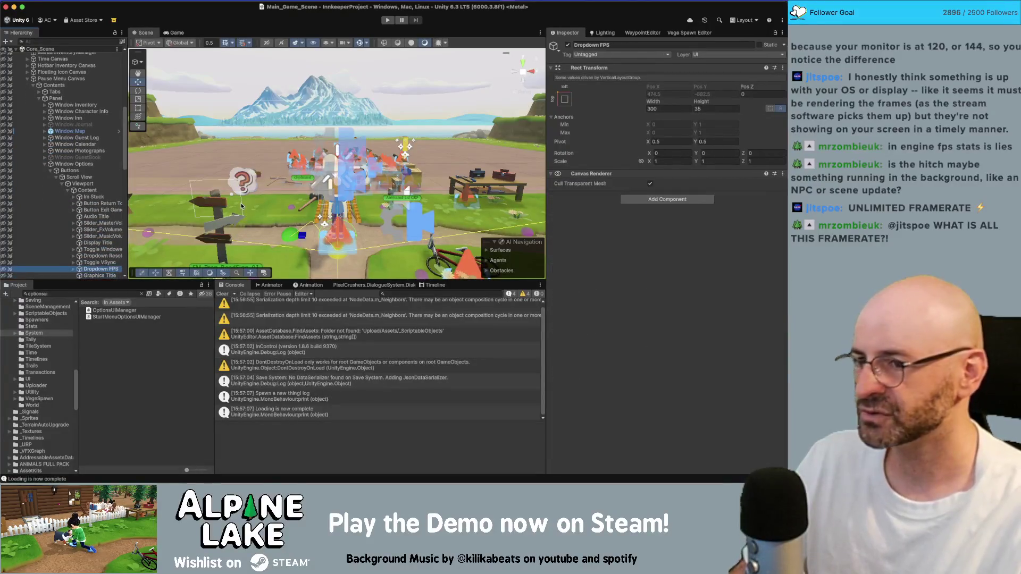
Expand Dropdown FPS and select its FPS Dropdown child to see its options
key(Right)
key(Down)
key(Up)
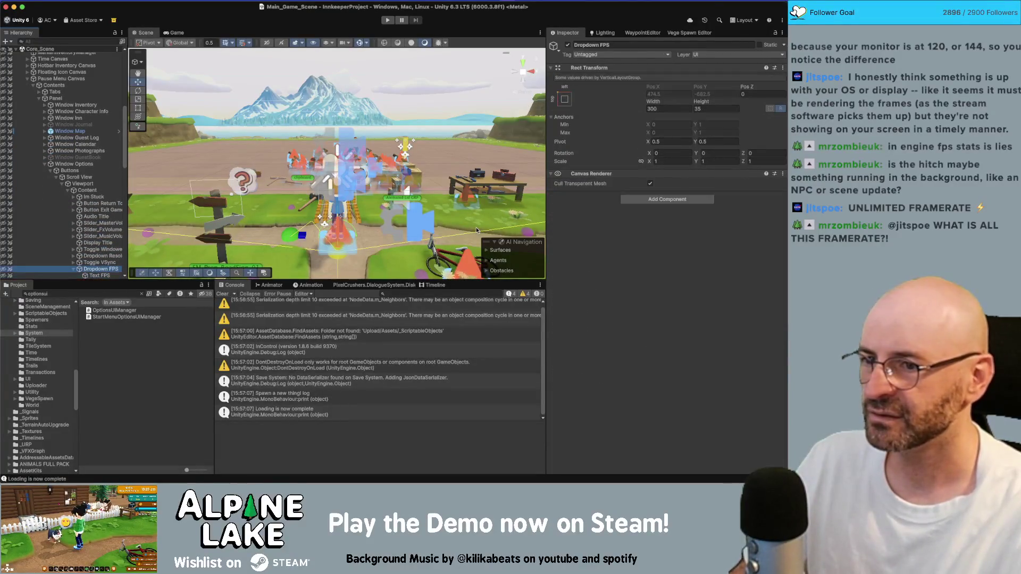
key(Down)
scroll(721, 292, down, 3)
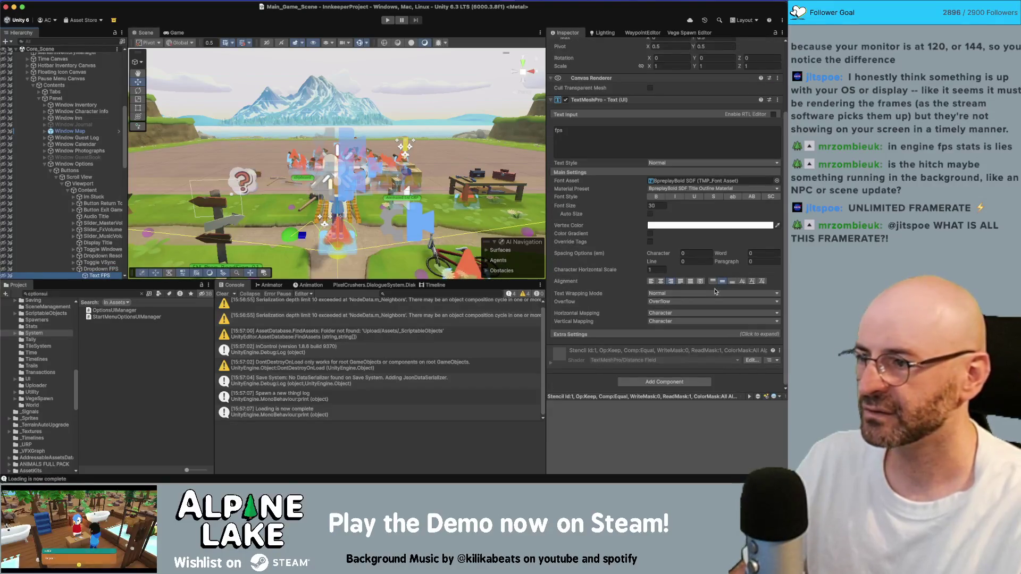
key(Down)
scroll(712, 290, down, 7)
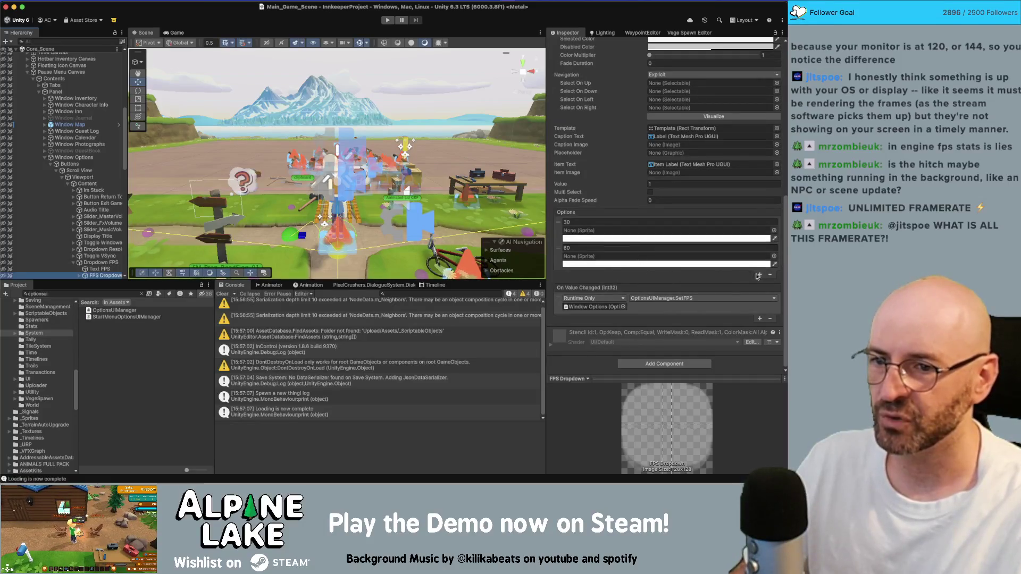
Add a third dropdown option labelled 'Unlimited', then reselect Dropdown FPS
click(758, 276)
click(588, 273)
text(U)
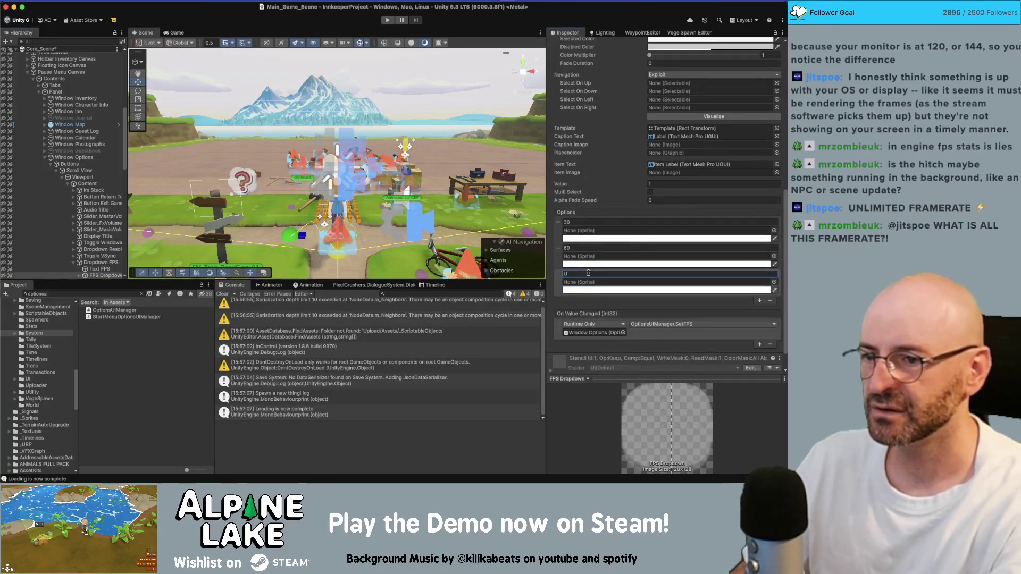
text(nlimited)
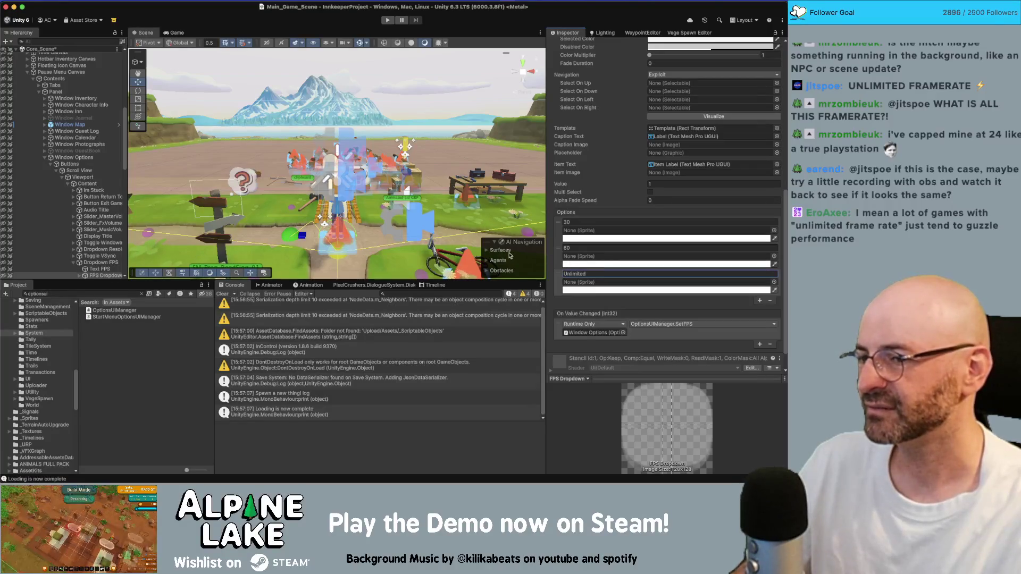
click(94, 262)
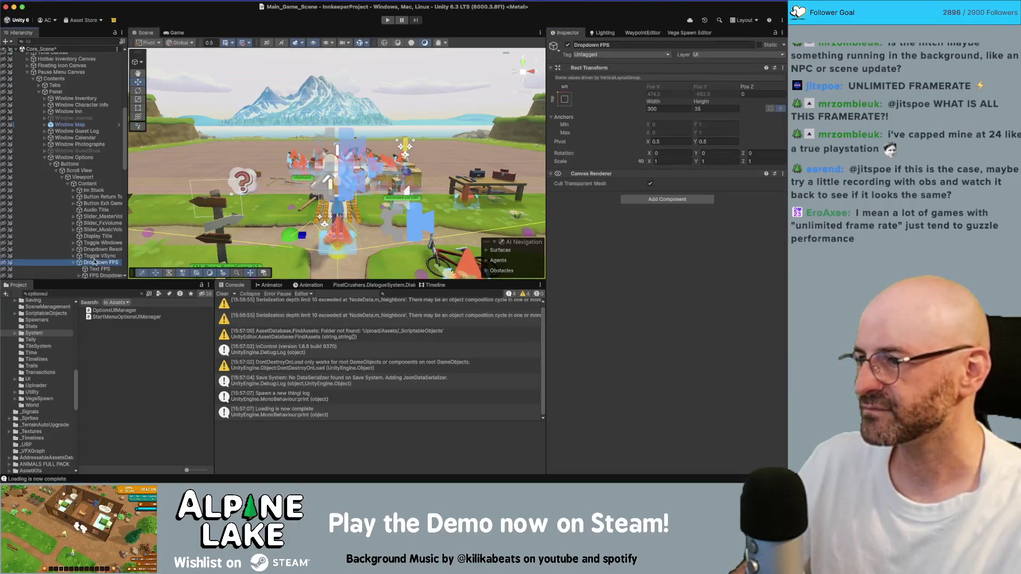
Review the SetFPS method at the end of OptionsUIManager.cs in Rider, then return to Unity
key(super+Tab)
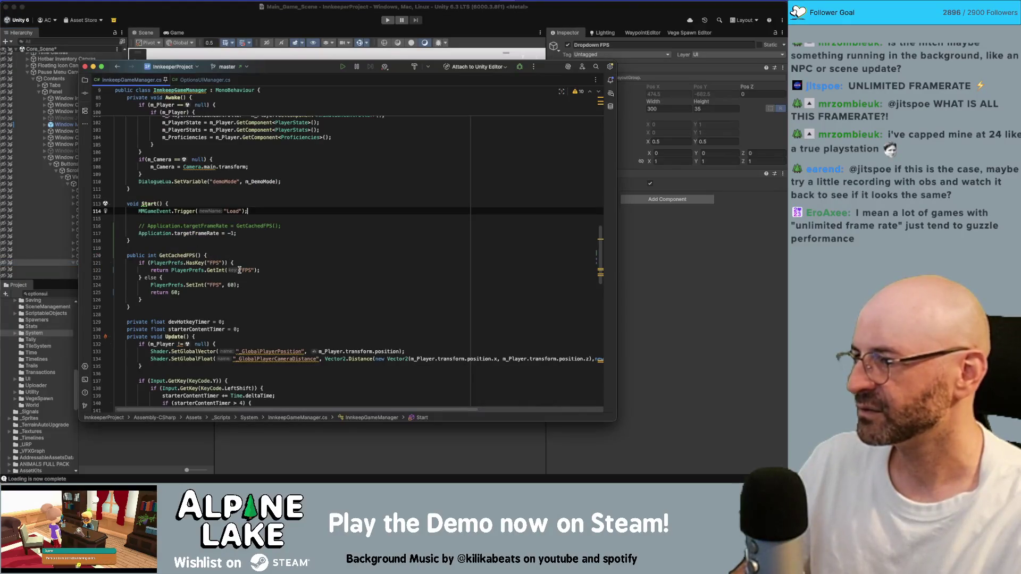
scroll(240, 270, down, 3)
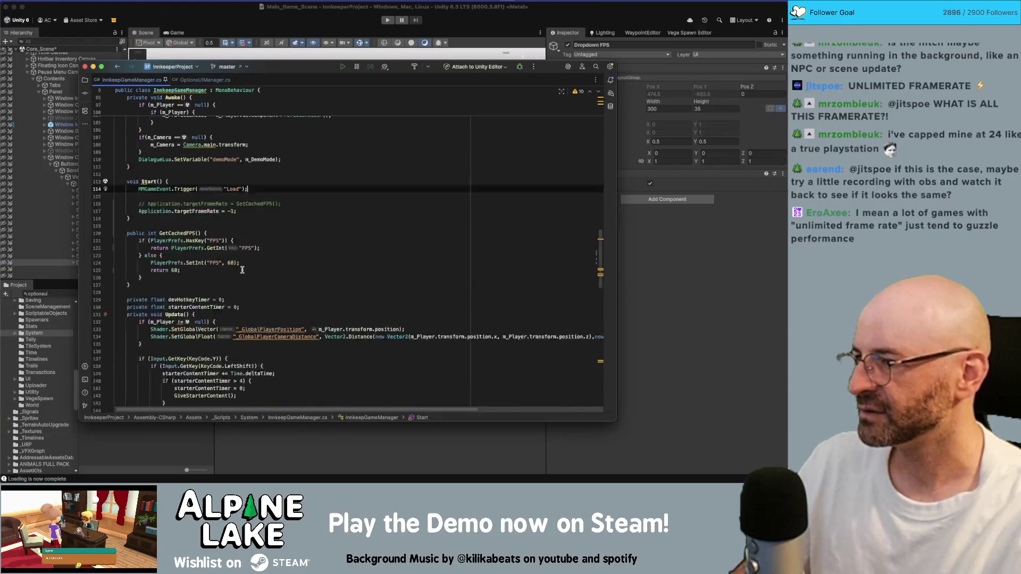
scroll(242, 270, up, 10)
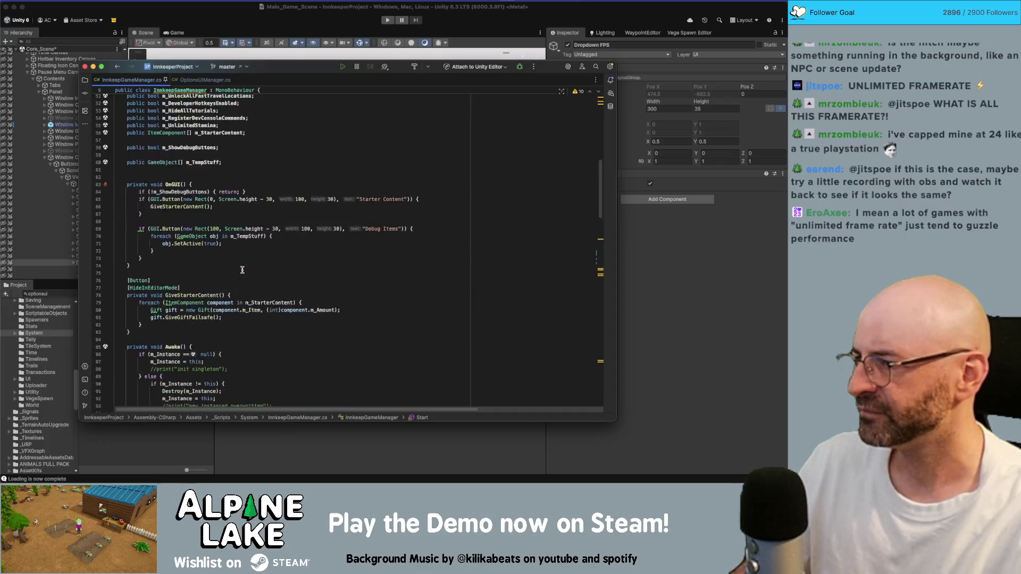
click(202, 80)
scroll(233, 190, up, 2)
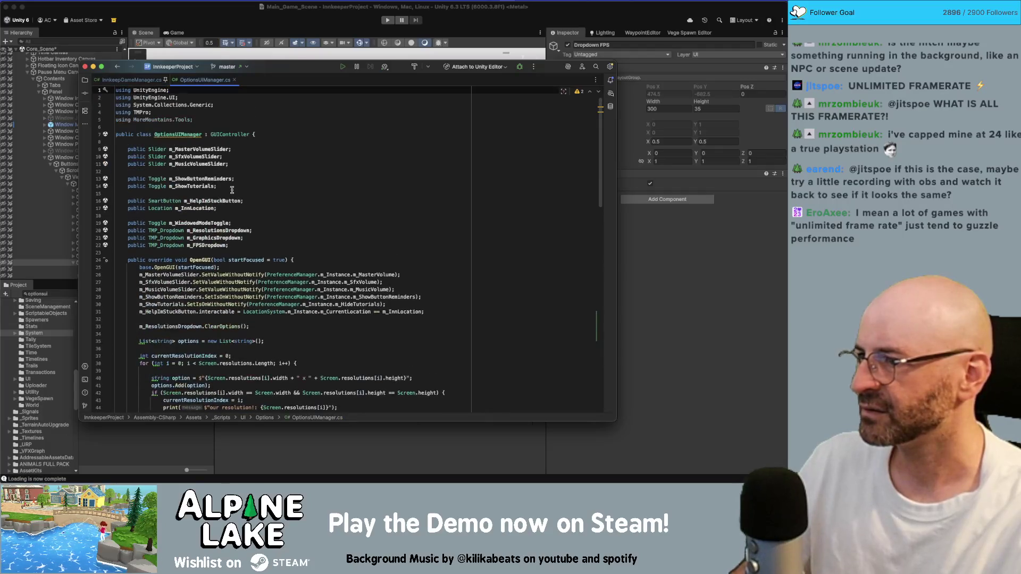
scroll(232, 190, down, 15)
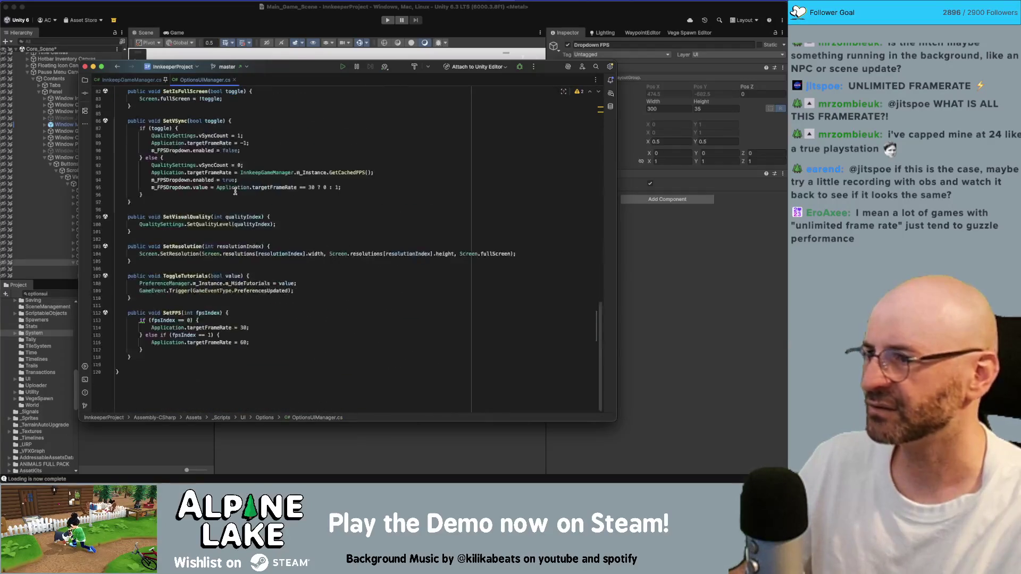
key(super+Tab)
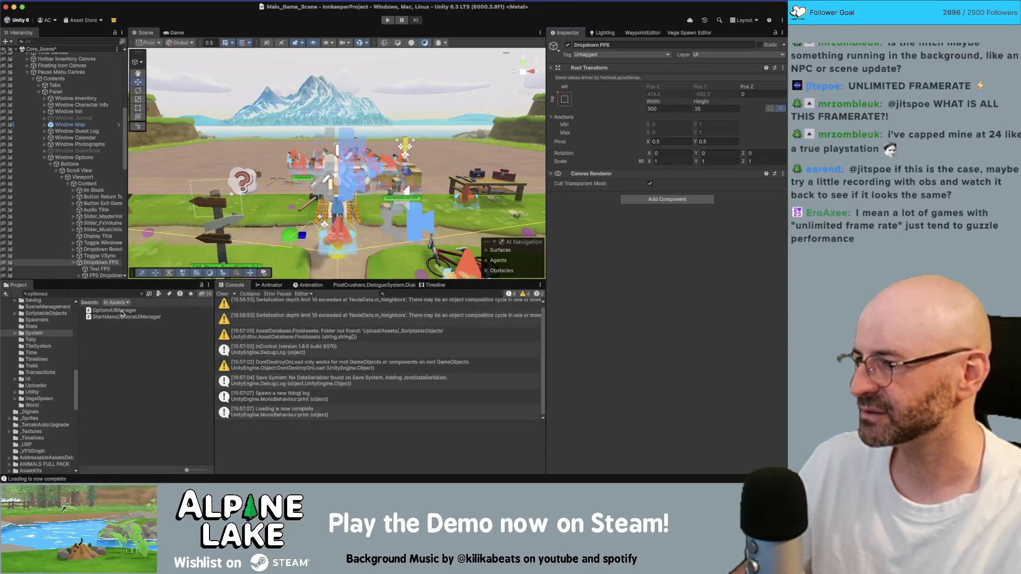
Select Window Options and open its OptionsUIManager script in Rider from the Project search
click(118, 295)
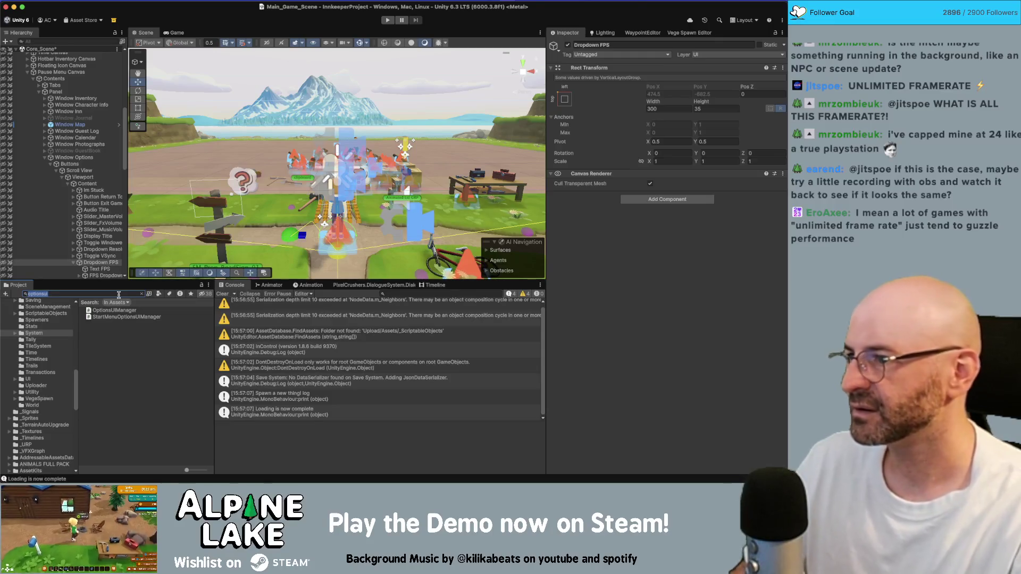
click(80, 158)
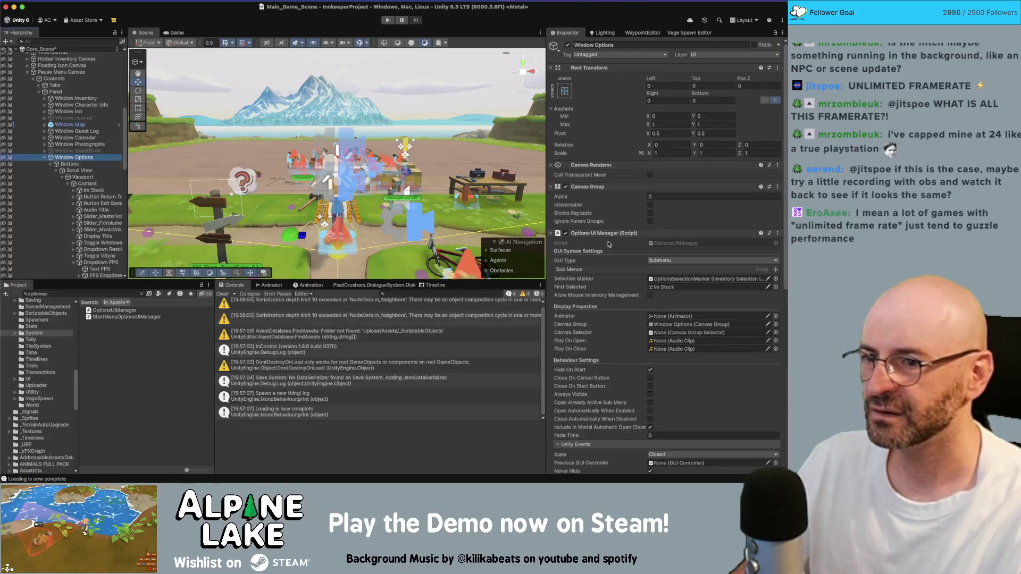
double_click(652, 243)
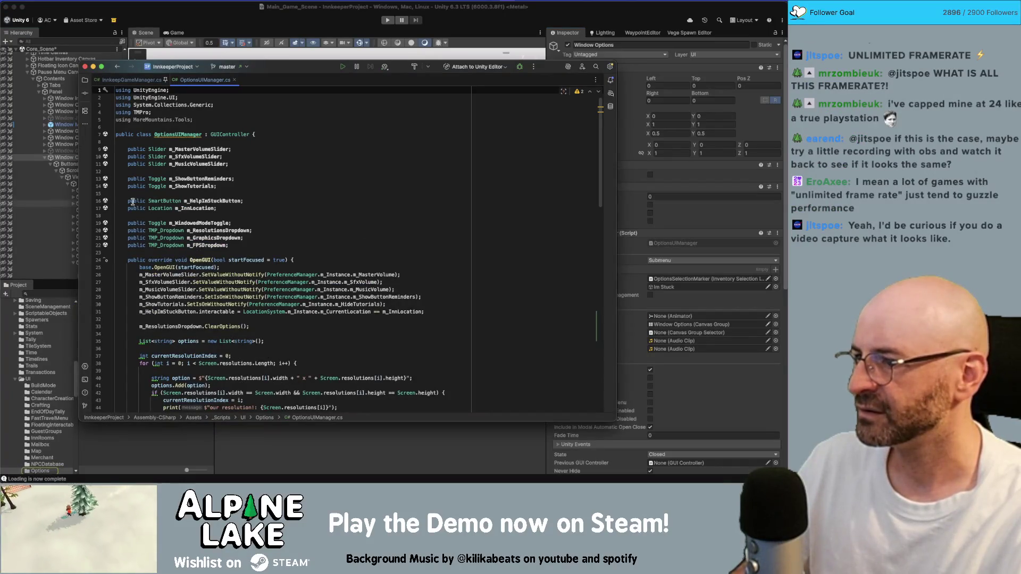
Add an if (Application.targetFrameRate == 30) check above OpenGUI's FPS dropdown lines
scroll(213, 223, down, 6)
scroll(213, 233, down, 1)
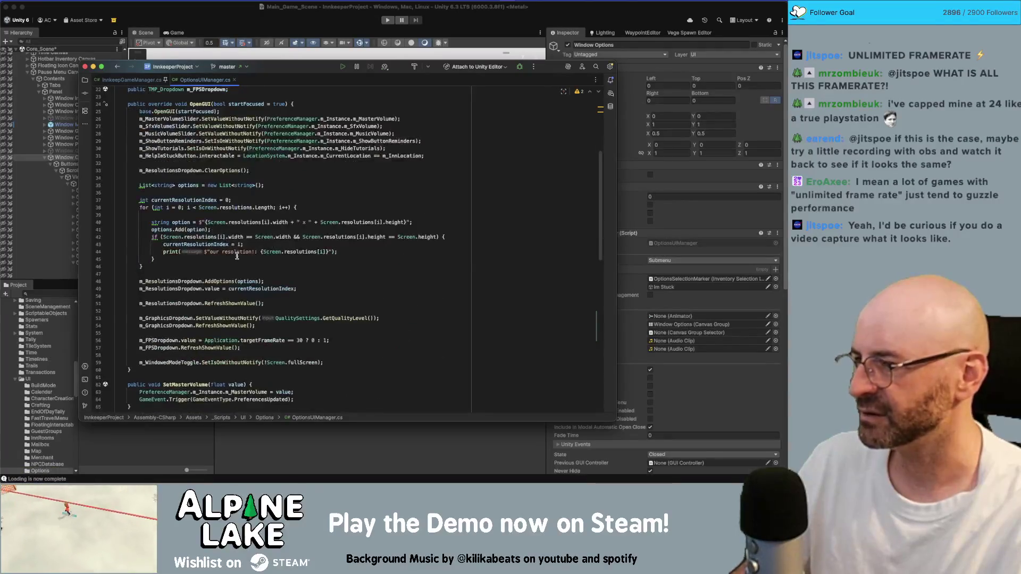
click(237, 251)
click(187, 347)
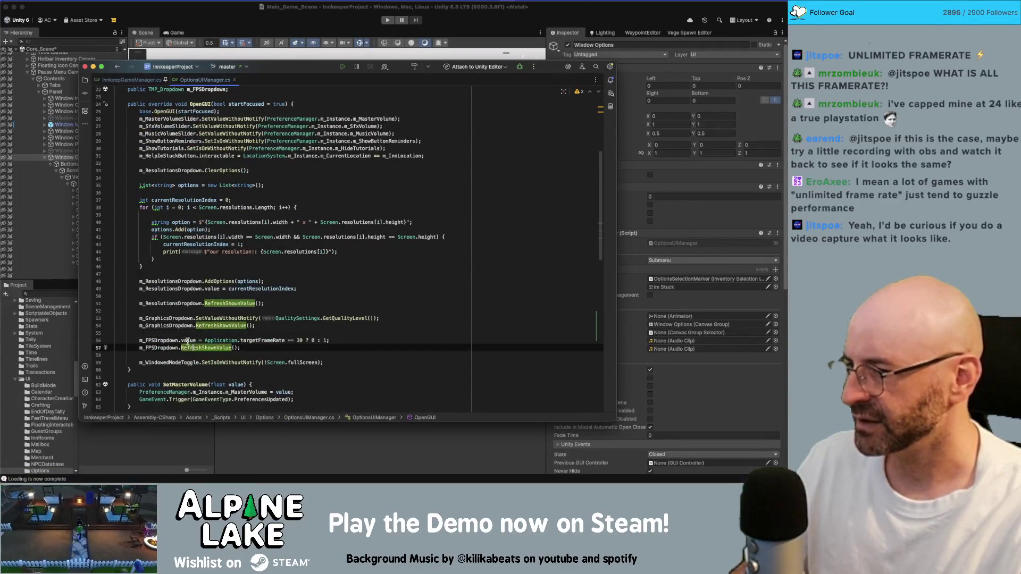
click(187, 340)
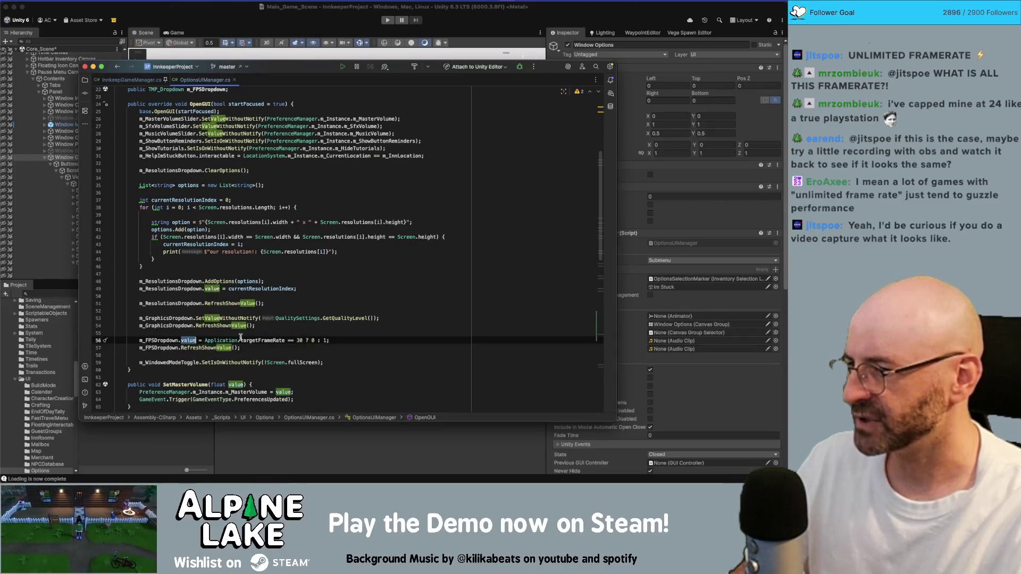
scroll(258, 335, down, 1)
click(341, 318)
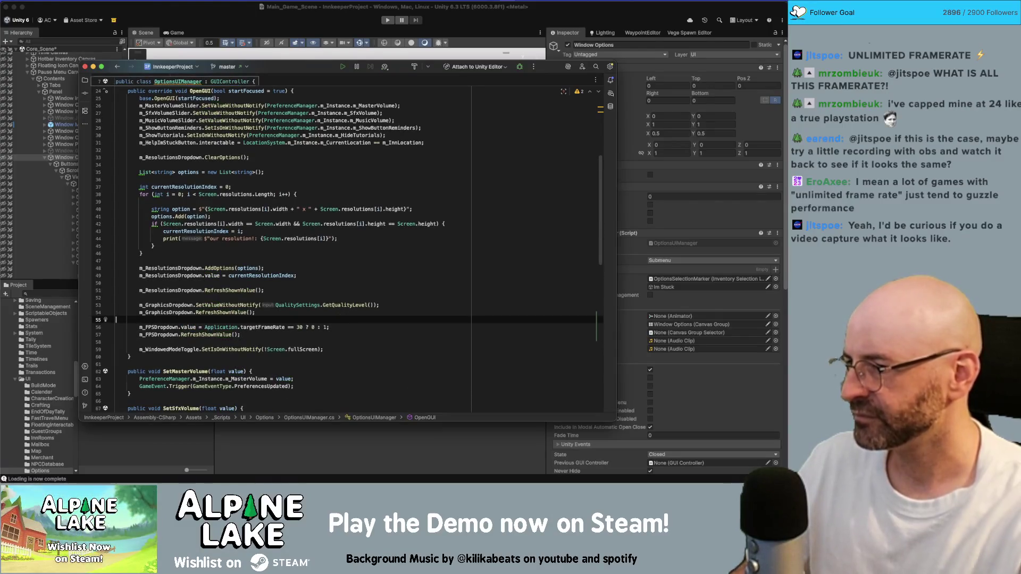
key(Return)
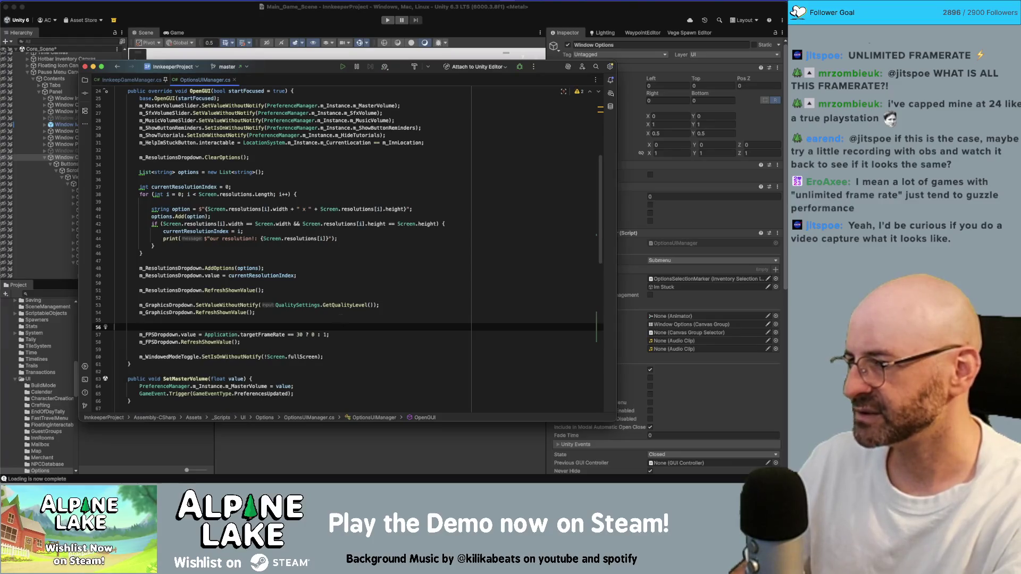
text(if(Applicatoin.)
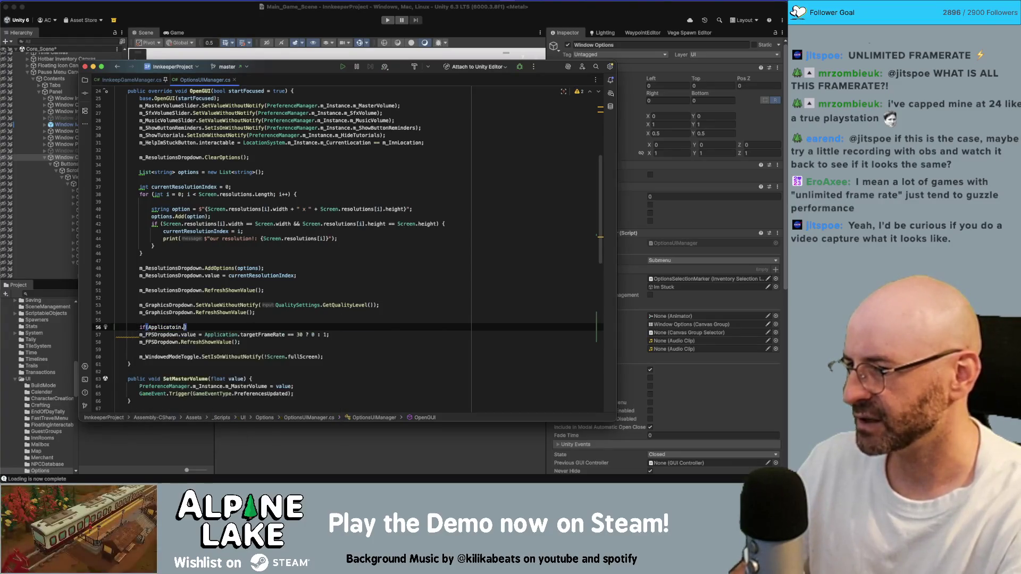
key(BackSpace)
key(BackSpace)
key(BackSpace)
text(target)
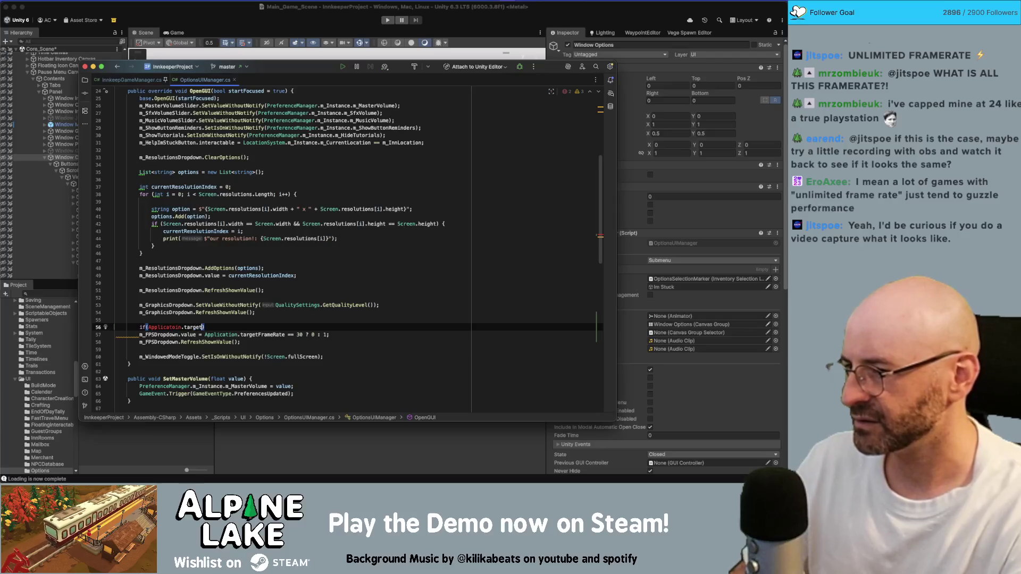
text(appli)
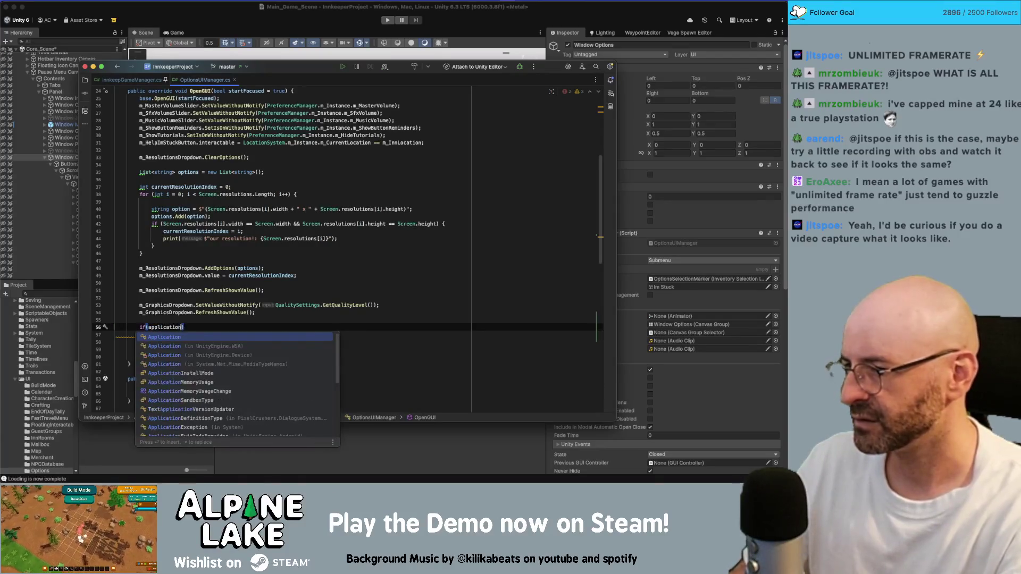
key(Return)
text(.target)
key(Return)
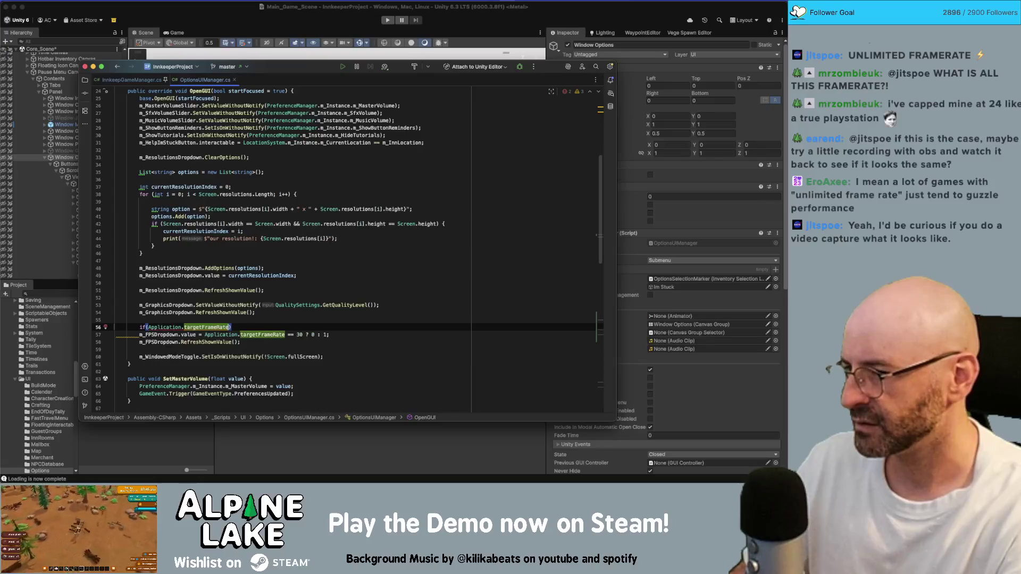
text(== 30)
text({)
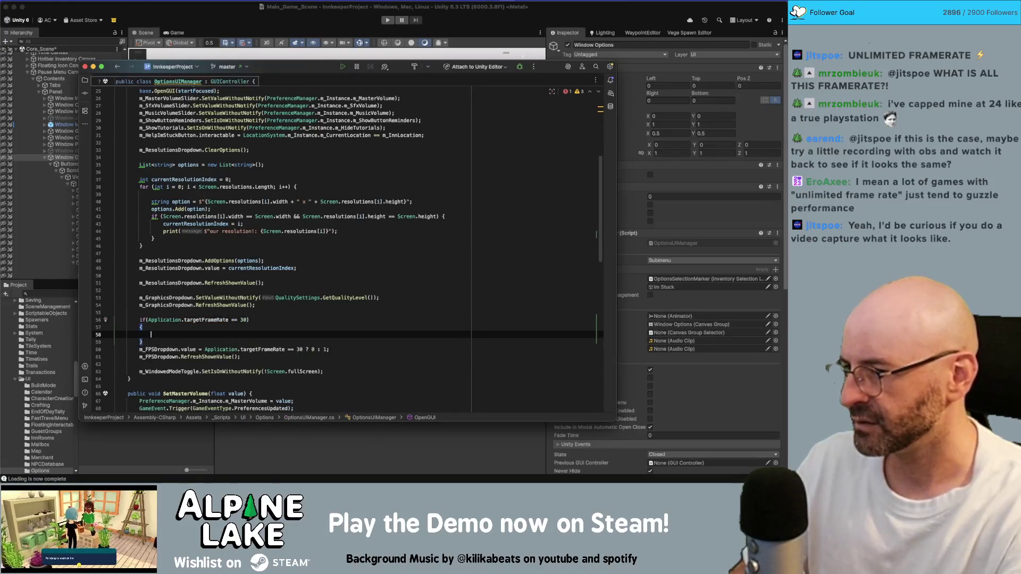
Move the m_FPSDropdown.value assignment into the if block, trimming the ternary to value 0
key(End)
text({)
key(Return)
key(Down)
key(Down)
key(alt+shift+Up)
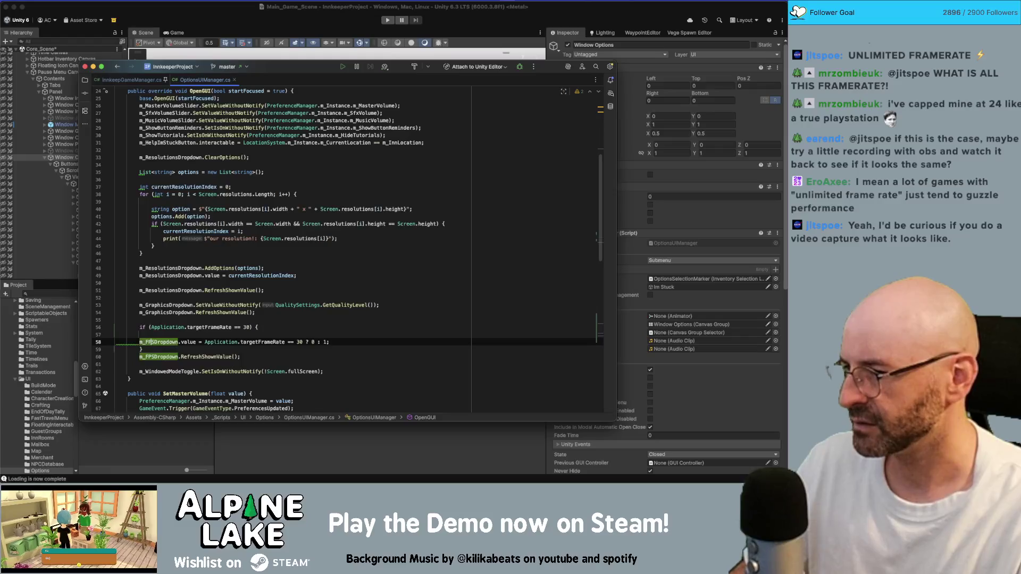
click(329, 342)
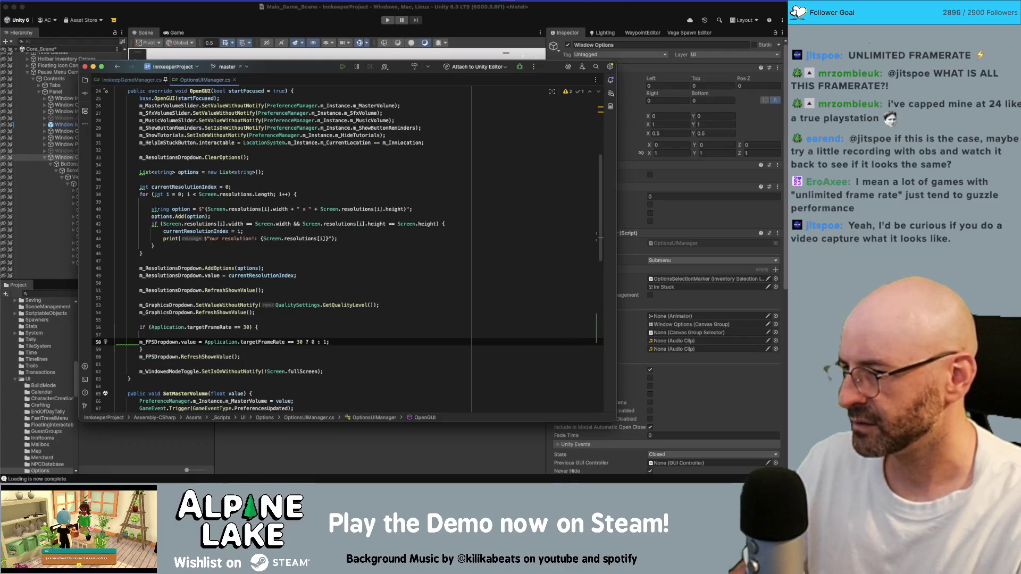
key(BackSpace)
key(BackSpace)
key(BackSpace)
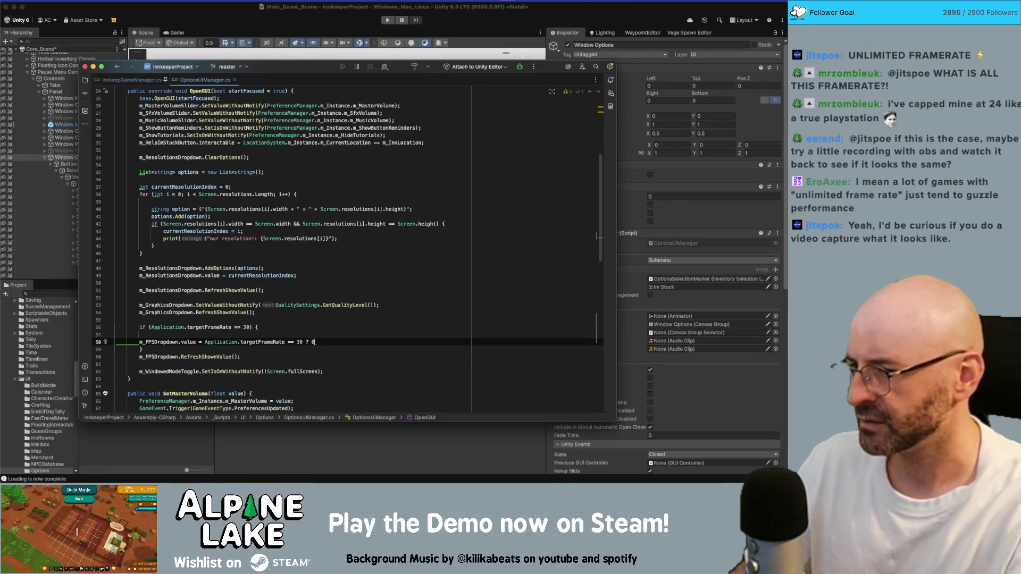
text(;)
key(alt+BackSpace)
key(alt+BackSpace)
key(alt+BackSpace)
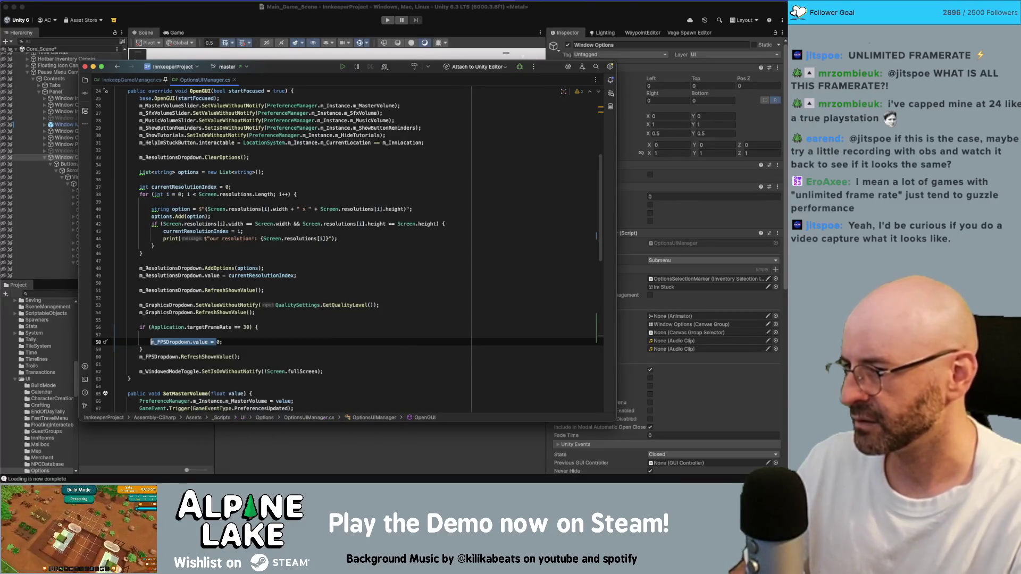
key(Up)
key(BackSpace)
key(Down)
Drop the unfinished else branch and turn the if into a switch statement
key(shift+Up)
key(shift+Up)
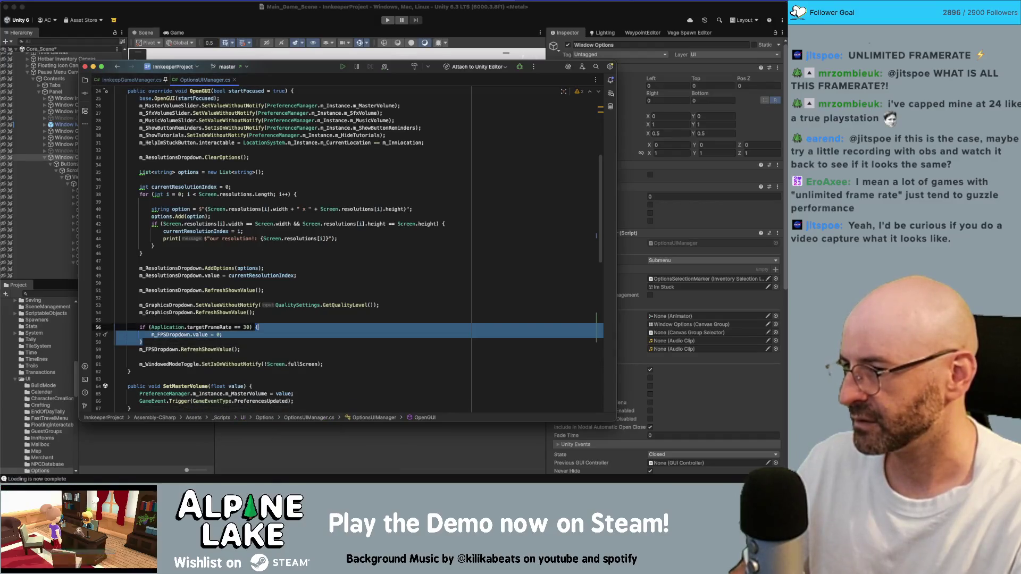
key(Right)
text(else )
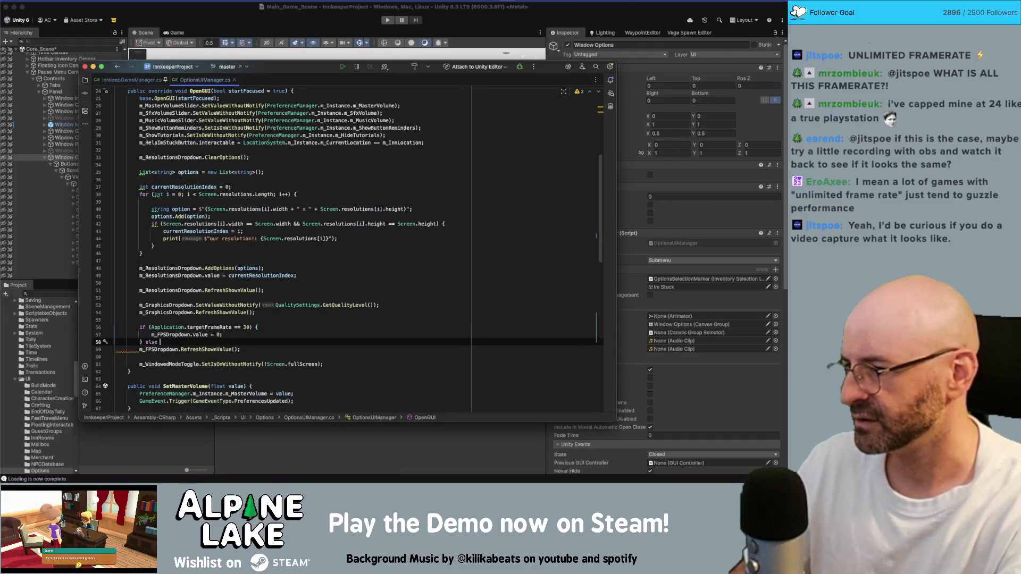
text((Application.Terg)
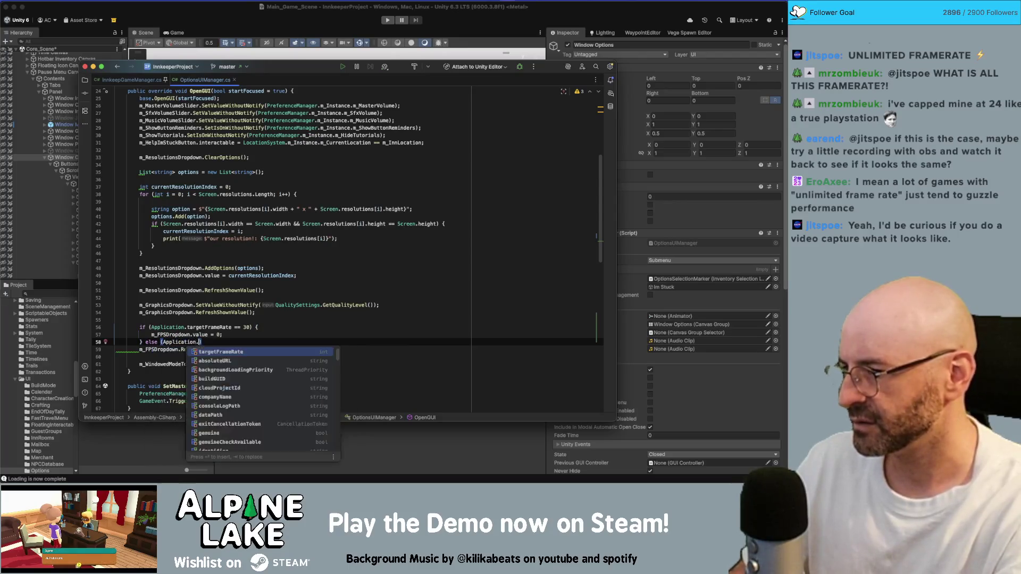
key(super+z)
key(super+z)
key(super+z)
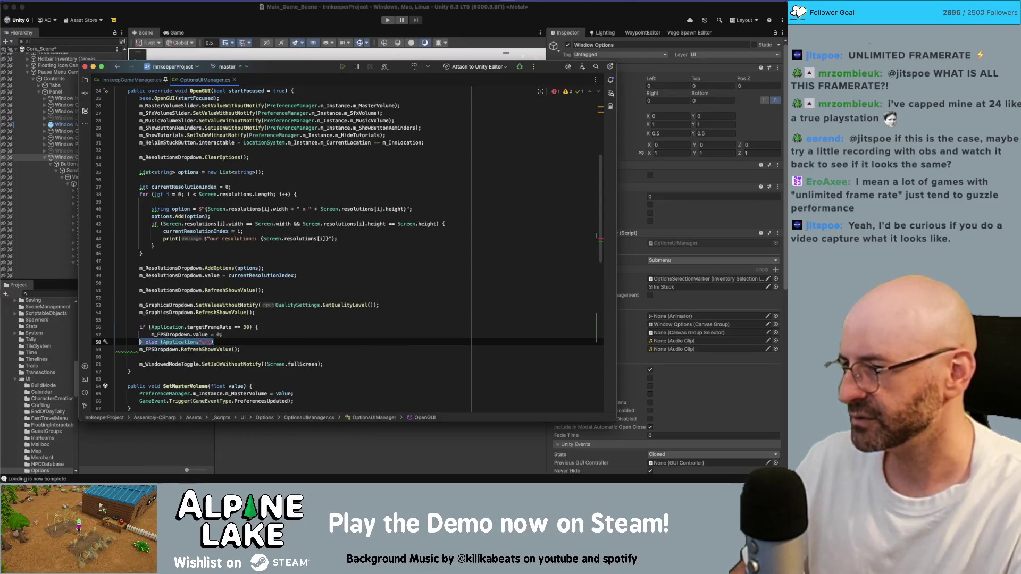
text(switch)
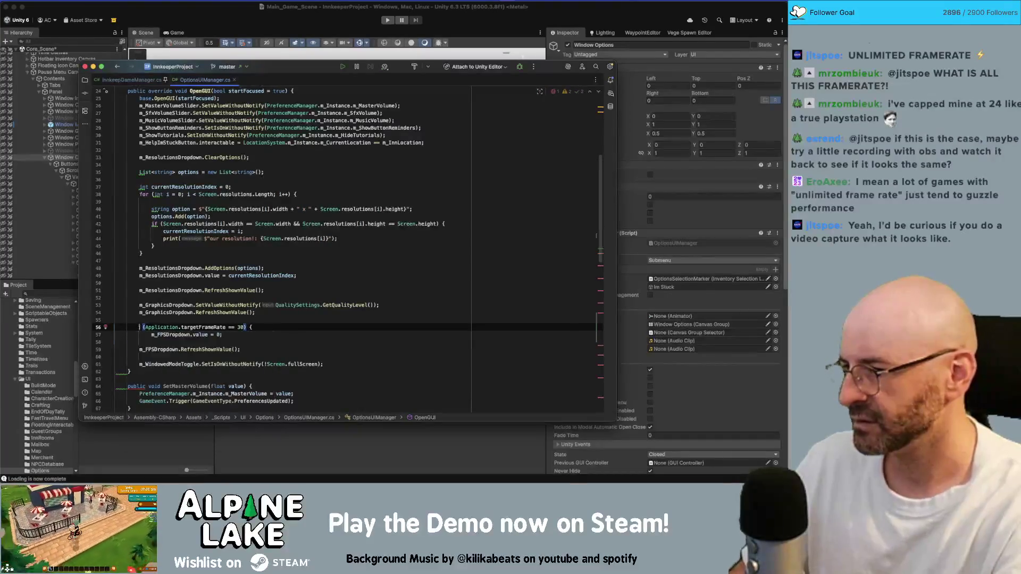
click(196, 326)
click(269, 327)
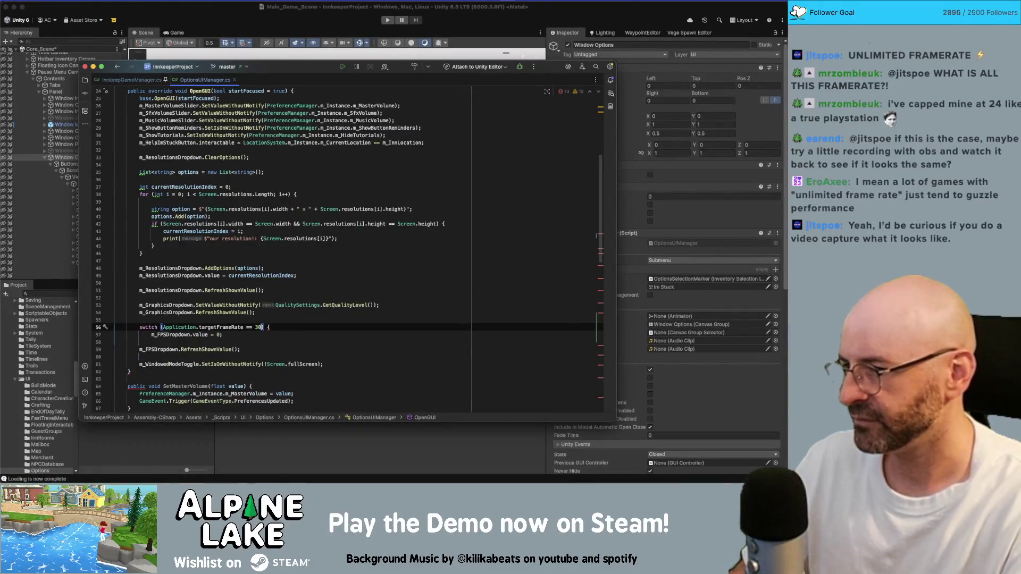
Strip the switch condition to Application.targetFrameRate and add a first case setting value 0 with break
key(BackSpace)
key(BackSpace)
key(End)
key(Return)
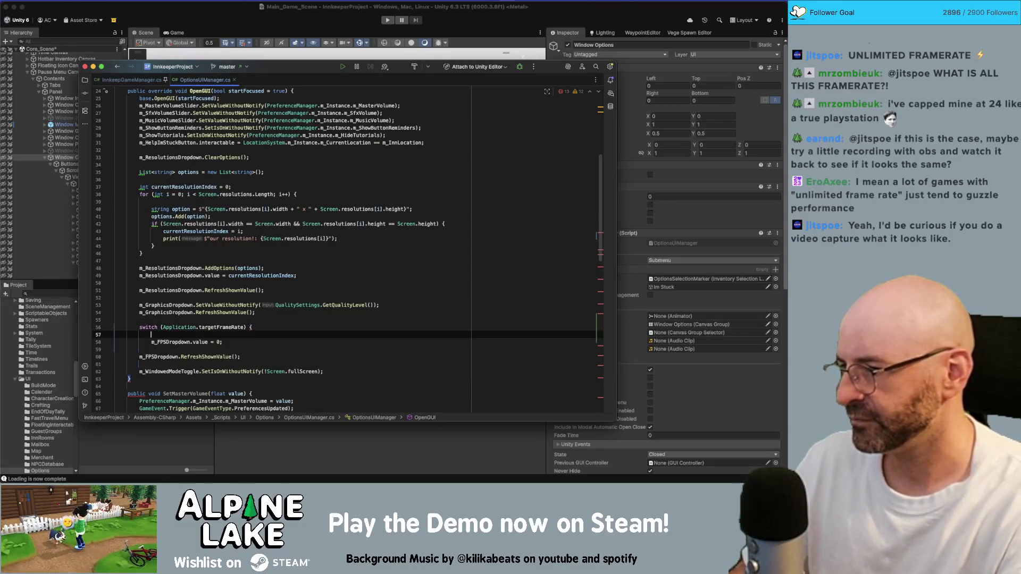
text(case 0:)
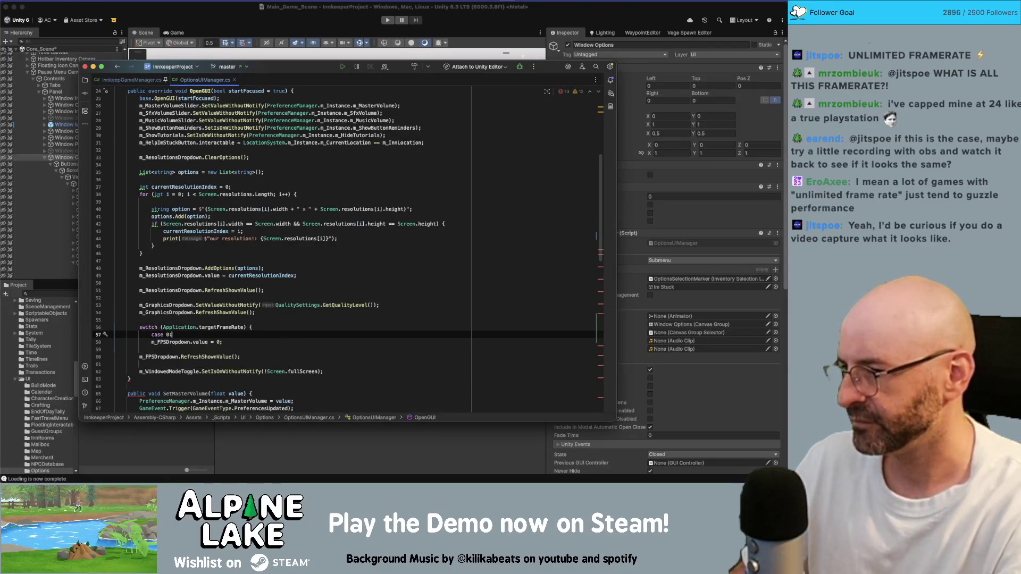
key(Tab)
key(Return)
text(break;)
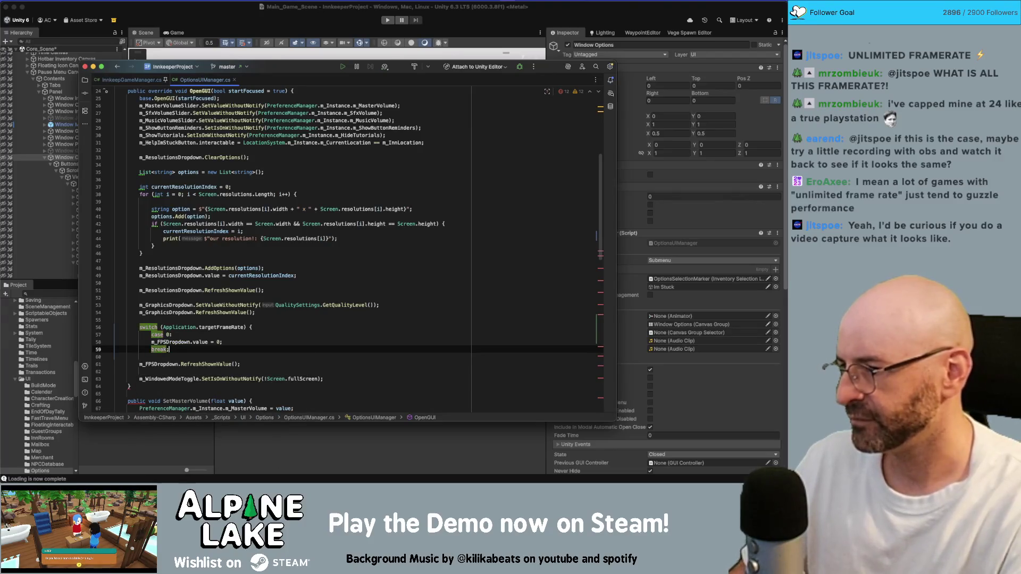
key(Return)
text(})
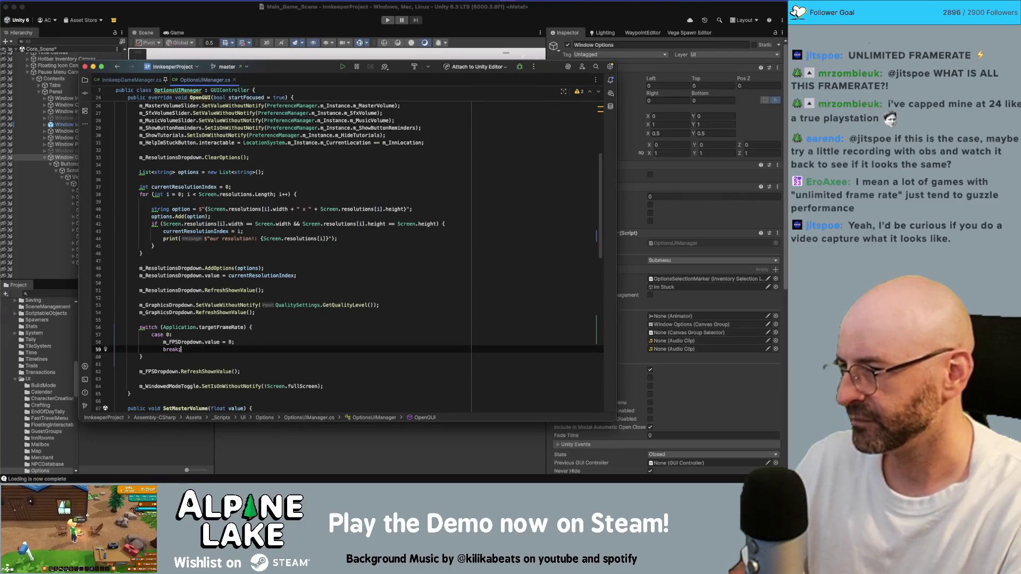
key(Return)
text(case 6)
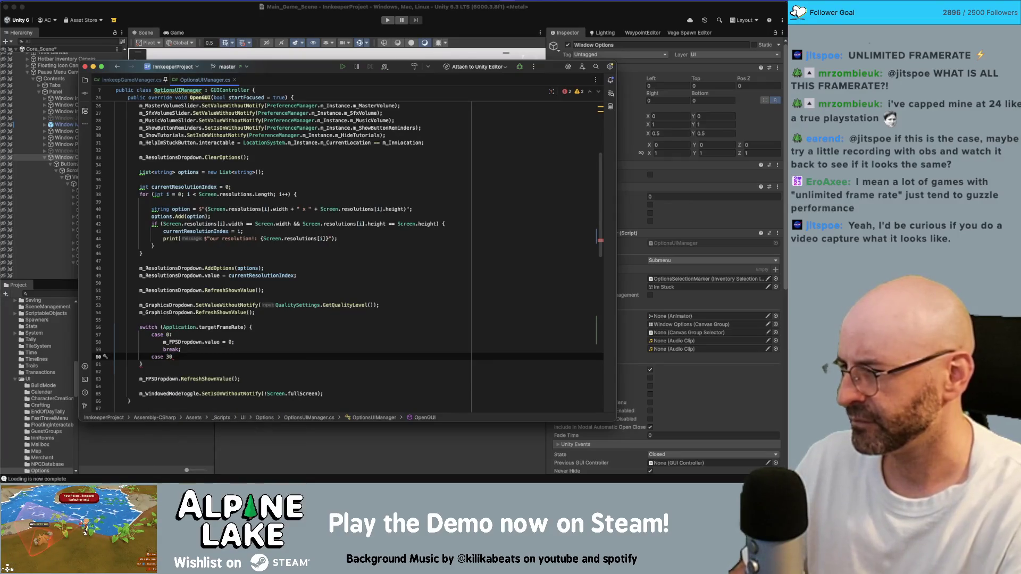
Label the cases 30 and 60, giving the 60 case m_FPSDropdown.value = 1
key(Up)
key(Up)
key(Up)
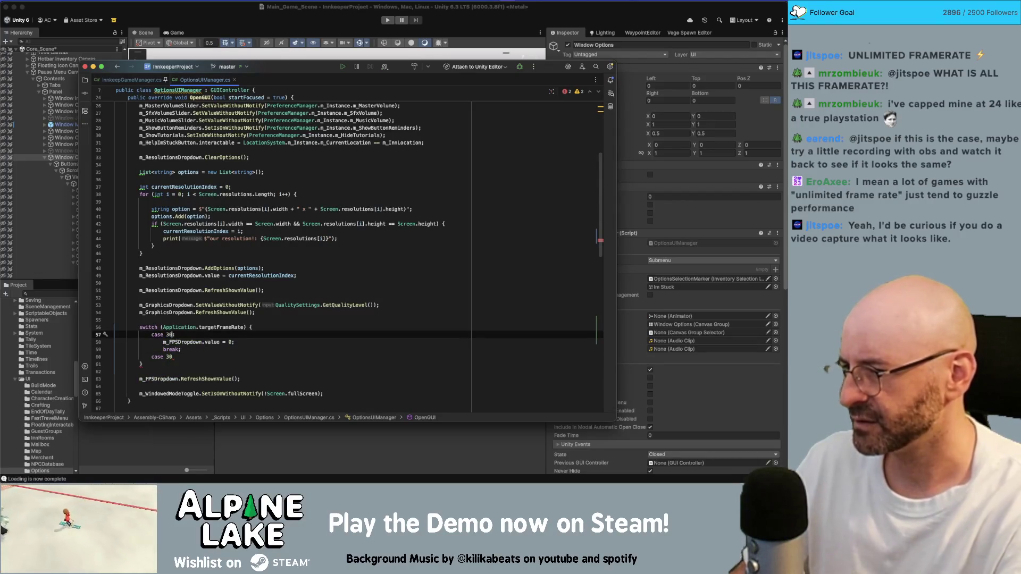
text(:)
key(Down)
key(Down)
key(Down)
key(BackSpace)
key(BackSpace)
text(50)
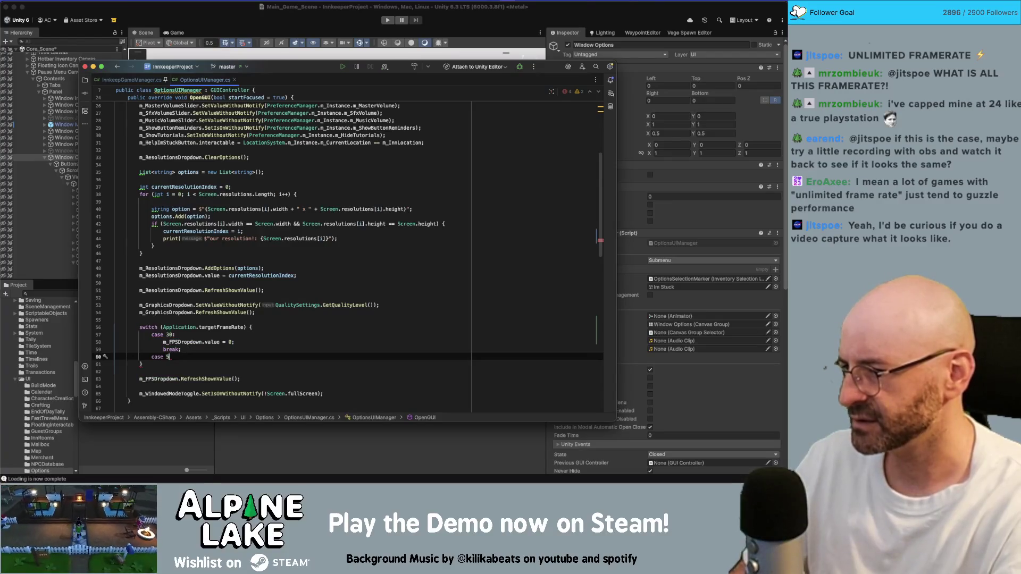
text(:)
key(Return)
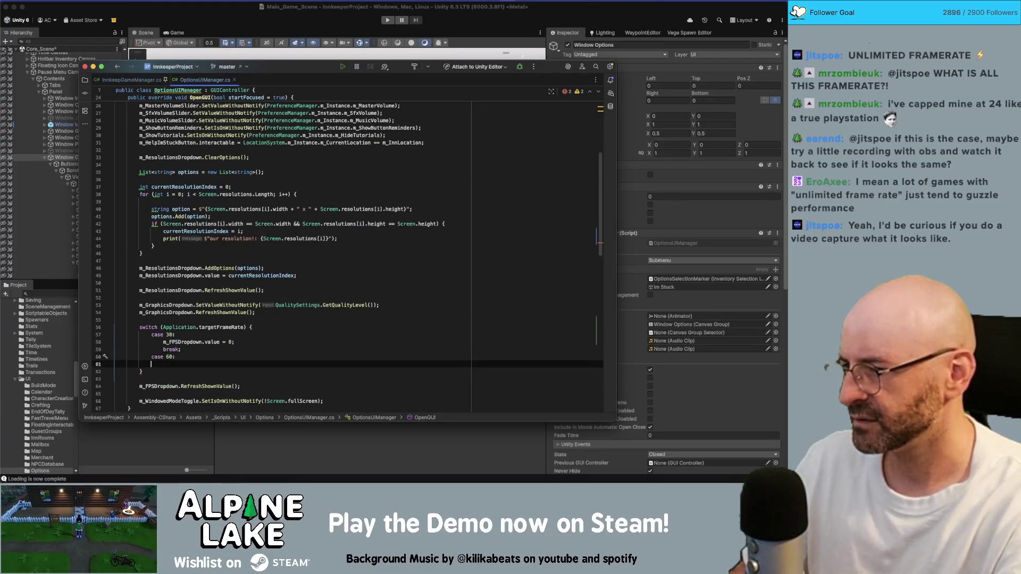
text(break;)
click(181, 349)
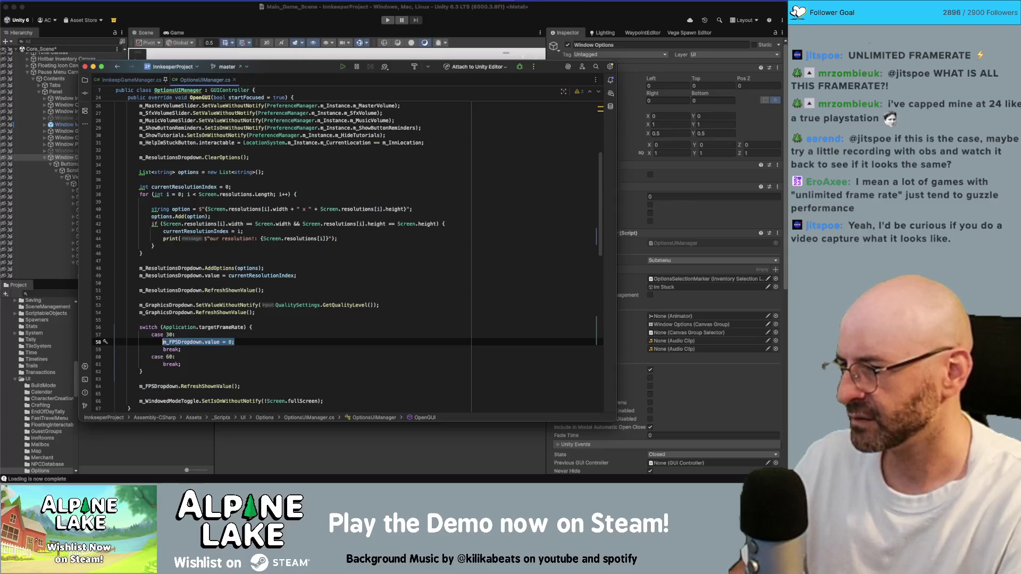
key(Down)
key(Return)
text(m_FPSDropdown.value = 0;)
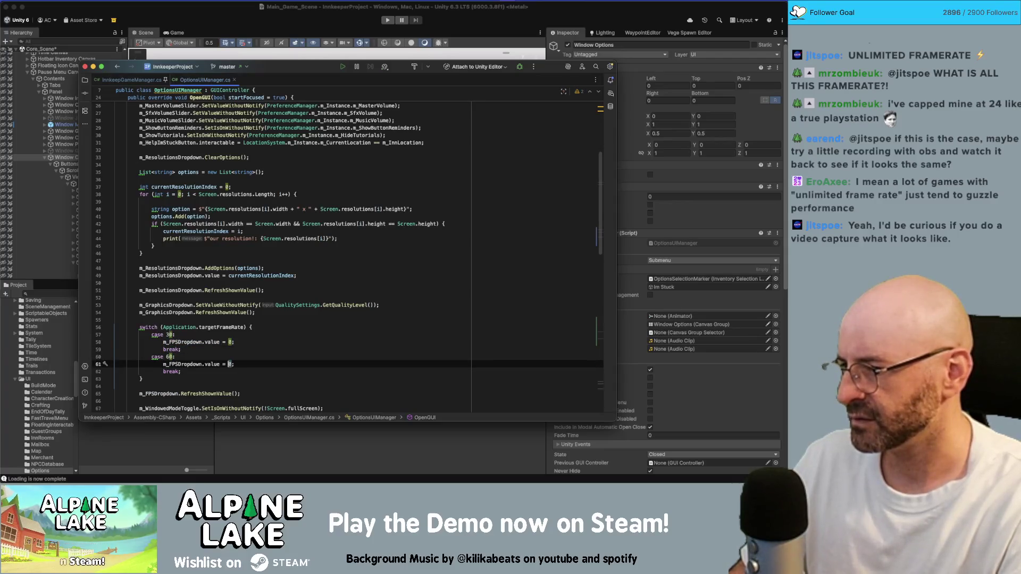
text(1)
Duplicate the 60 case as a -1 case that sets the dropdown value to 2
drag(181, 372, 163, 357)
key(super+c)
key(Right)
key(Return)
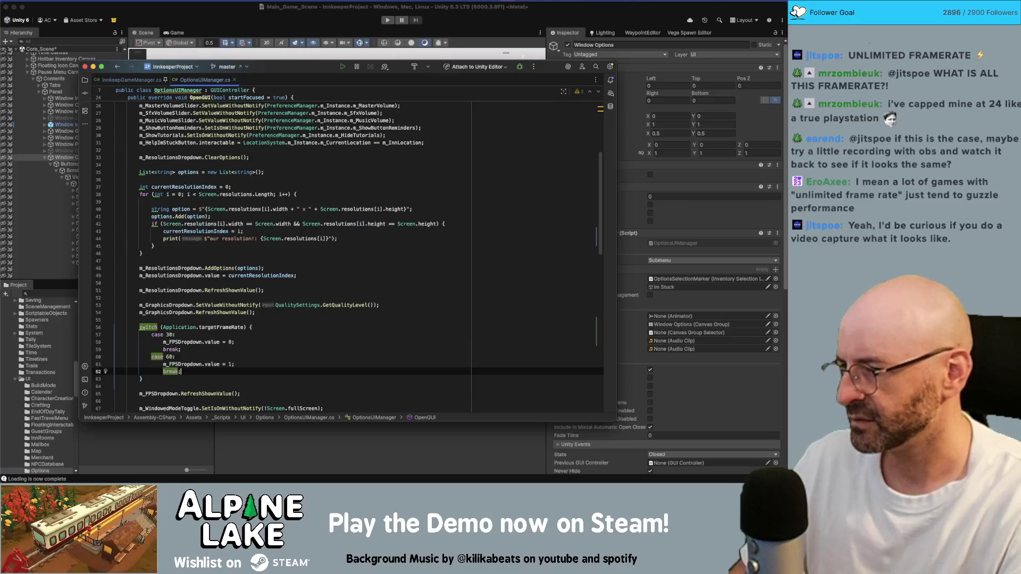
key(super+v)
click(168, 379)
key(BackSpace)
key(Delete)
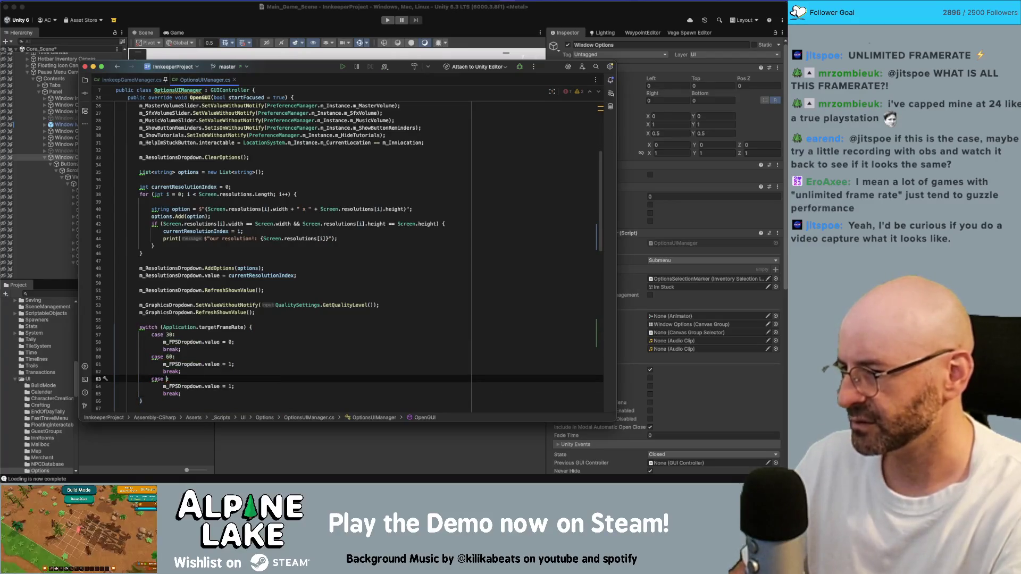
text(-1:)
double_click(230, 386)
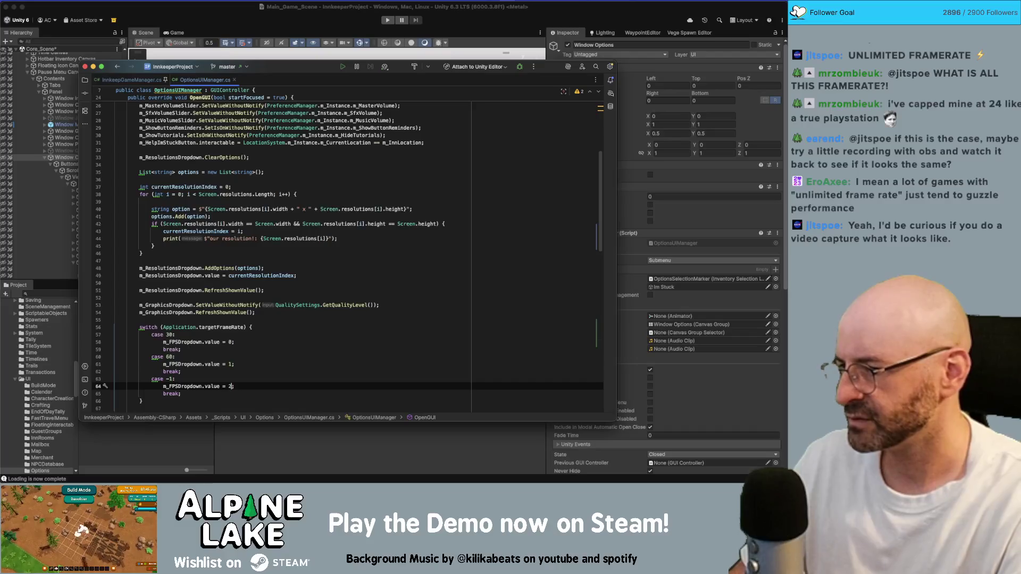
click(375, 334)
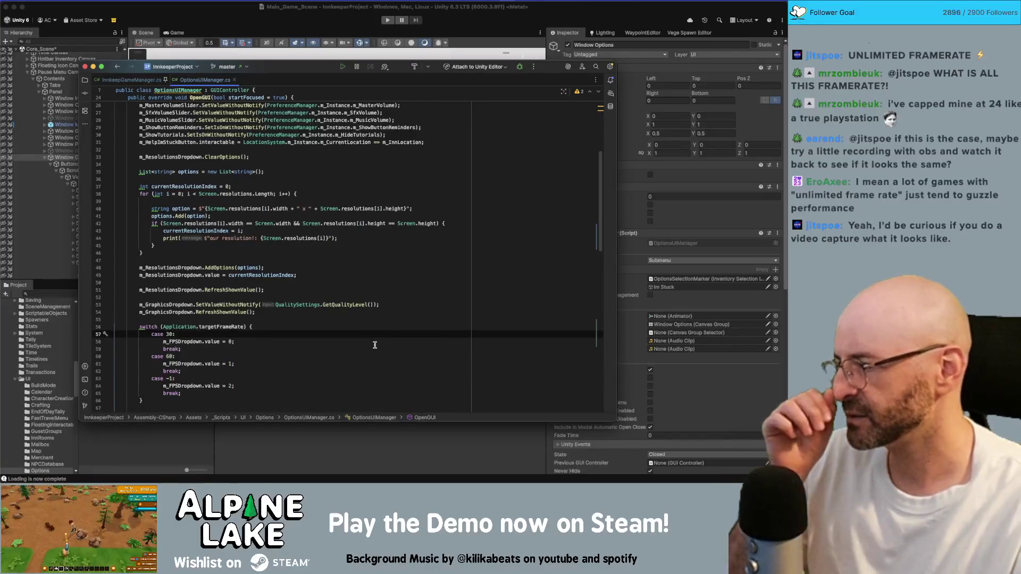
scroll(375, 345, down, 2)
click(139, 362)
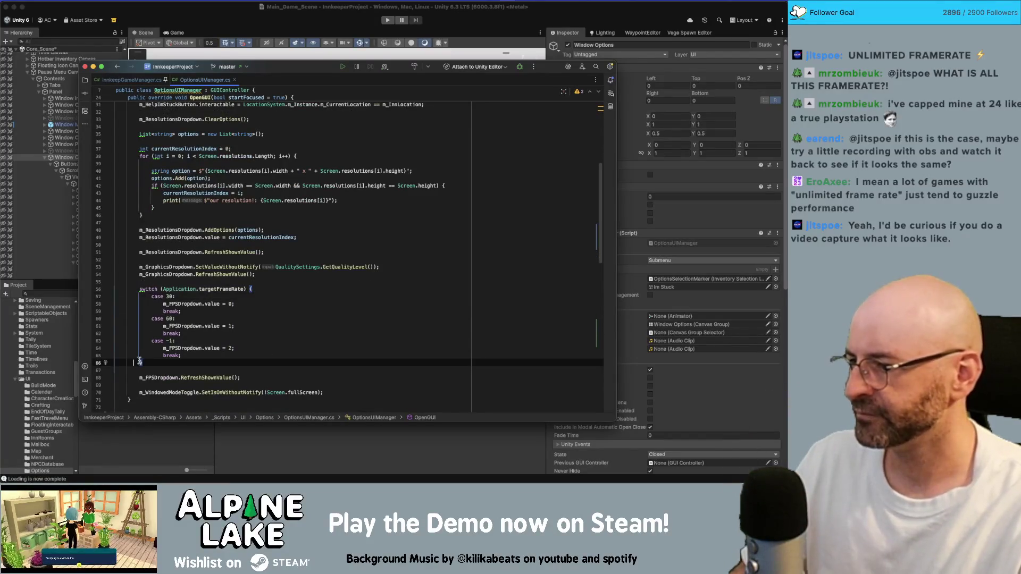
Declare a new private void SetFPSDropdown() method after OpenGUI
key(Down)
key(Down)
key(Down)
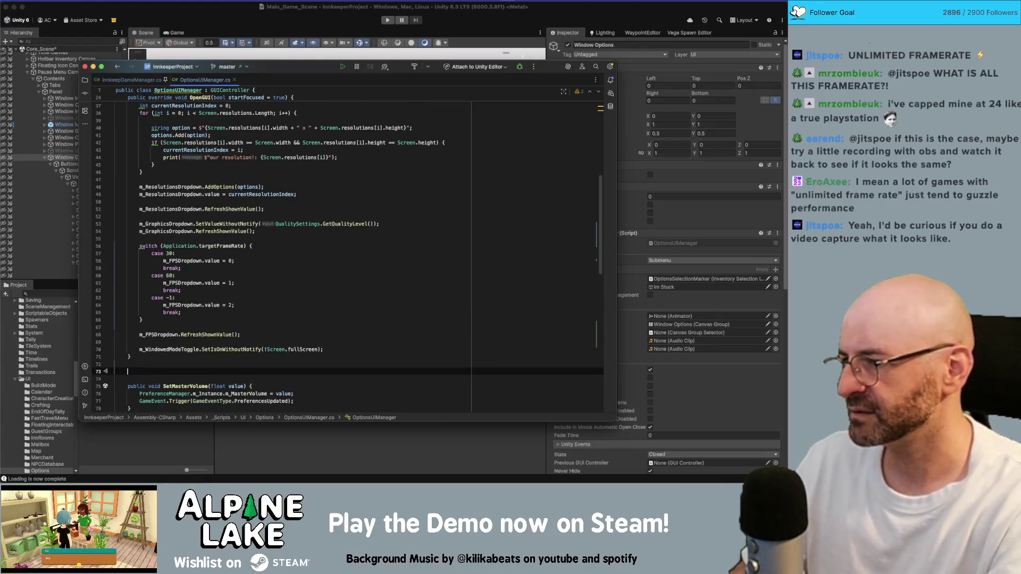
text(priv)
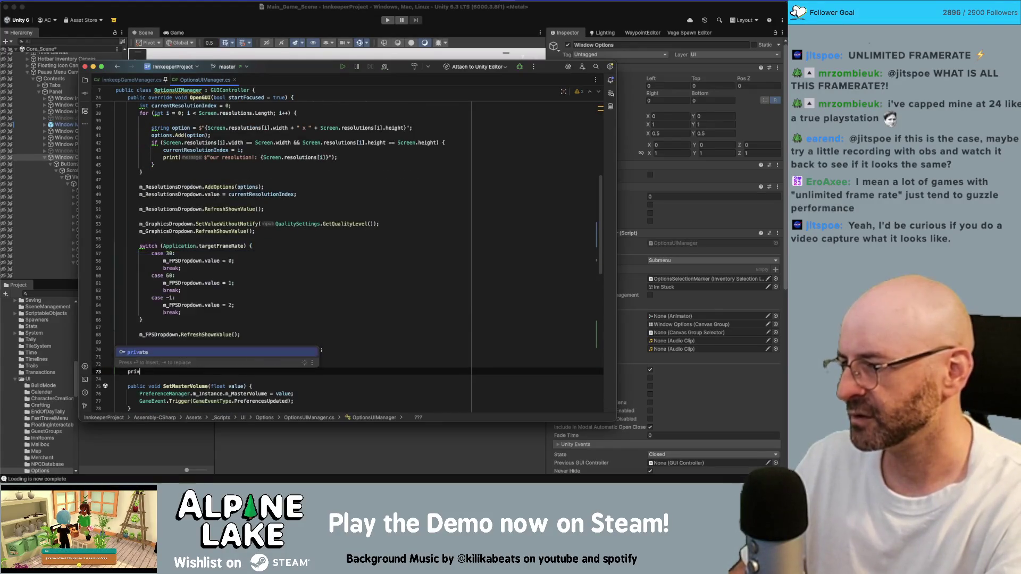
key(Return)
text(void Set)
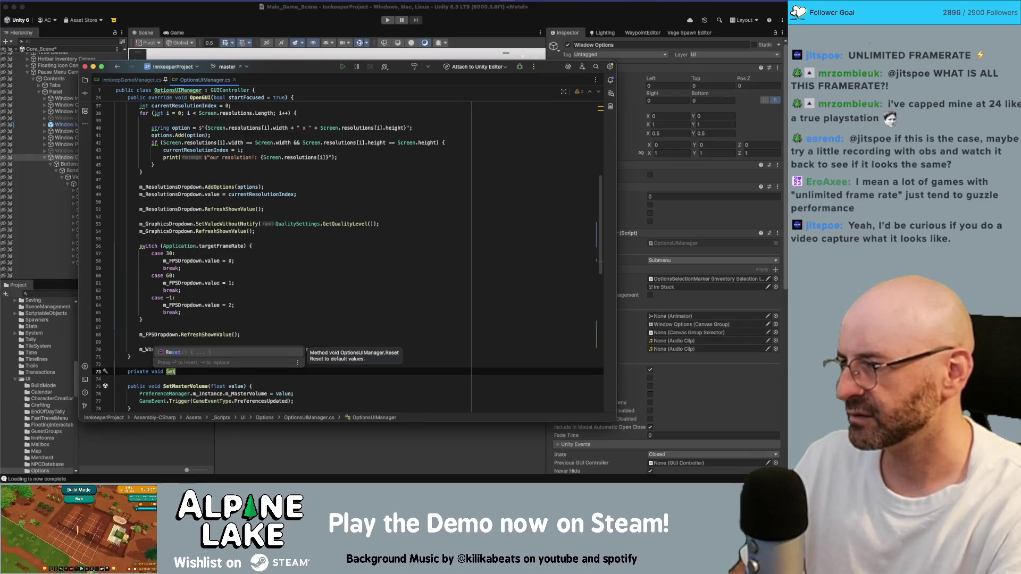
text(FPSDropdo)
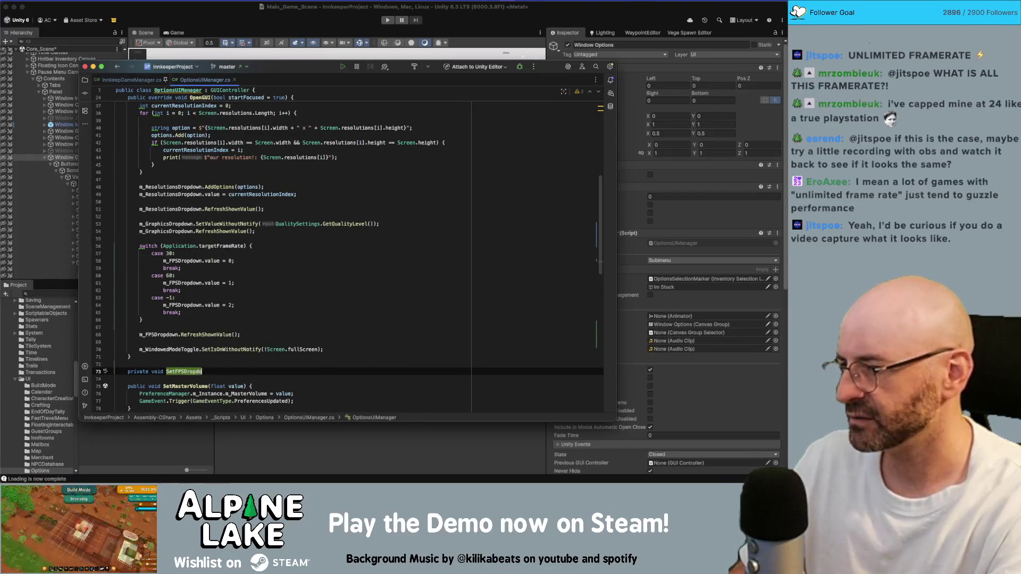
text(wn() {)
key(Return)
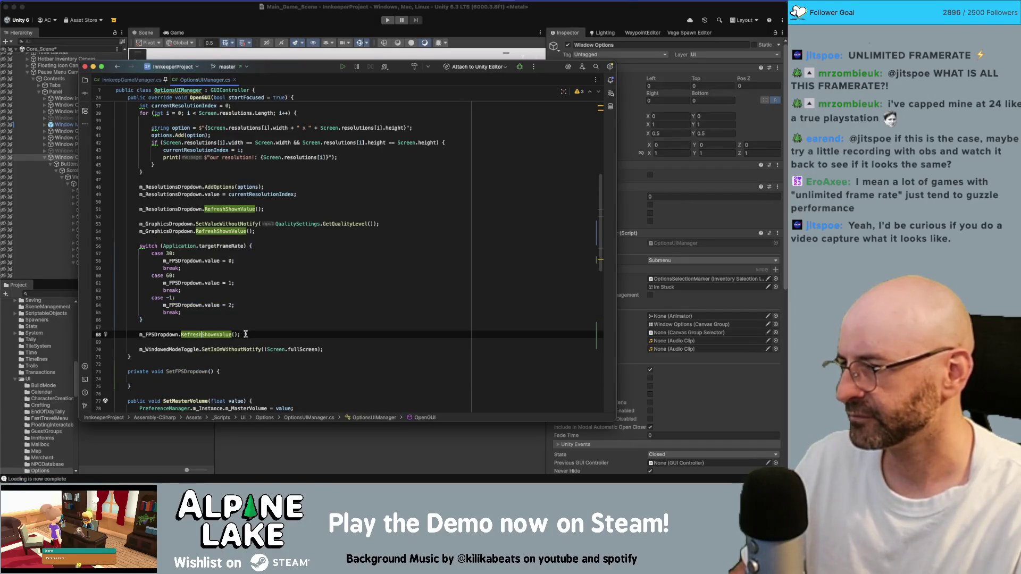
Move the switch and RefreshShownValue into SetFPSDropdown and call SetFPSDropdown() from OpenGUI
drag(240, 334, 135, 245)
key(ctrl+x)
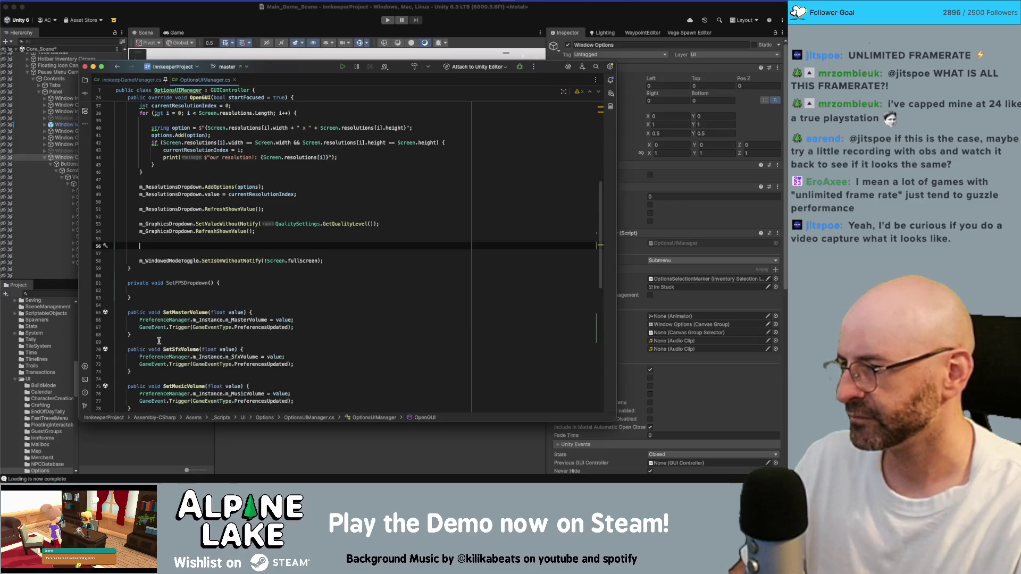
click(145, 291)
key(ctrl+v)
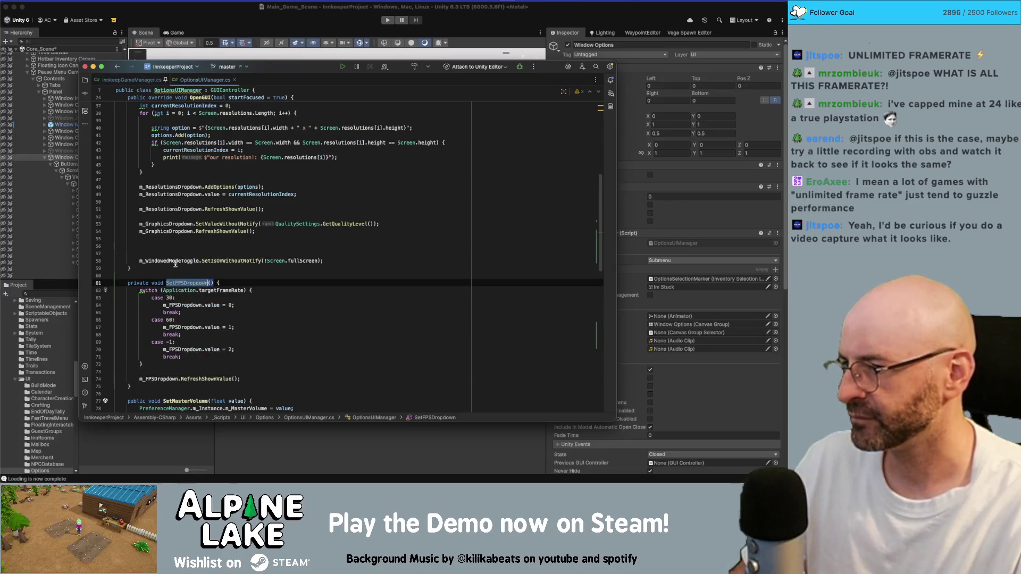
click(173, 246)
text(SetFPSDropdown()l)
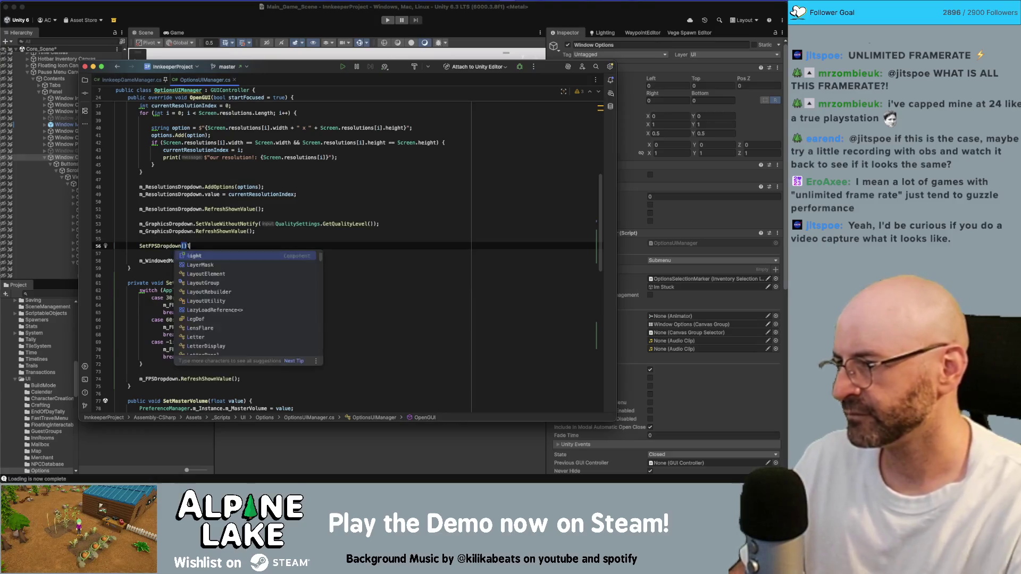
key(BackSpace)
text(;)
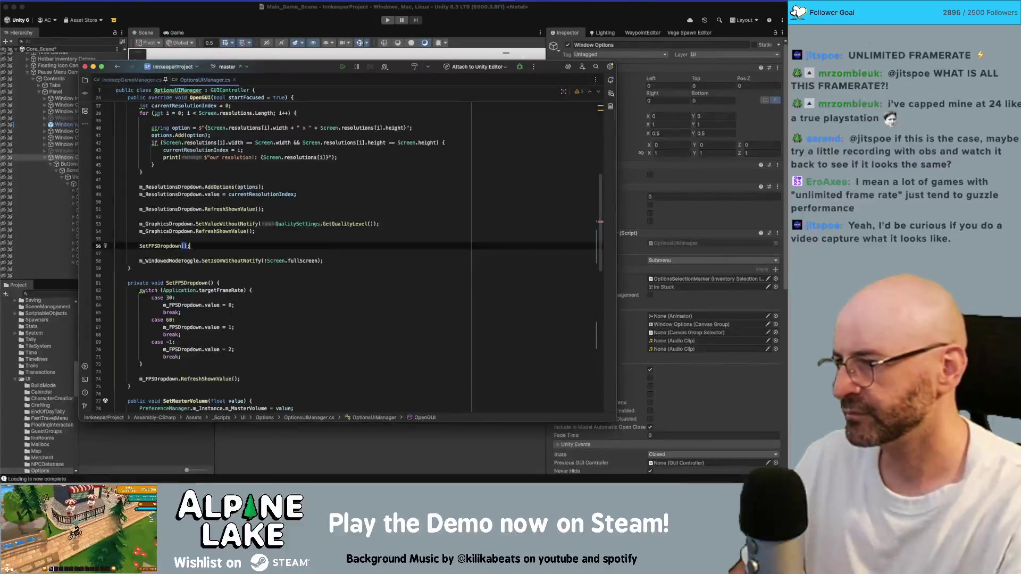
click(208, 287)
scroll(199, 279, down, 10)
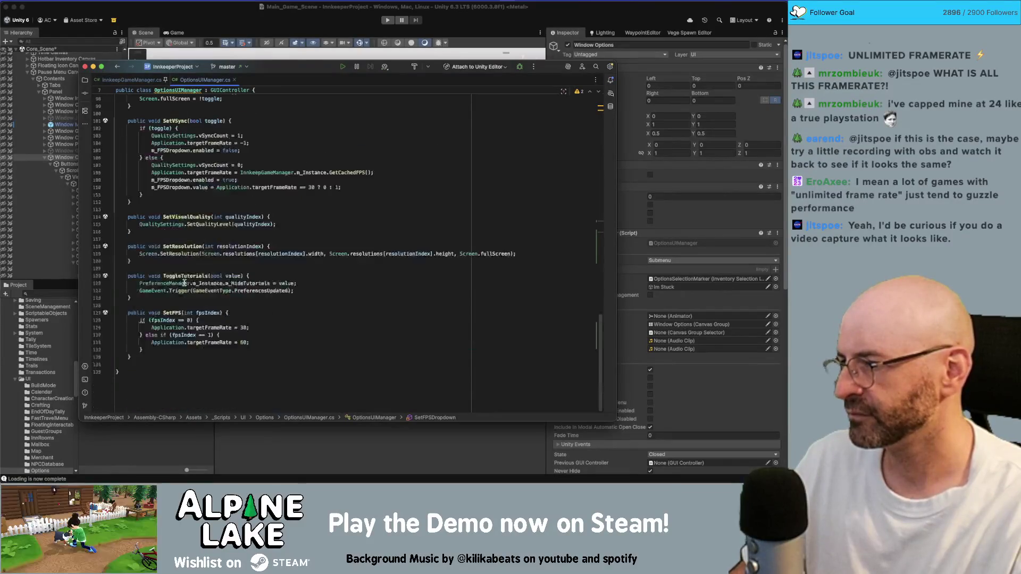
Replace the m_FPSDropdown.value ternary line in SetVSync's else branch with SetFPSDropdown();
click(207, 188)
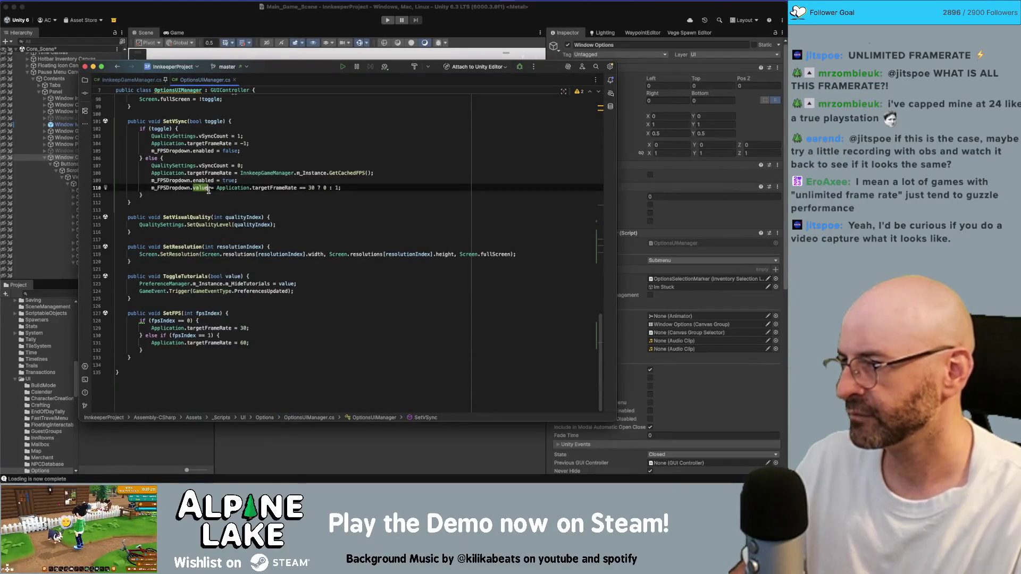
triple_click(206, 189)
text(SetFPSDropdown();)
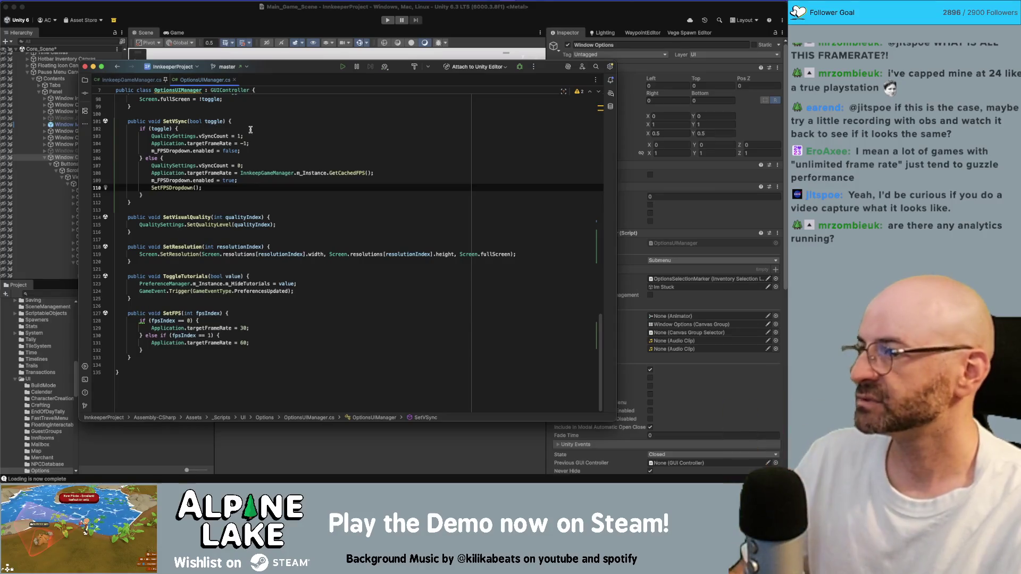
key(super+shift+Left)
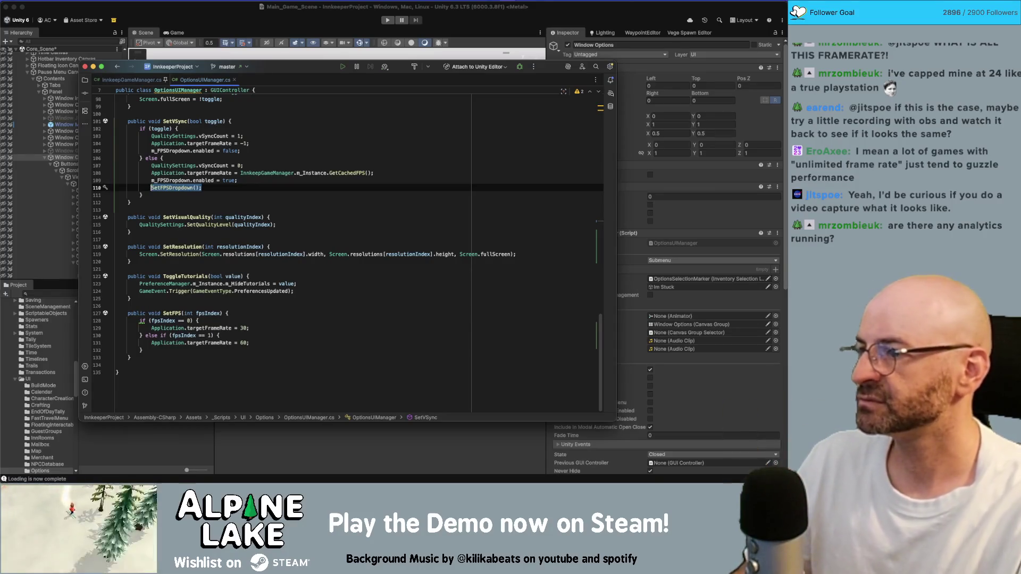
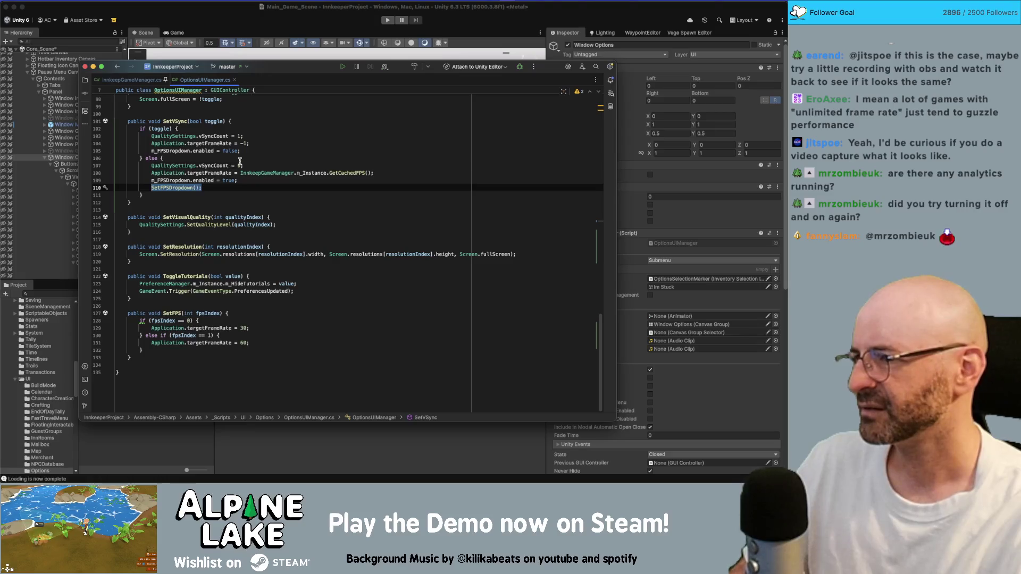
Deselect the SetVSync code in Rider and bring the Unity editor back to the front
click(256, 155)
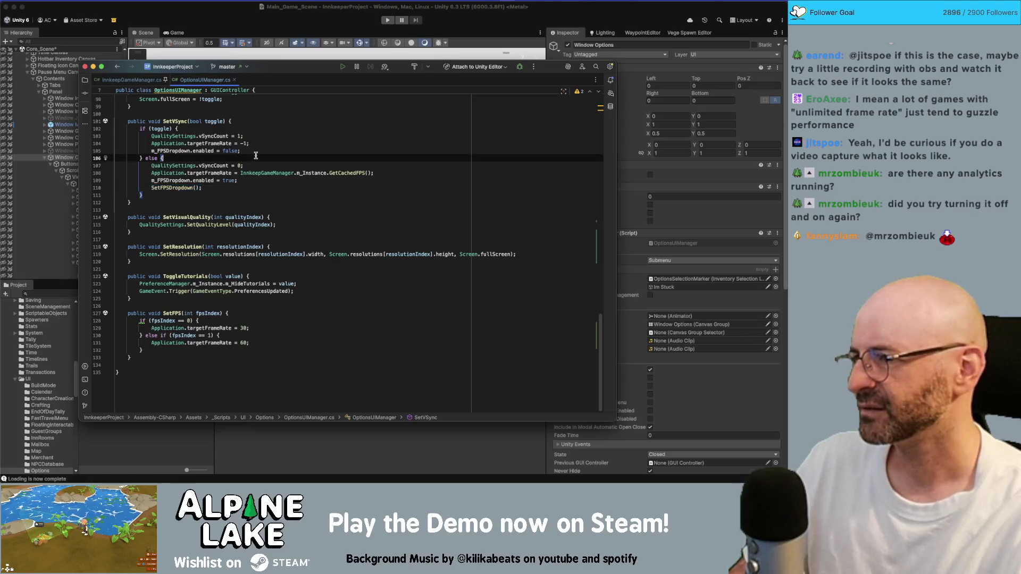
click(209, 20)
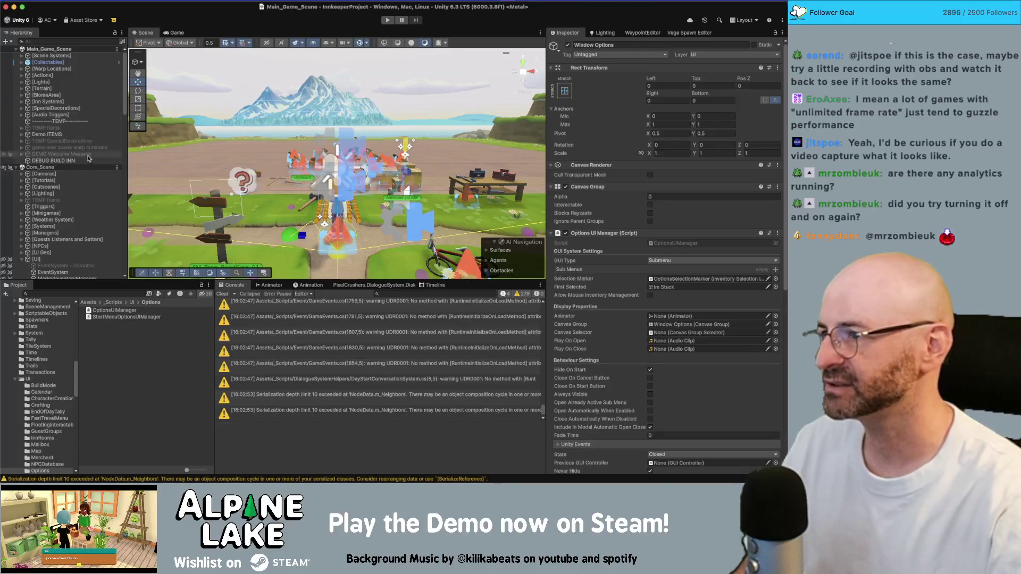
Grab the VegetationSpawnZone areas in Vege Spawn Editor, save the scene, and play with a maximized Game view
click(689, 32)
click(688, 200)
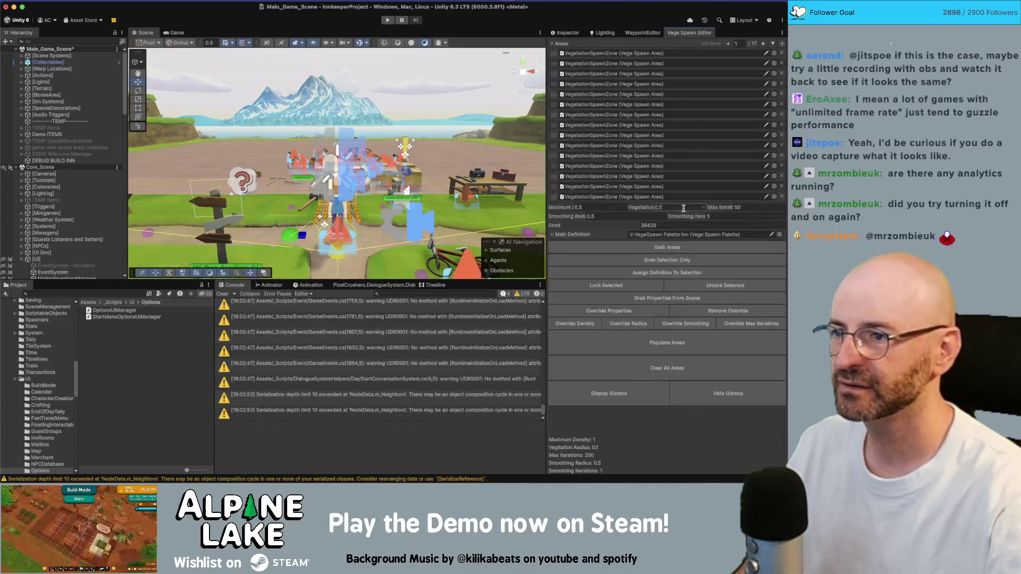
key(super+s)
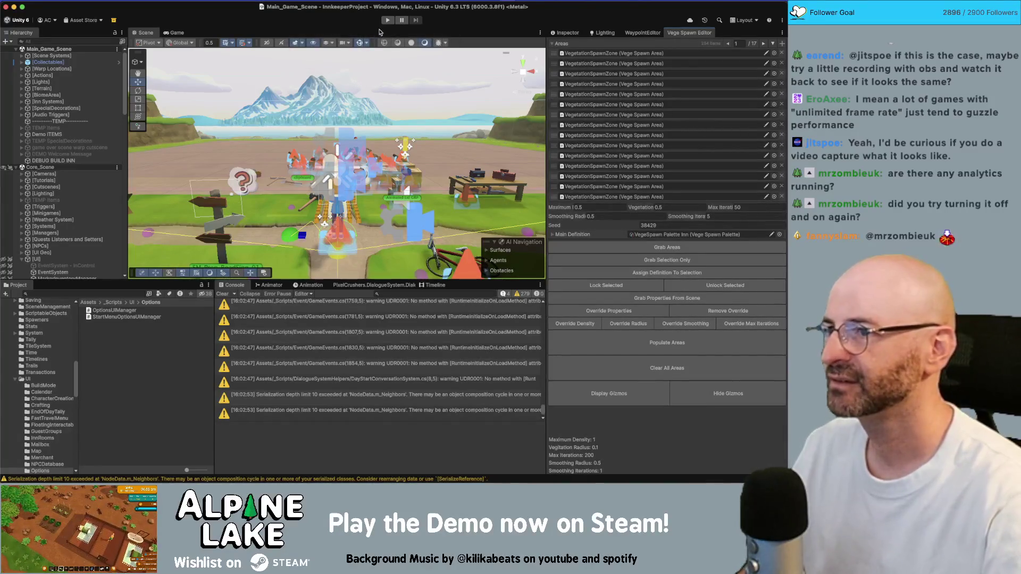
click(386, 23)
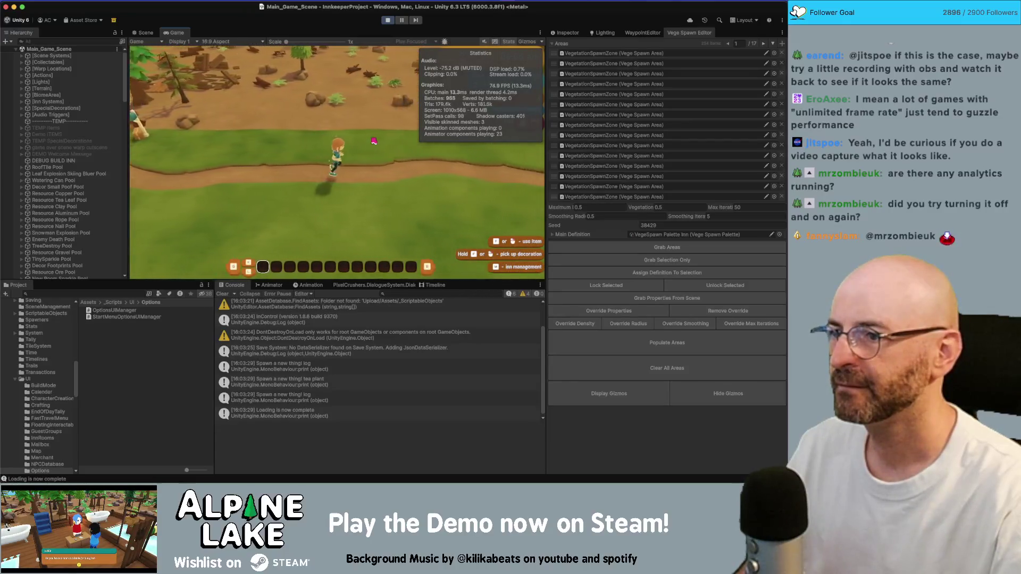
double_click(177, 32)
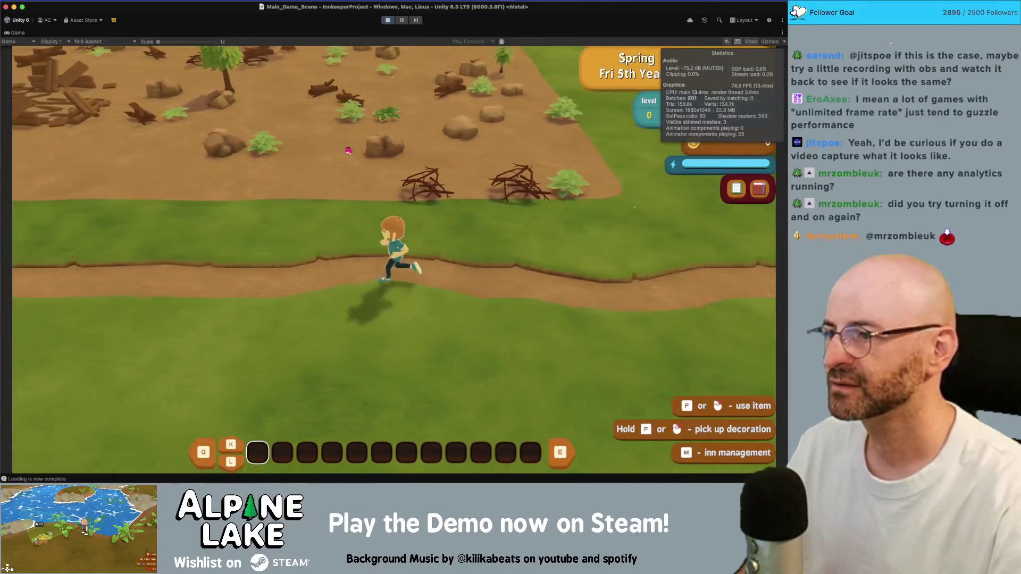
Check the Game view aspect list, run the character around with WASD, and open the Backpack
click(89, 41)
click(93, 60)
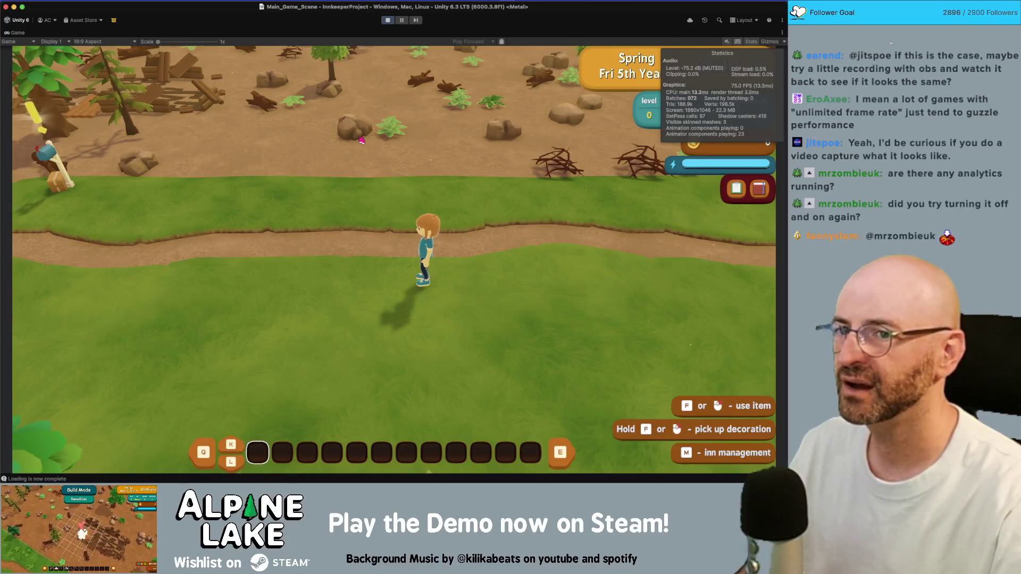
key(a)
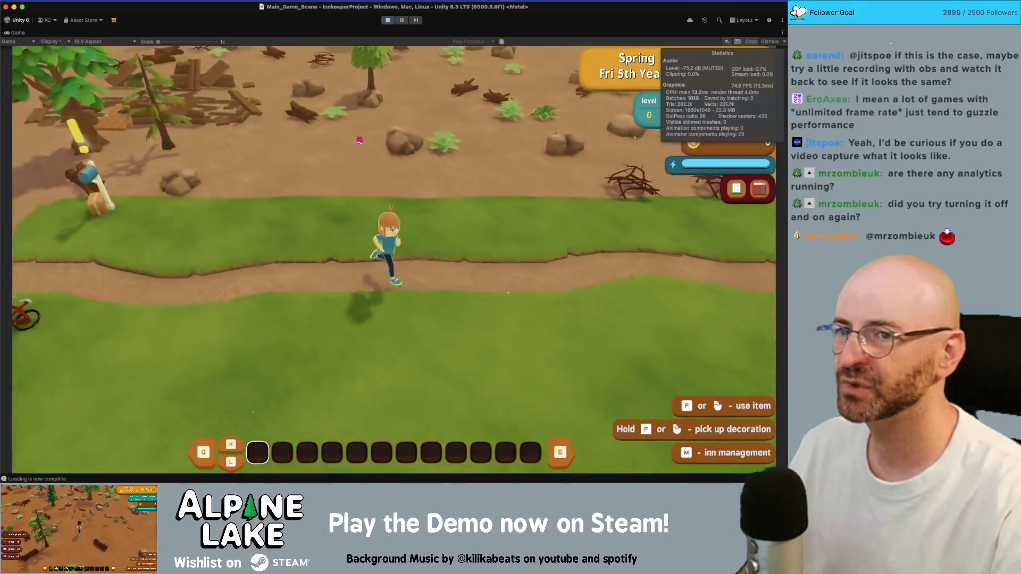
key(d)
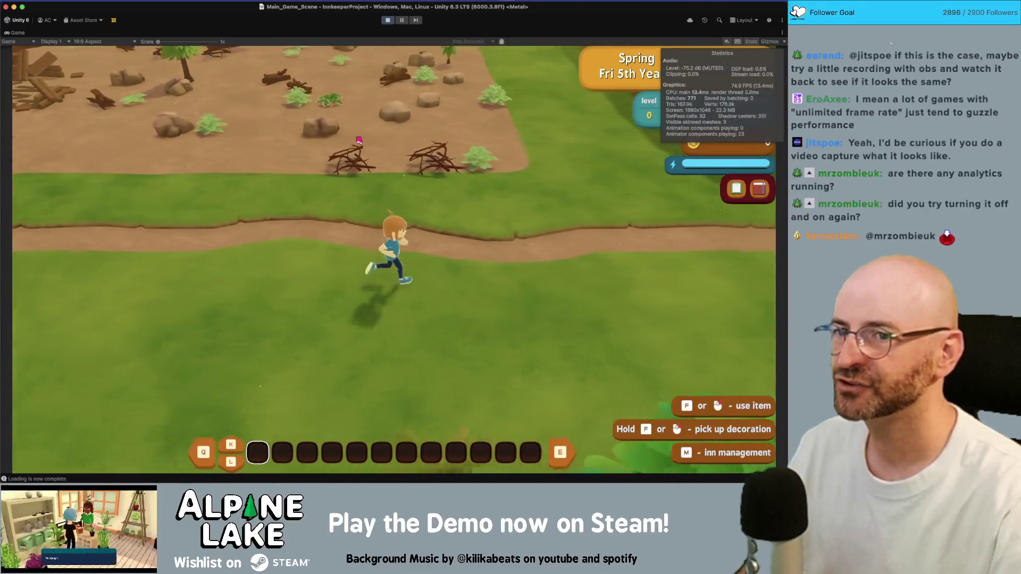
key(w)
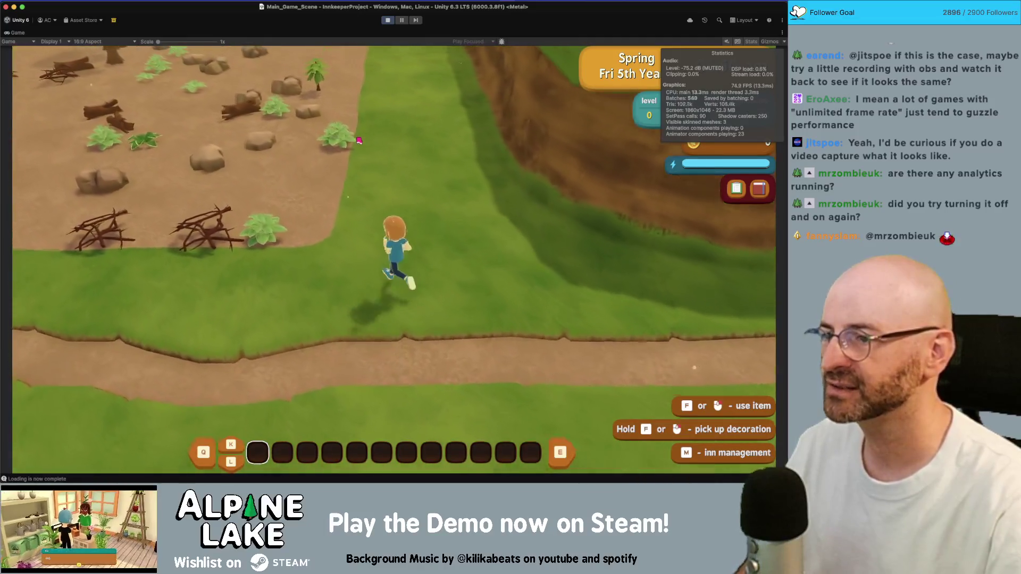
key(a)
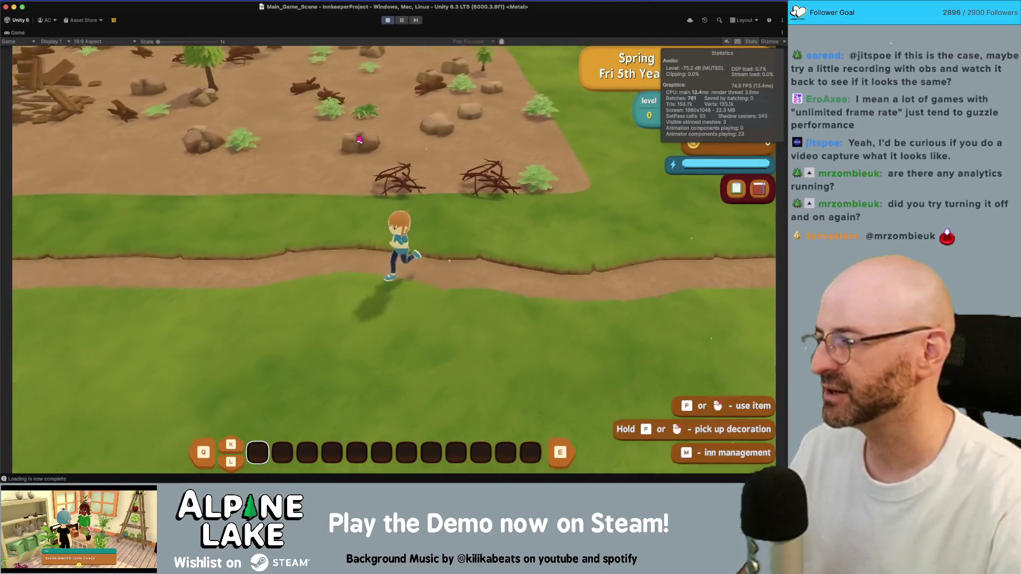
key(w)
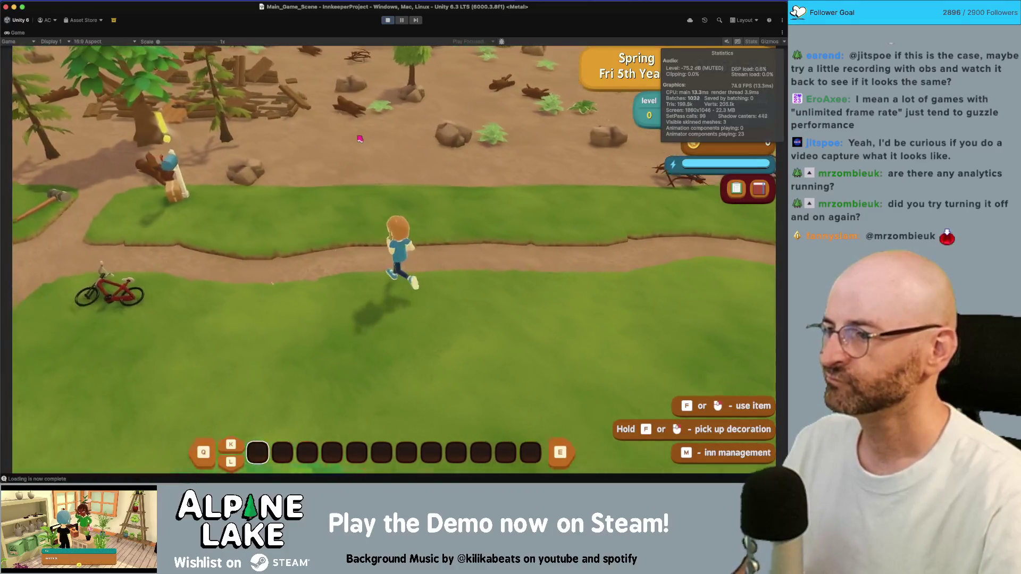
key(Tab)
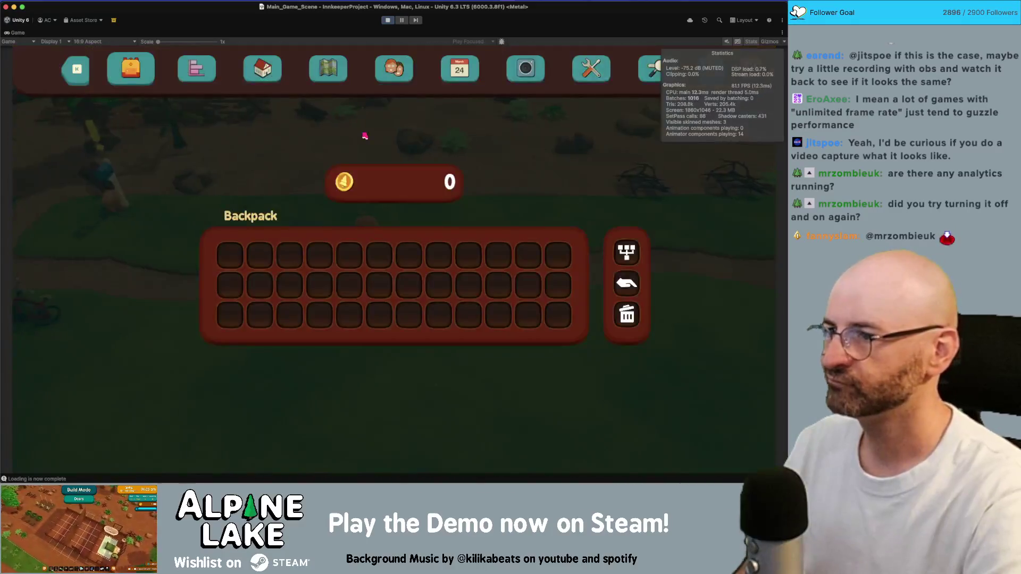
Navigate to the in-game settings and open the fps dropdown (30, 60, Unlimited), moving to Unlimited
key(m)
key(p)
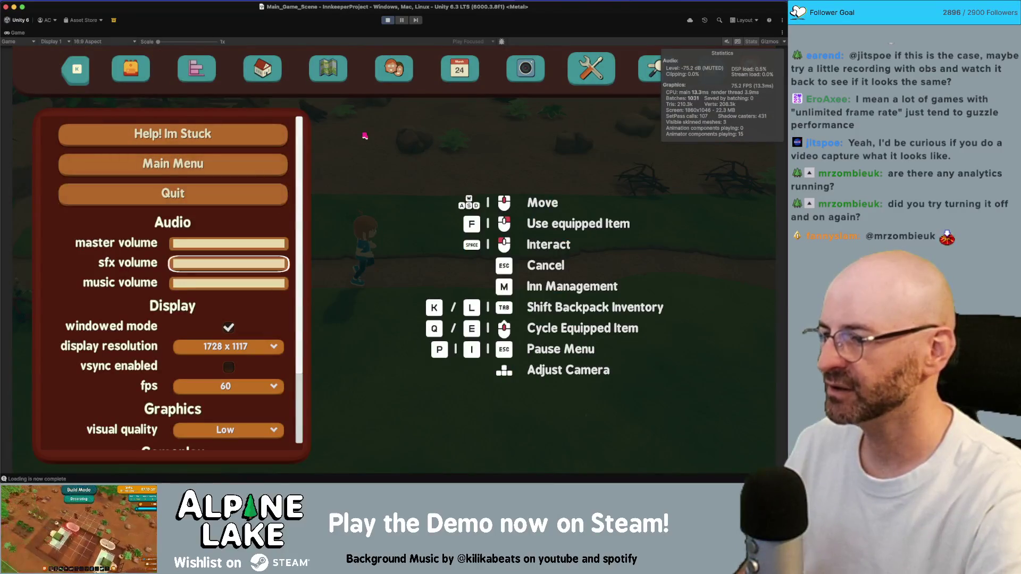
key(Down)
key(Down)
key(Down)
key(Return)
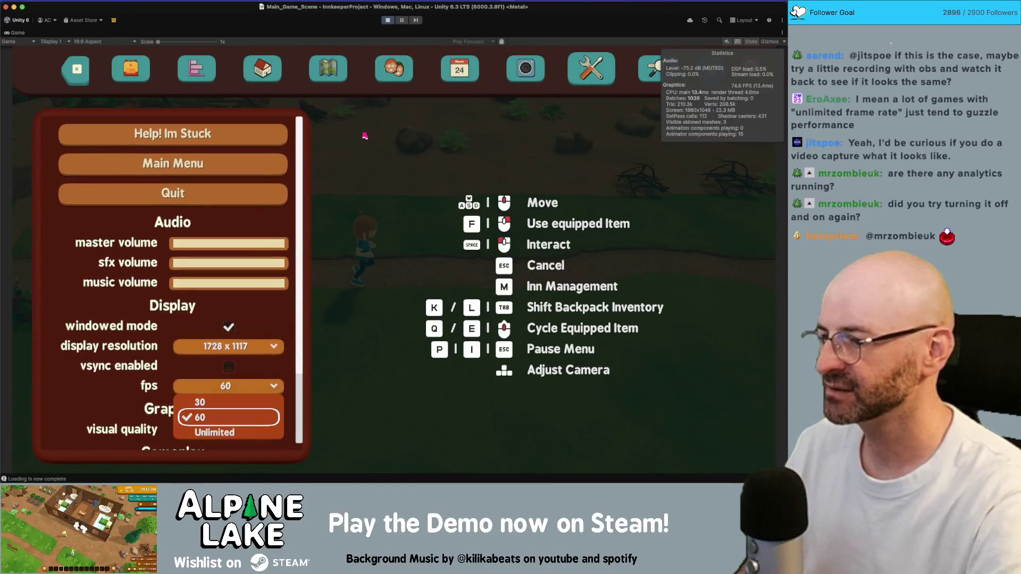
key(Down)
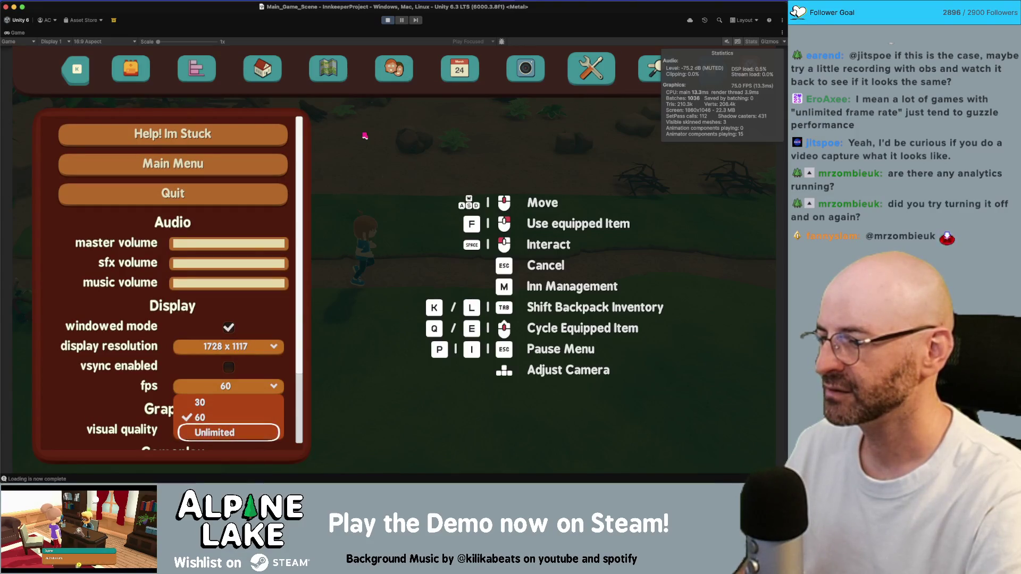
key(super+Tab)
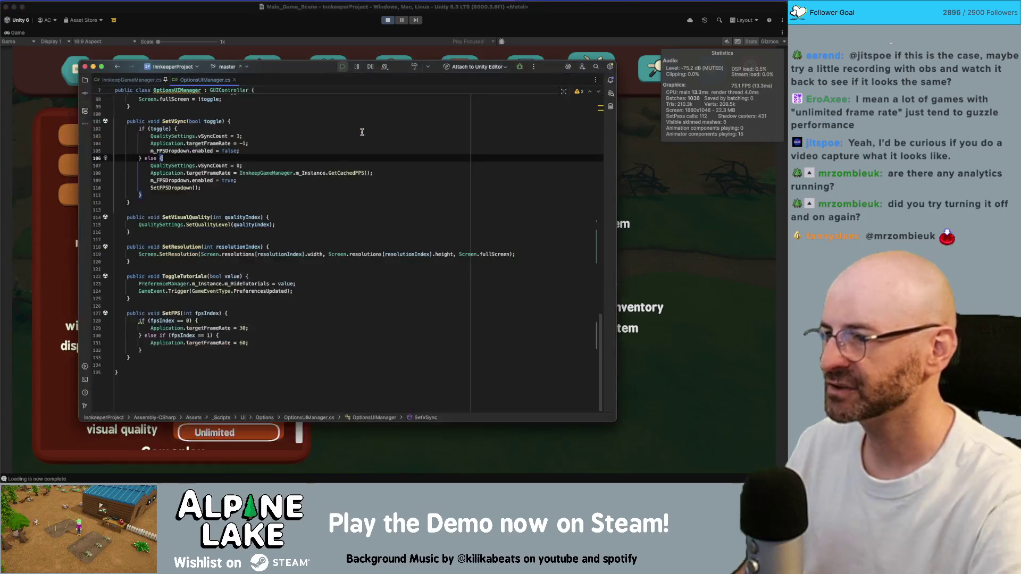
In SetFPS, add an fpsIndex 2 branch setting Application.targetFrameRate to -1, fixing the fpsIndex typo
click(276, 343)
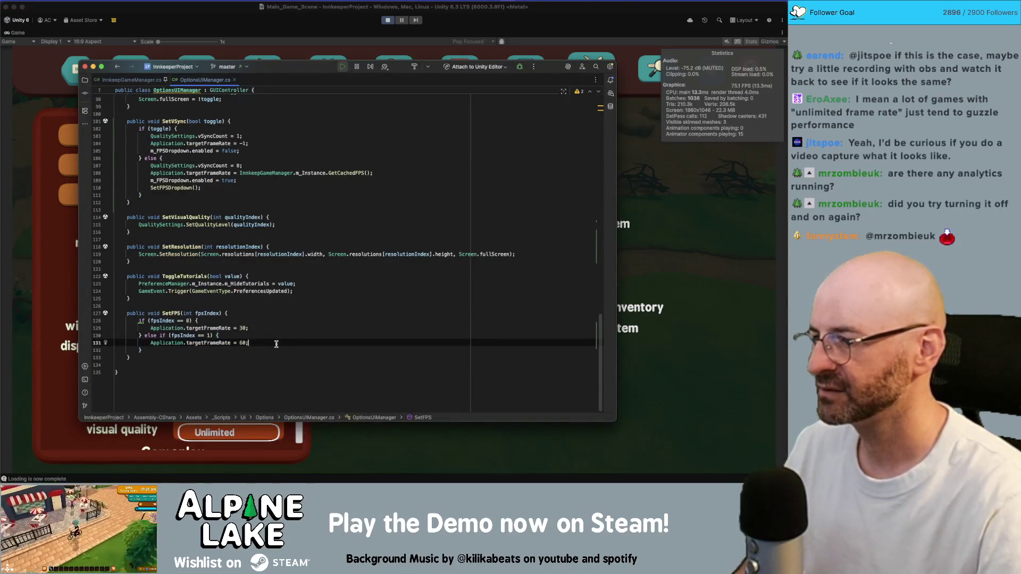
key(Down)
text(if(fspIndex )
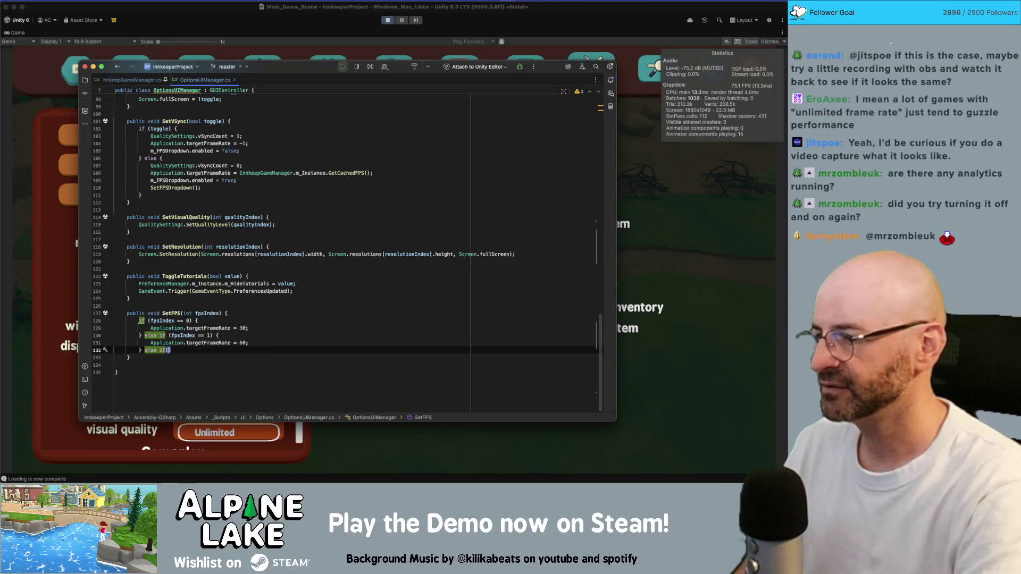
text(== 3)
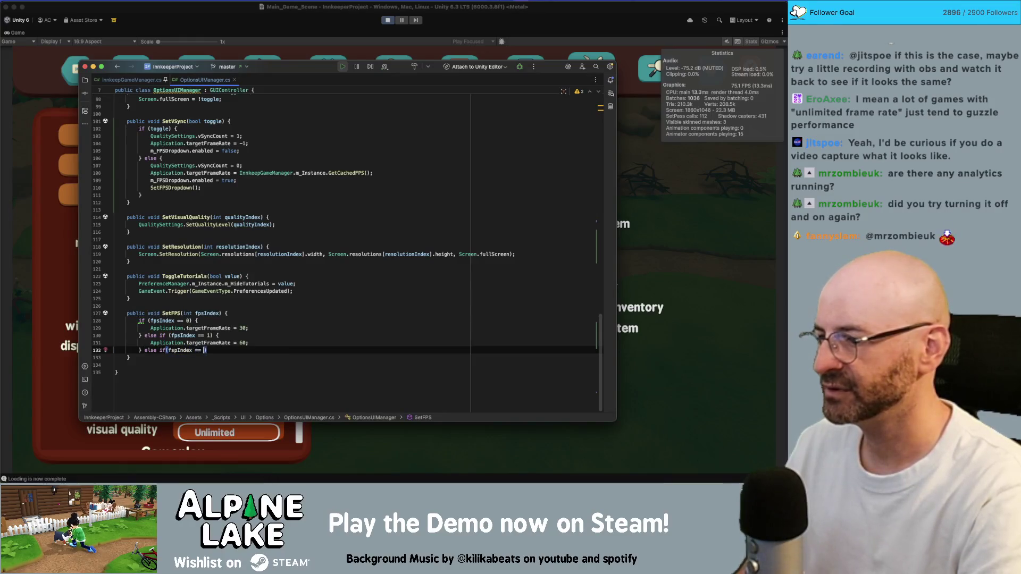
text() {)
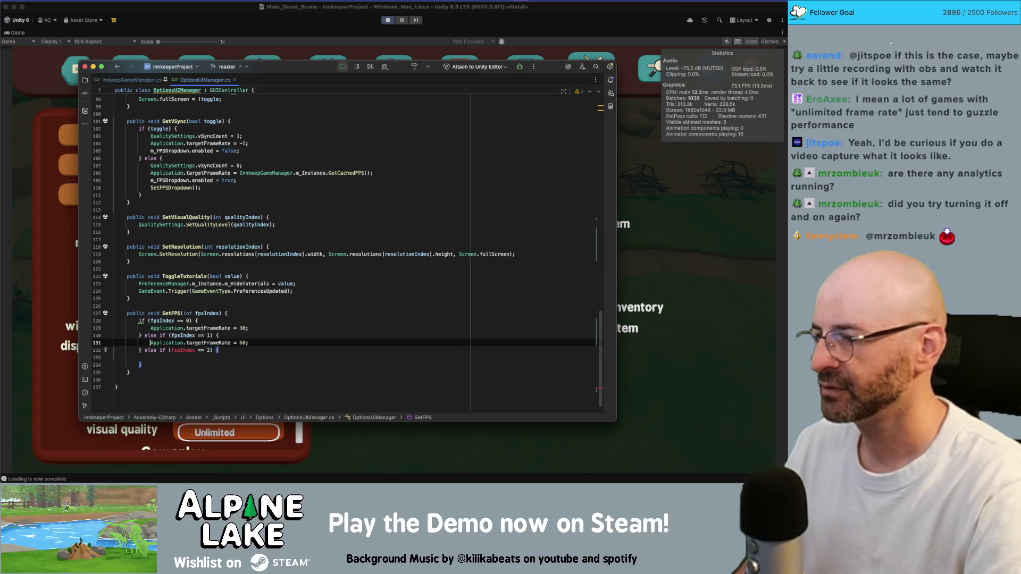
key(Return)
key(Tab)
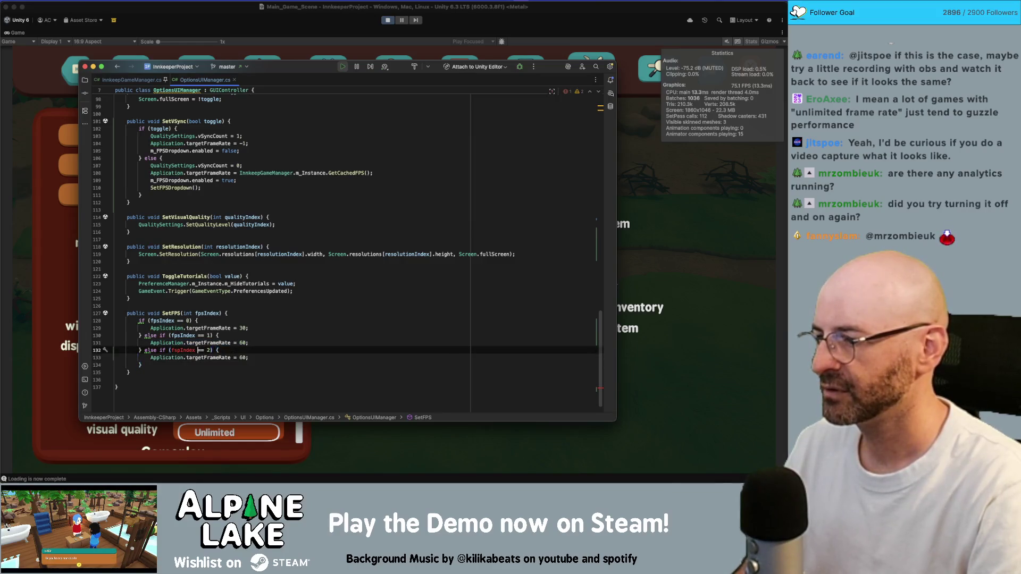
double_click(182, 350)
text(fpsIndex)
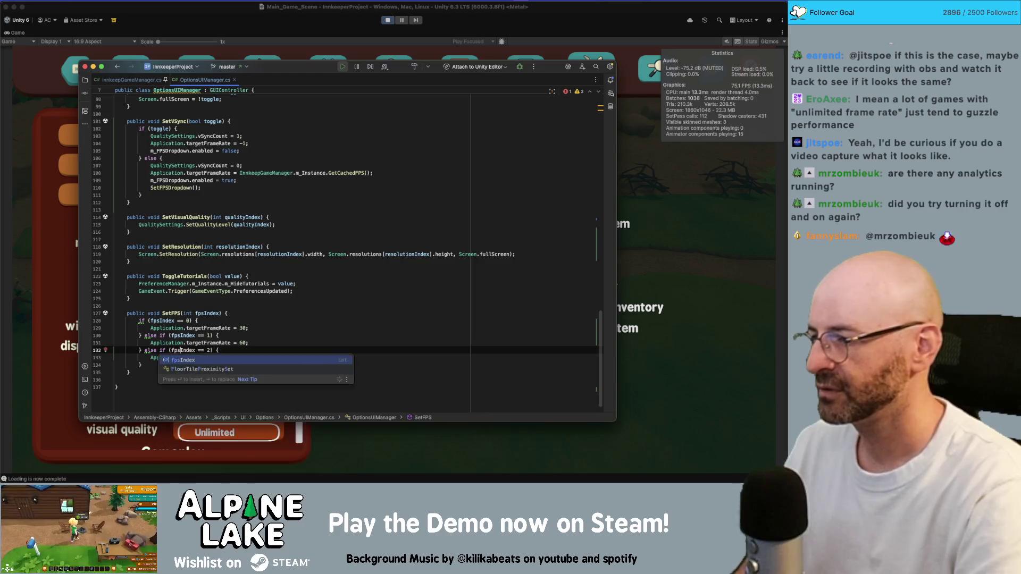
click(218, 357)
double_click(243, 358)
text(-)
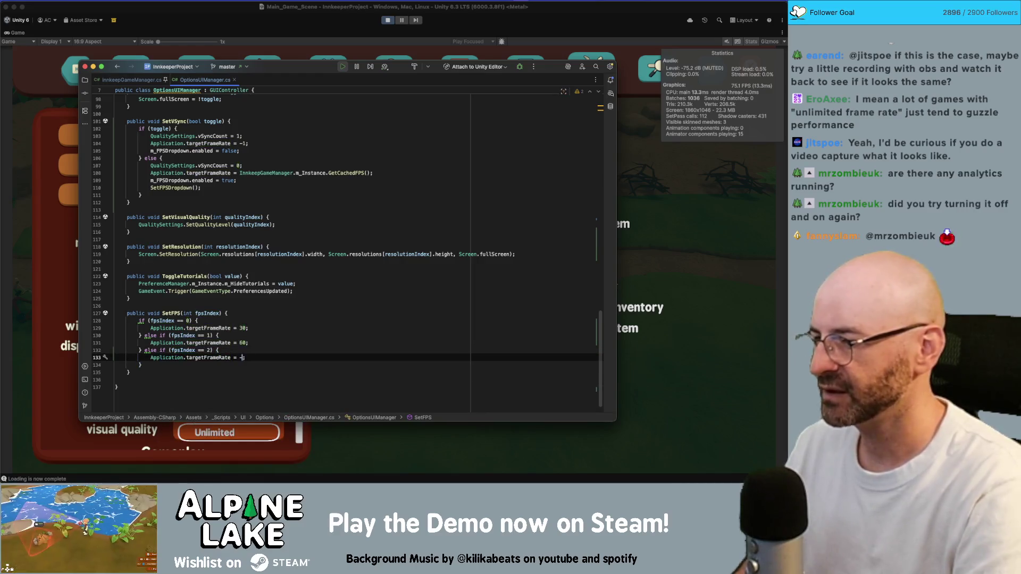
text(1)
key(super+Tab)
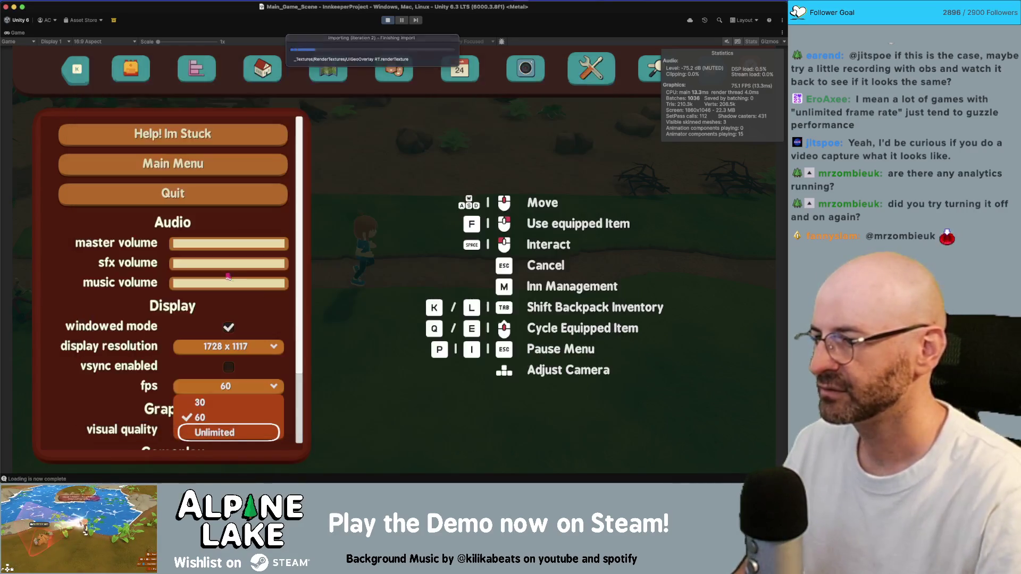
Stop Play mode so Unity recompiles the SetFPS change
click(384, 21)
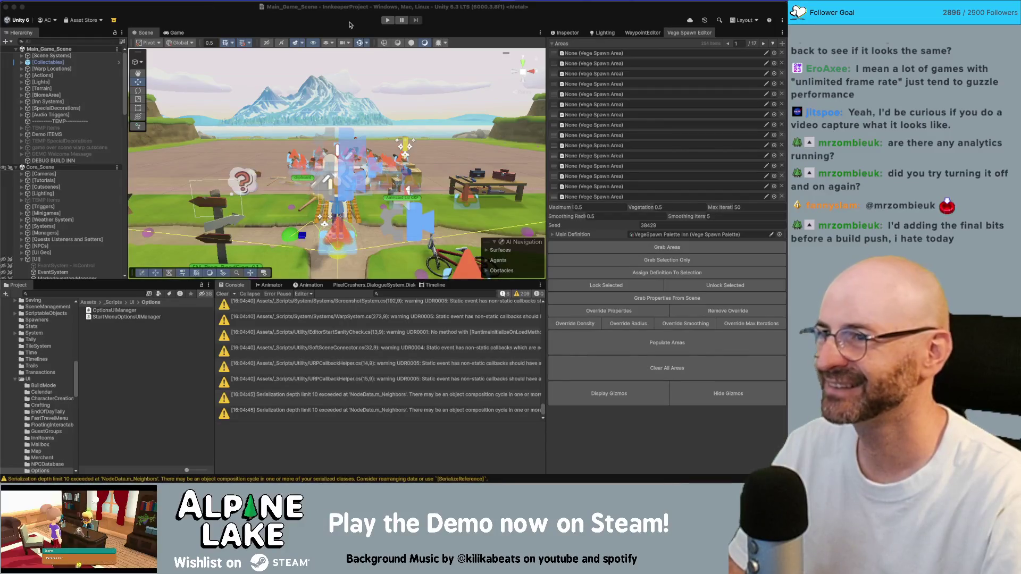
Re-enter Play mode and run the character around the map with WASD
click(387, 20)
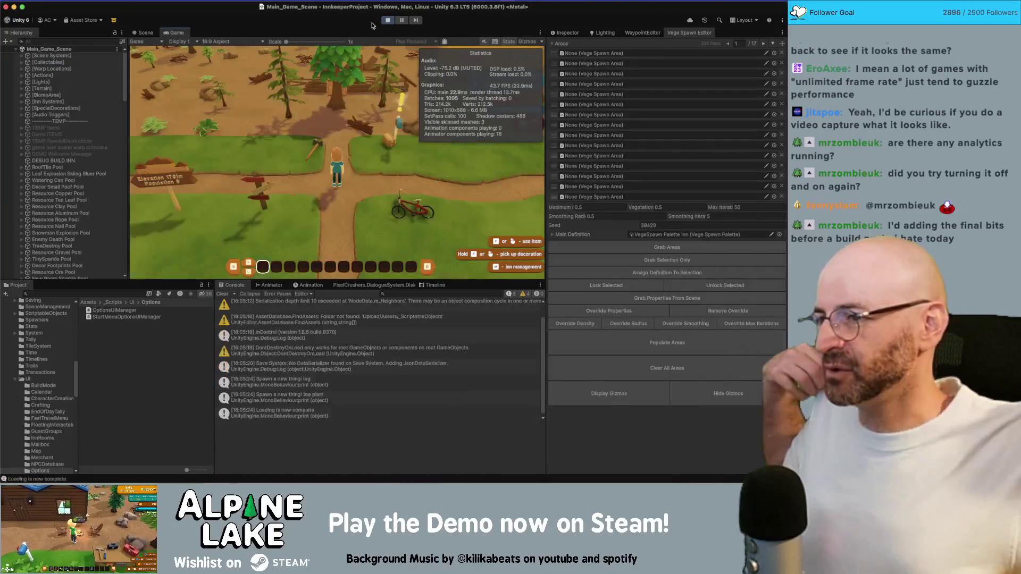
key(d)
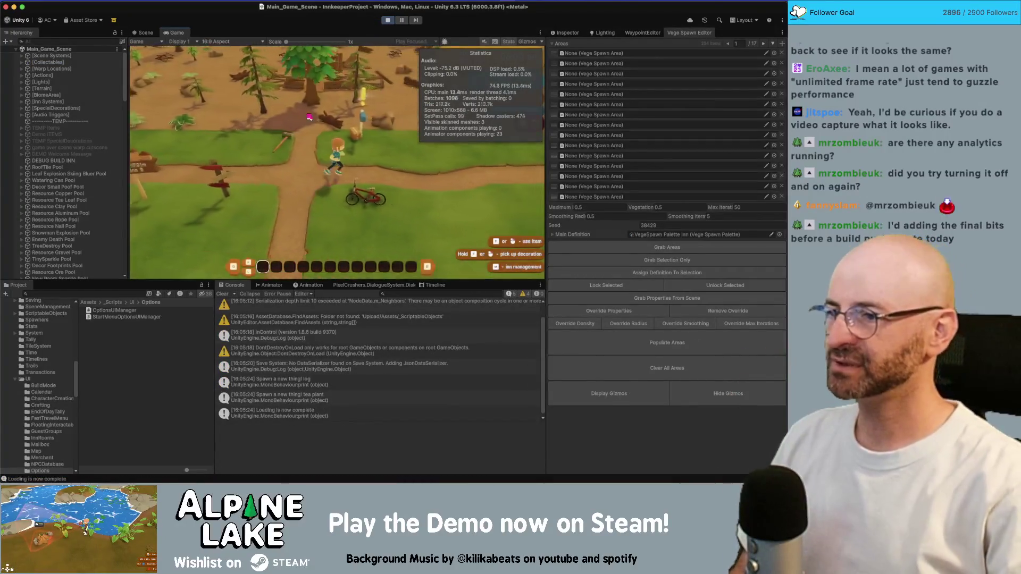
key(d)
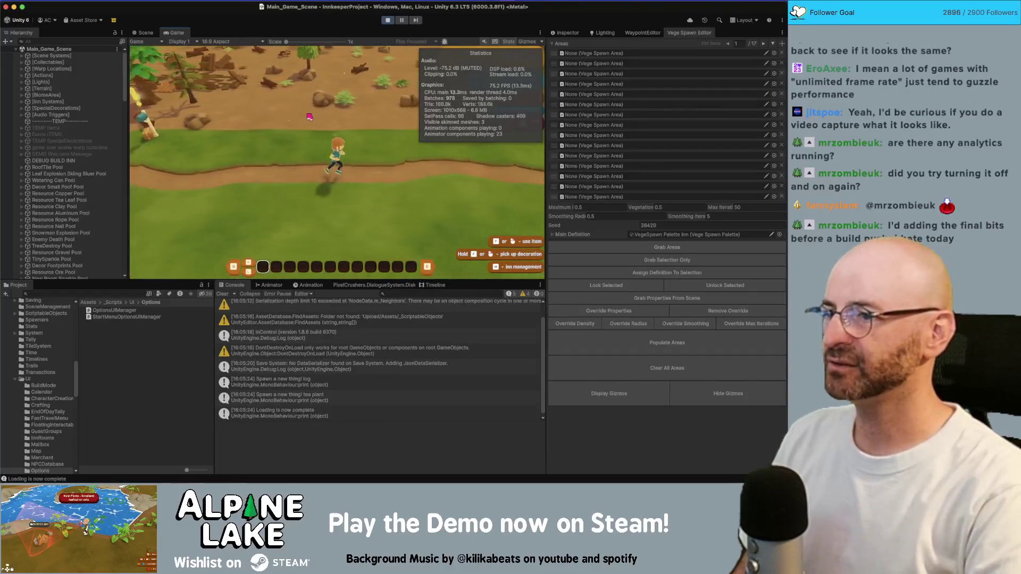
key(w)
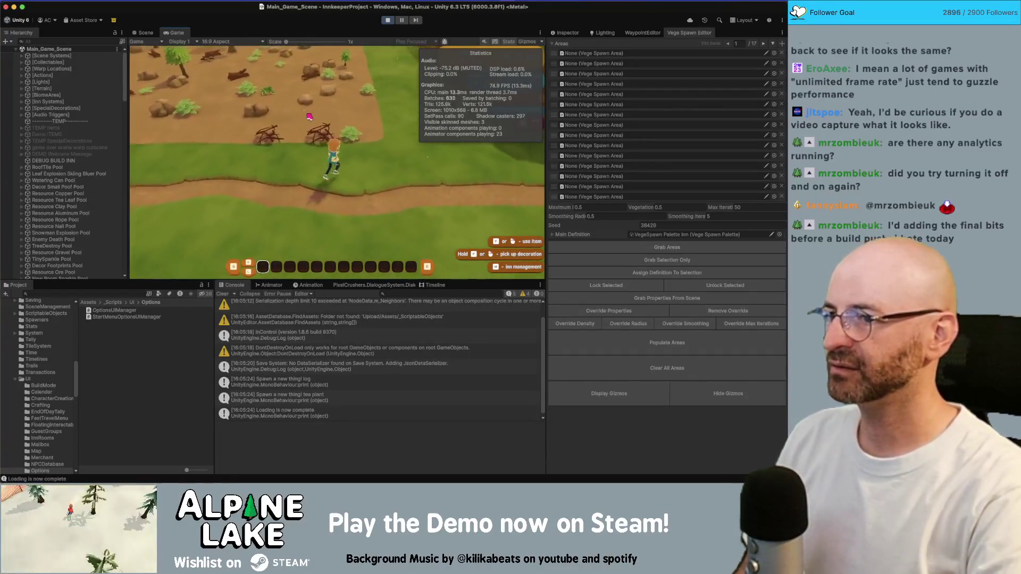
key(a)
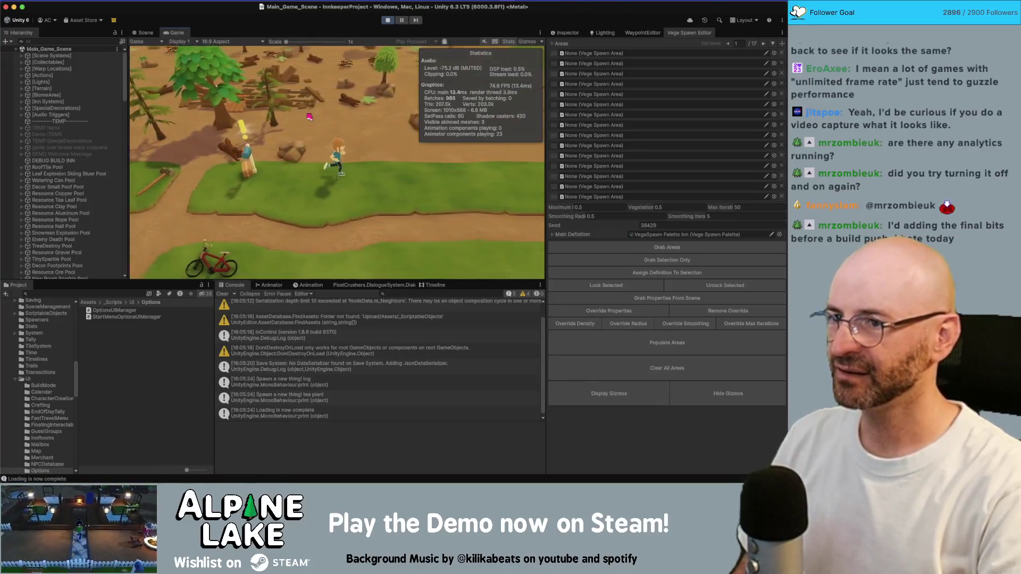
key(d)
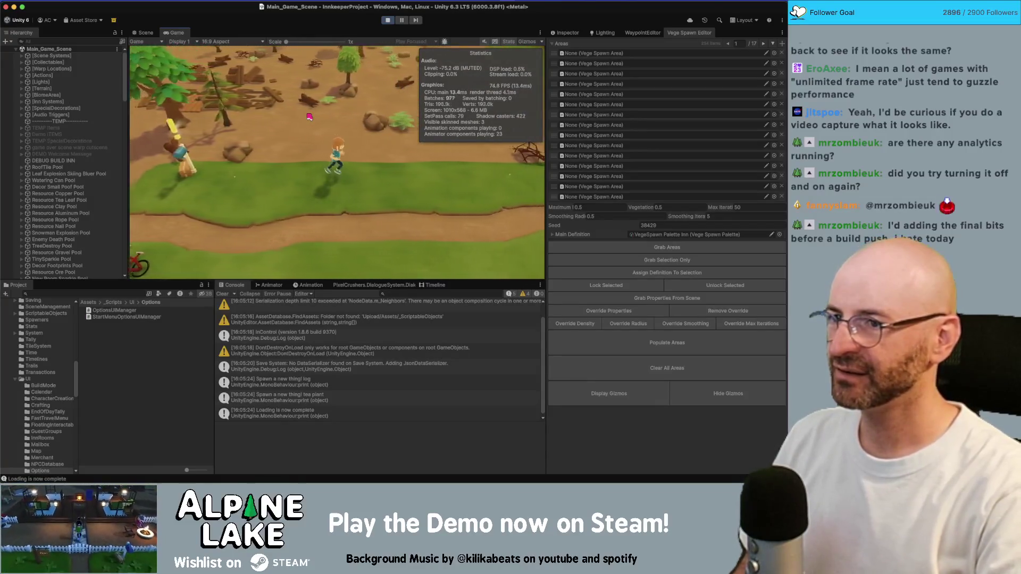
key(w)
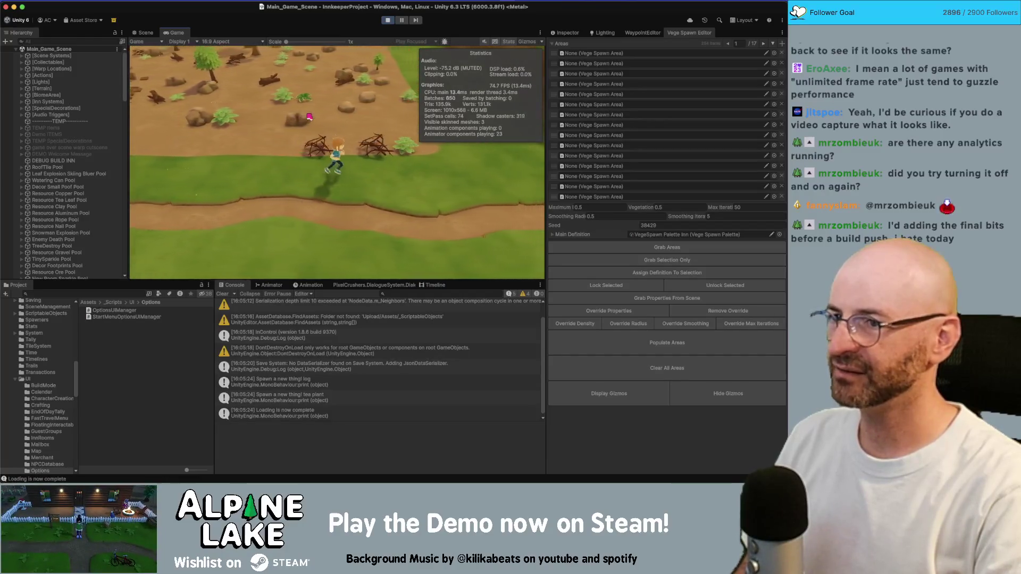
key(a)
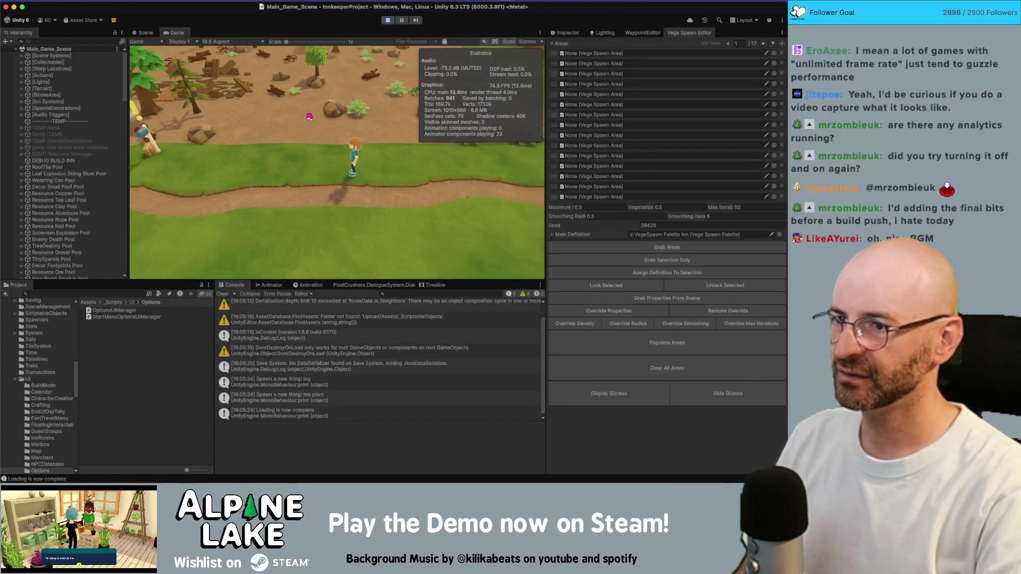
key(d)
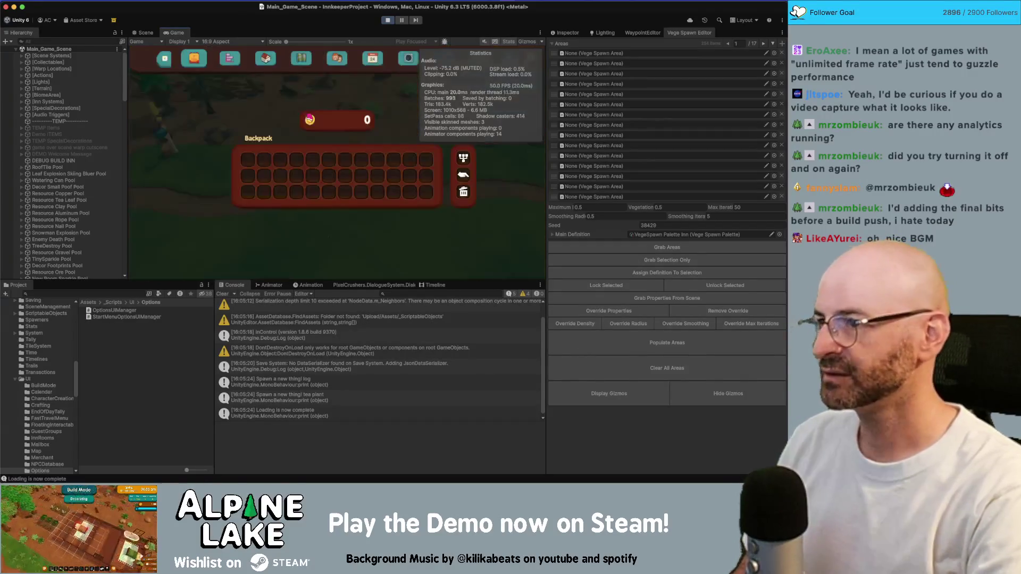
Open the Backpack, then open and close the in-game options menu several times
key(Tab)
key(Tab)
key(Tab)
key(Tab)
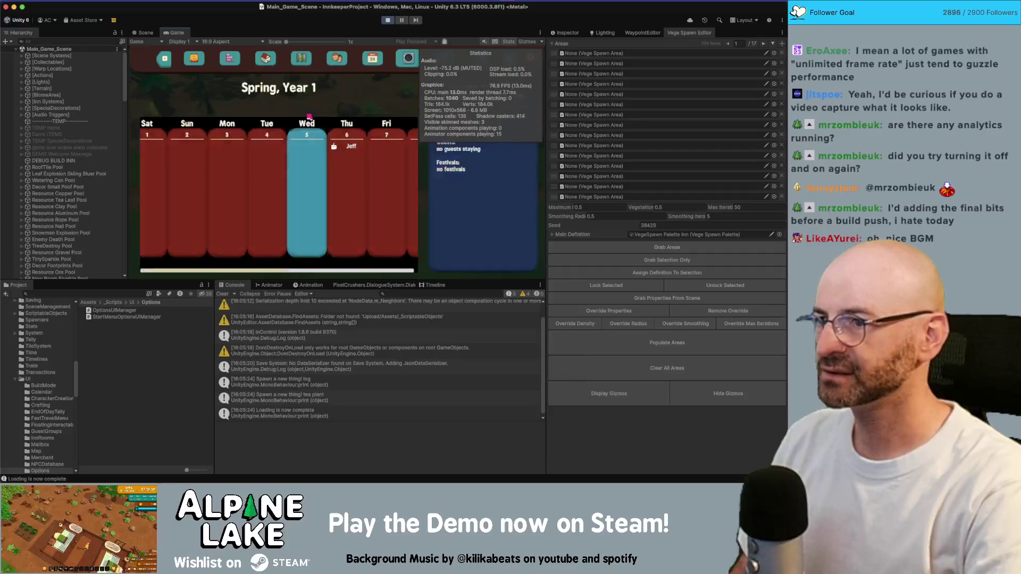
key(Down)
key(Down)
key(Down)
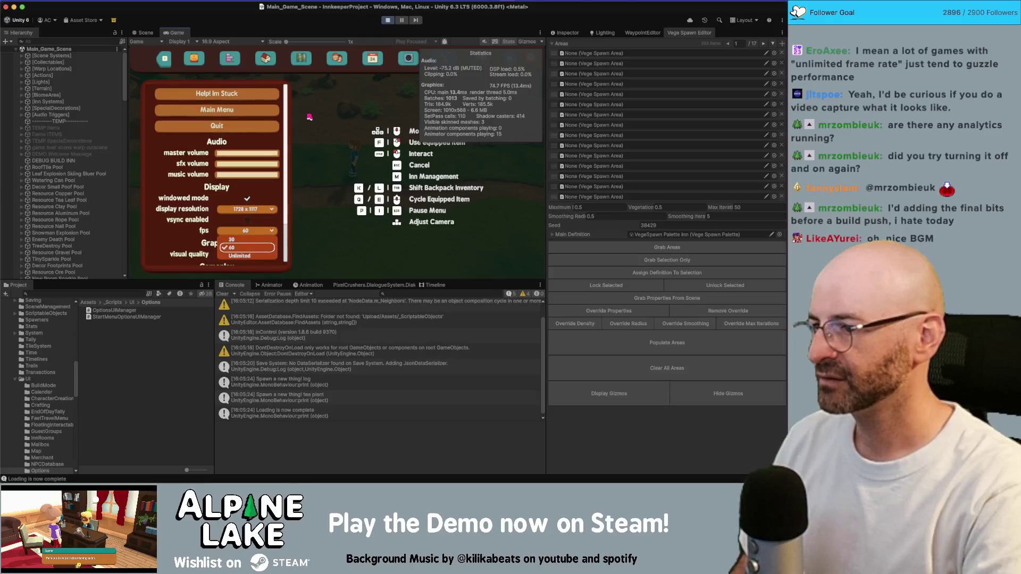
key(Escape)
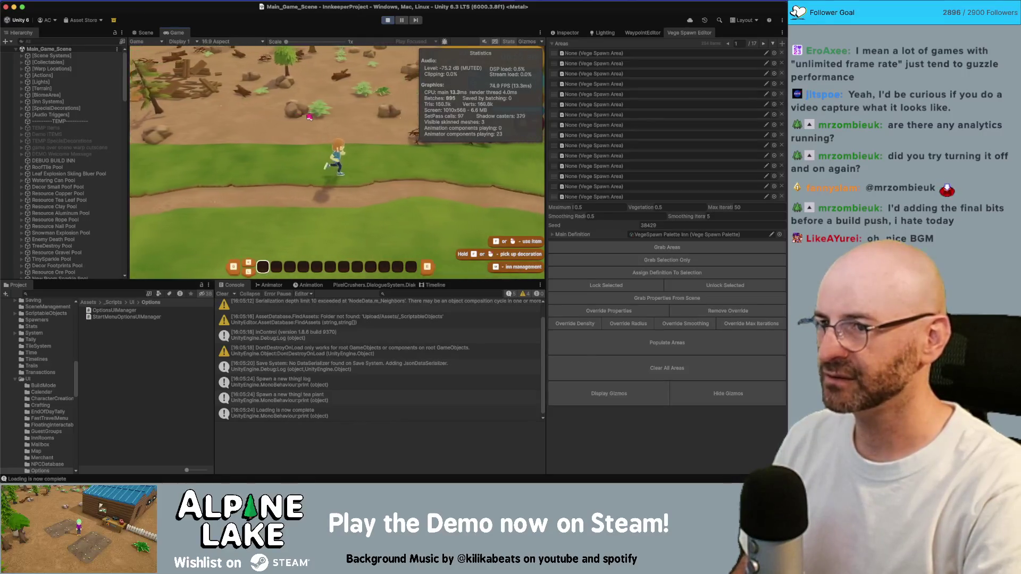
key(Escape)
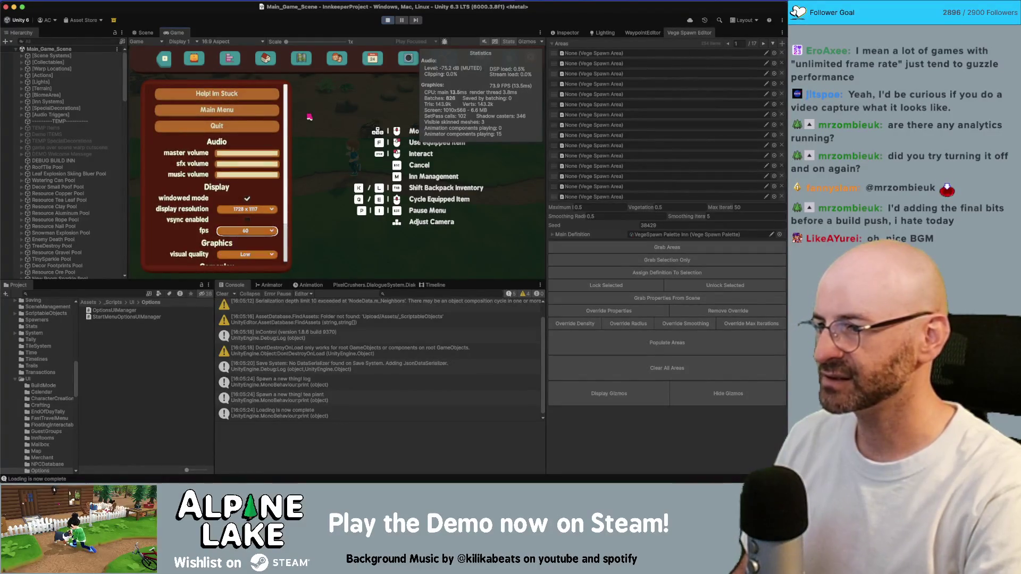
key(Escape)
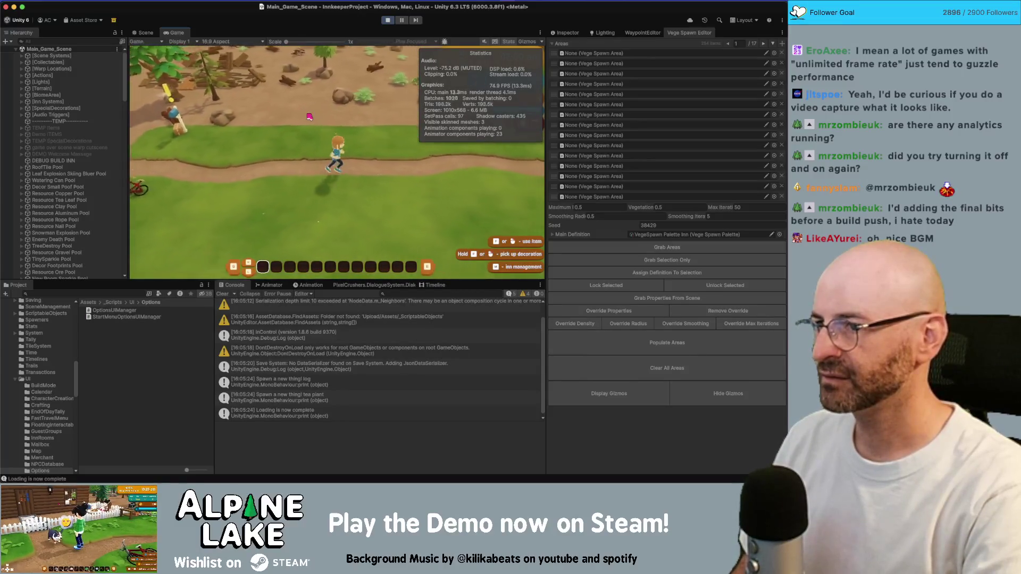
key(Escape)
key(Down)
key(Down)
key(Down)
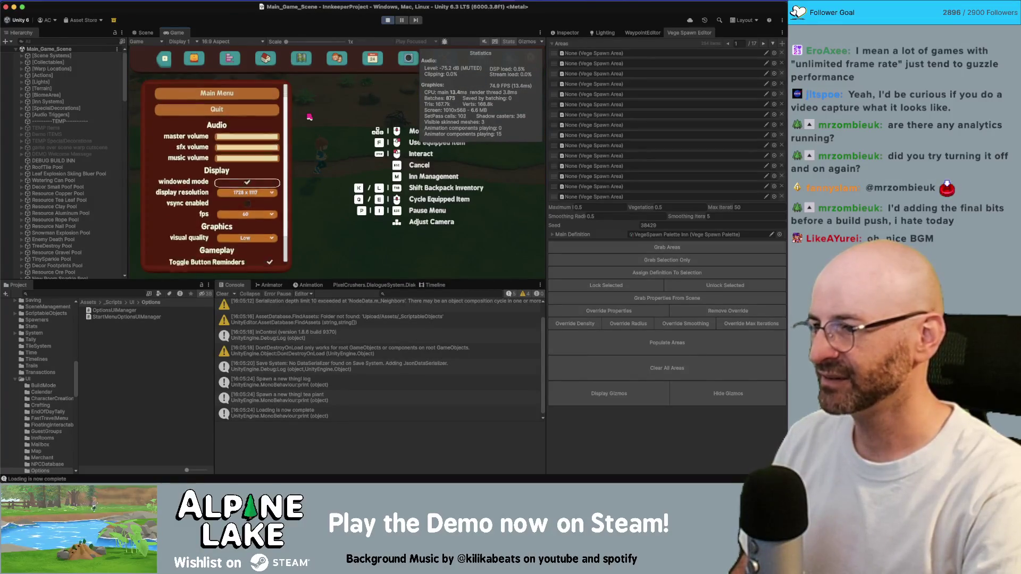
key(Escape)
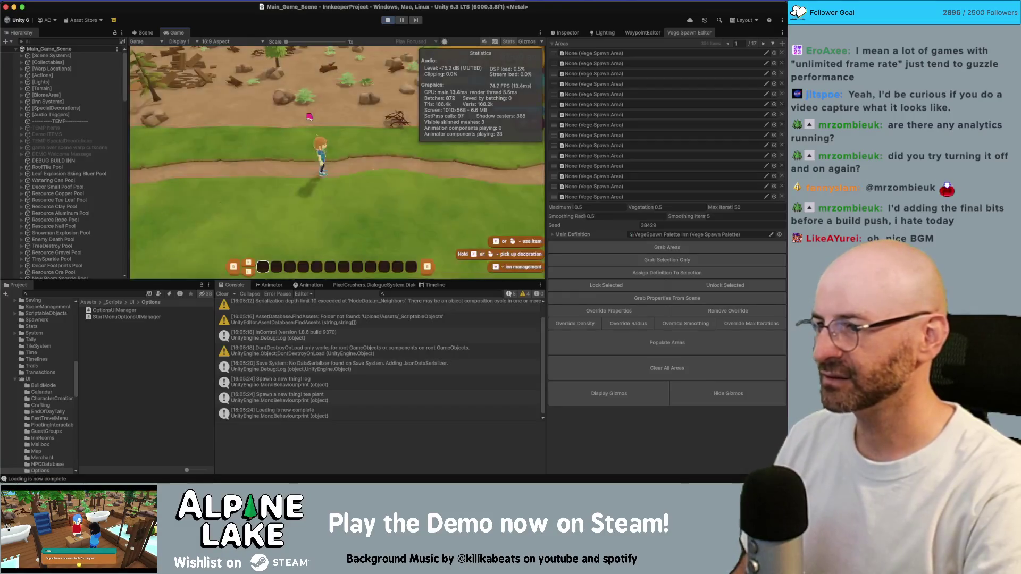
Run the character along the dirt path with WASD and maximize the Game view
key(w)
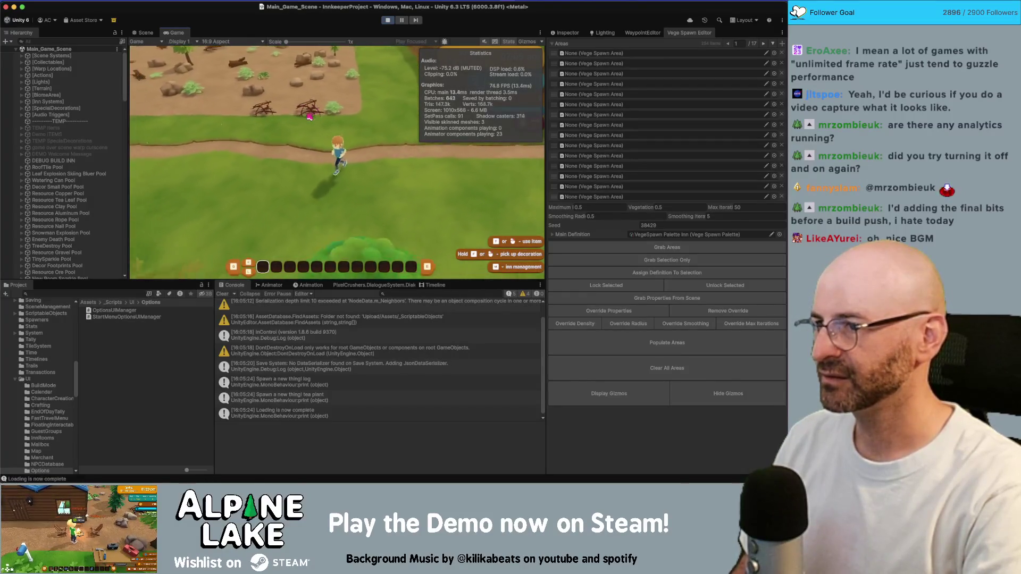
key(w)
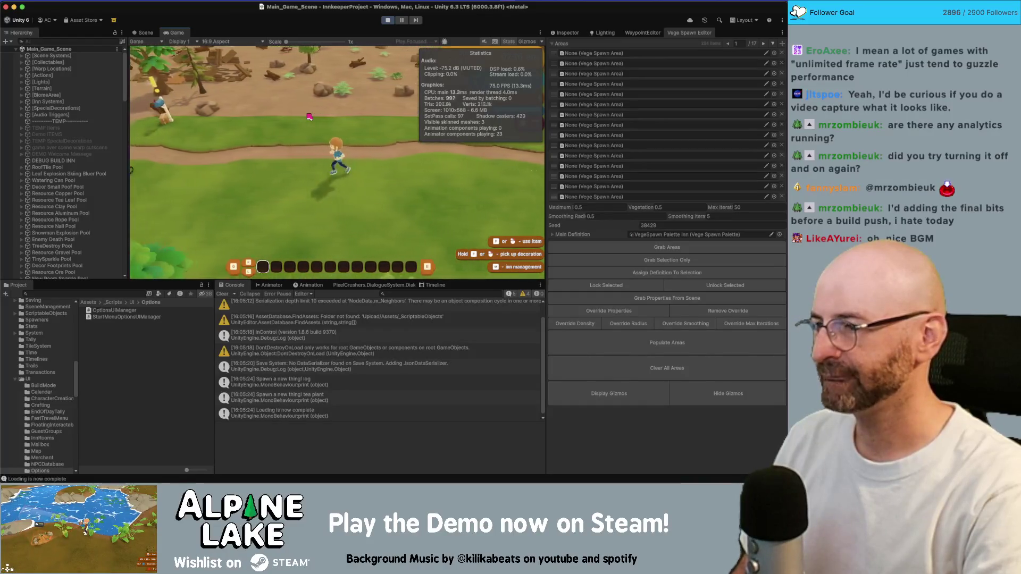
key(d)
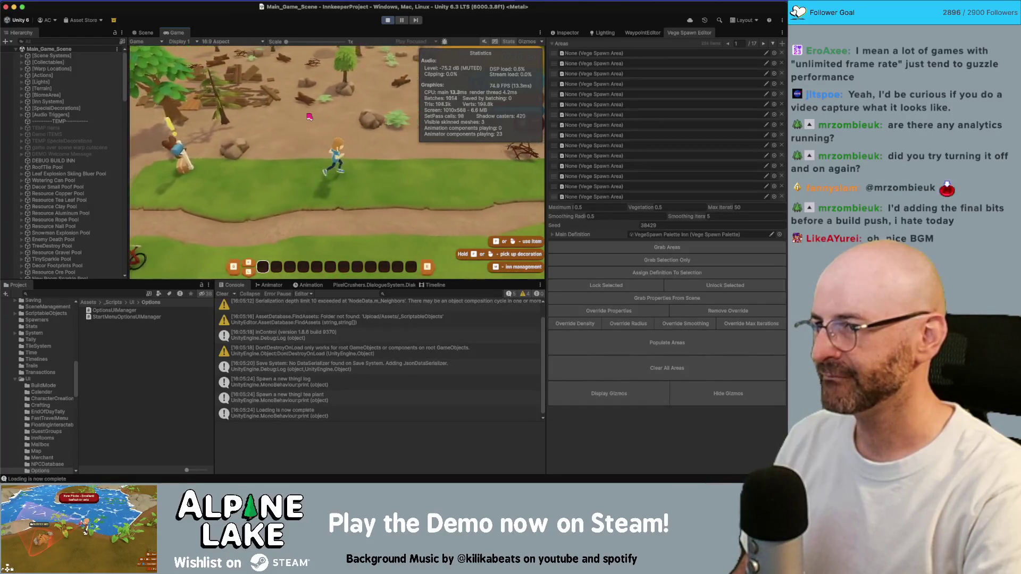
key(s)
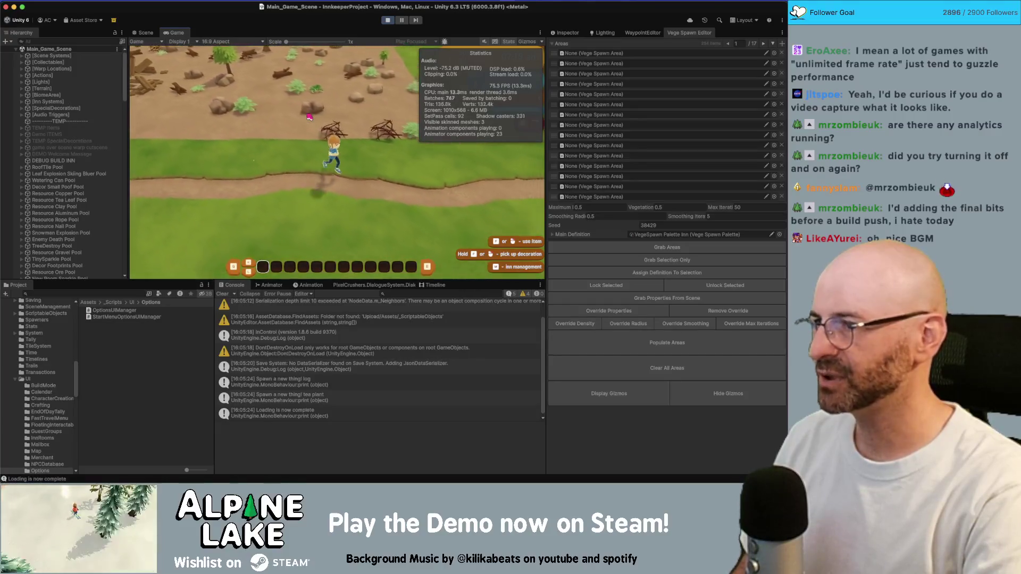
key(d)
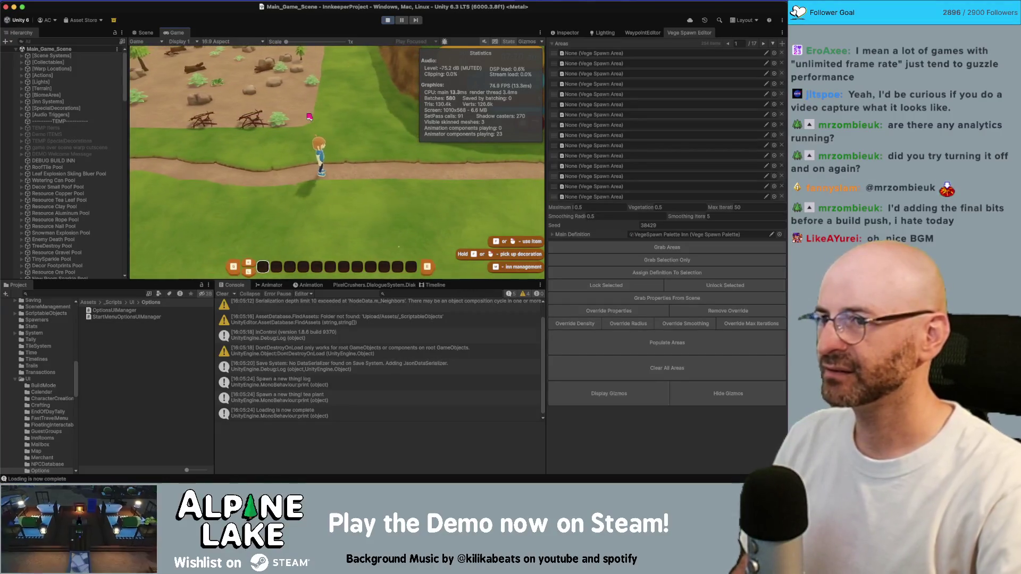
double_click(182, 34)
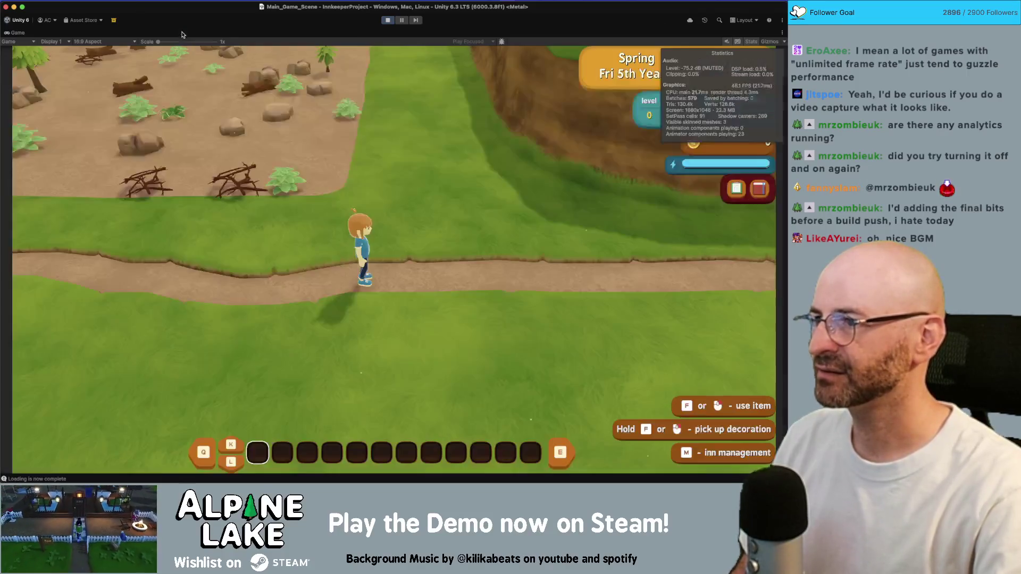
key(d)
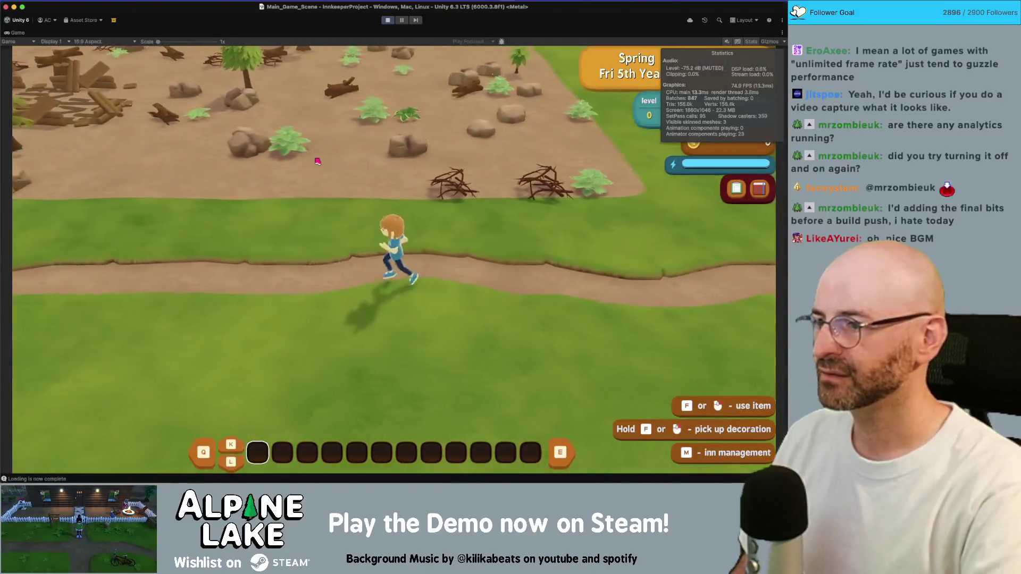
Set the in-game fps option to Unlimited, resume play, then stop Play mode
key(Escape)
key(Down)
key(Down)
key(Down)
key(Down)
key(Down)
key(Down)
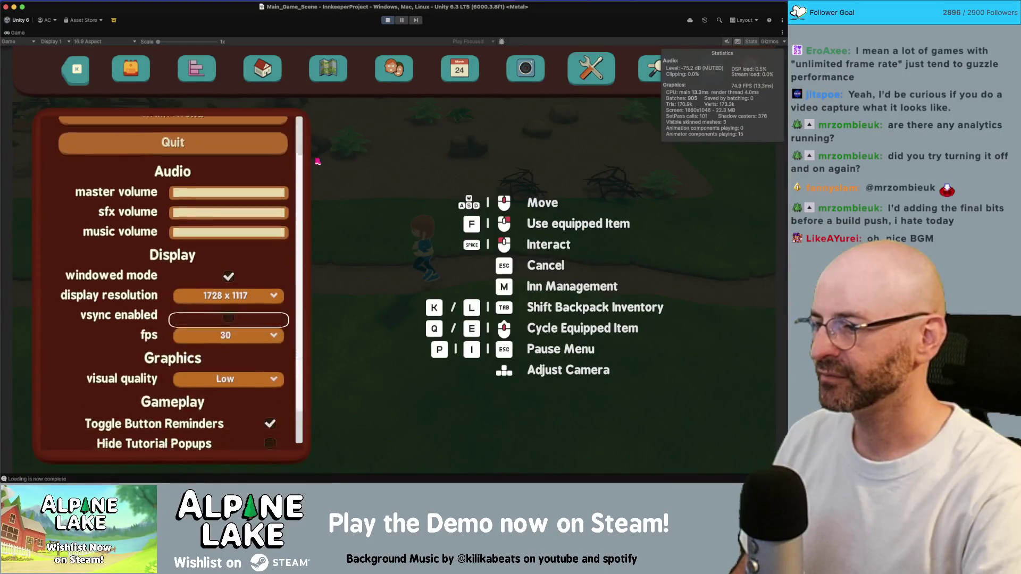
key(Return)
key(Down)
key(Down)
key(Return)
key(Escape)
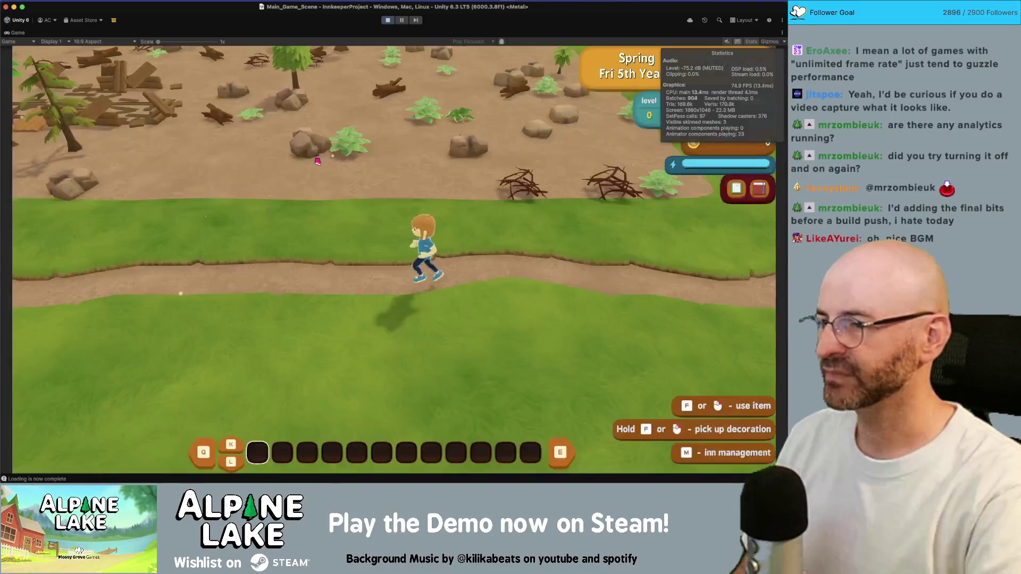
click(386, 20)
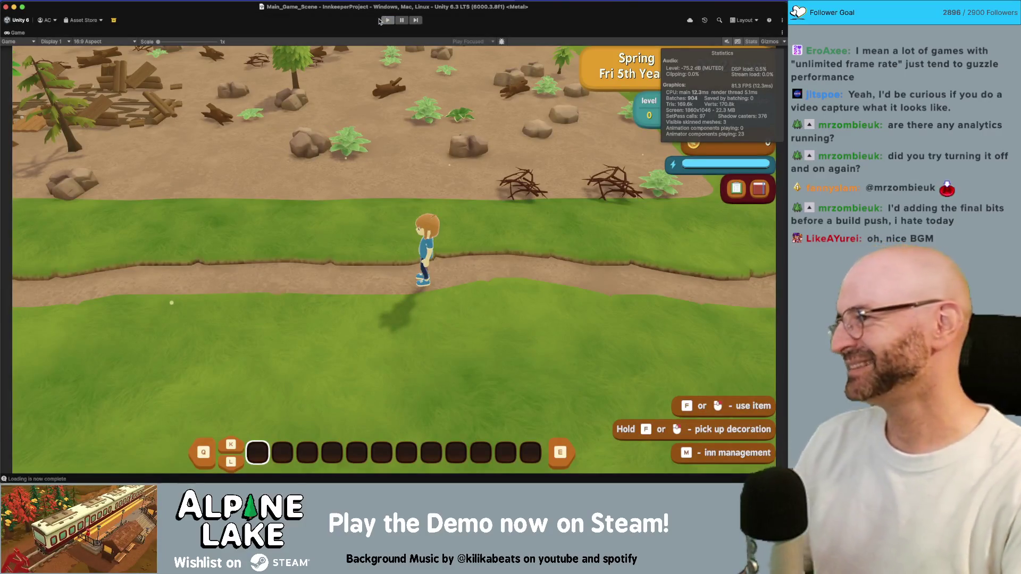
Return to OptionsUIManager.cs in Rider and add blank lines below the SetFPS method
key(super+Tab)
key(super+Tab)
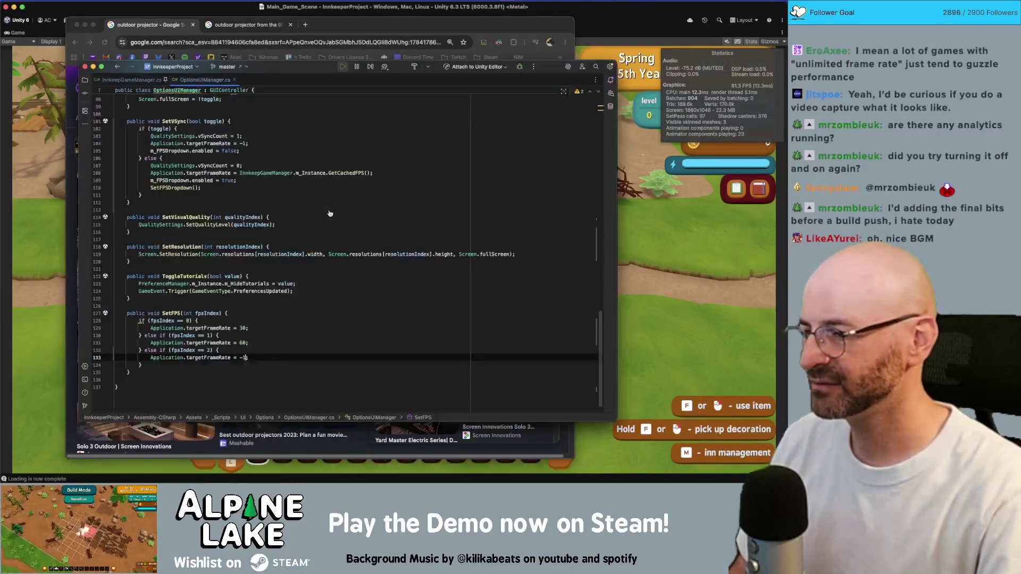
text(;)
click(284, 361)
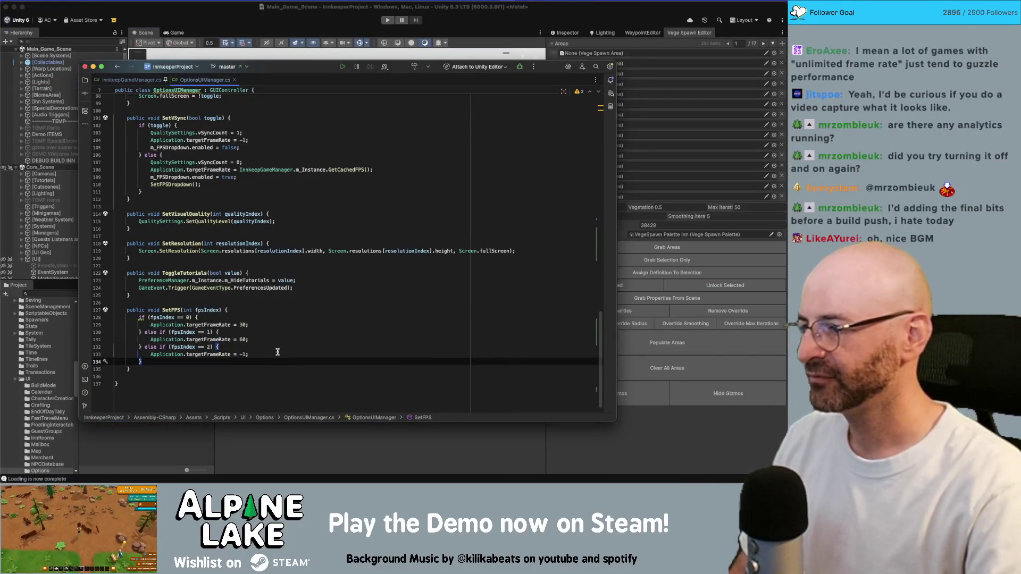
click(238, 28)
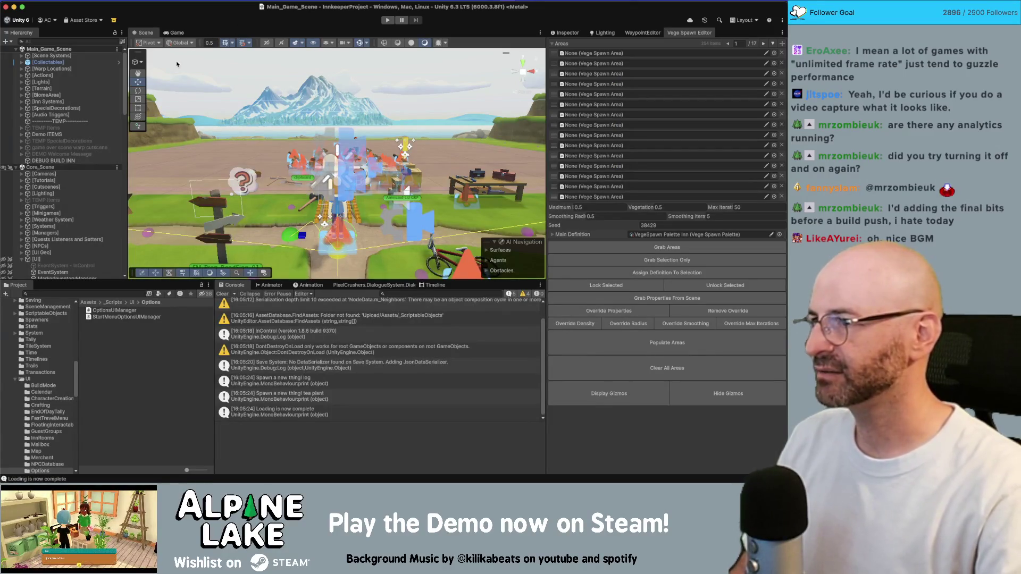
key(super+Tab)
click(242, 368)
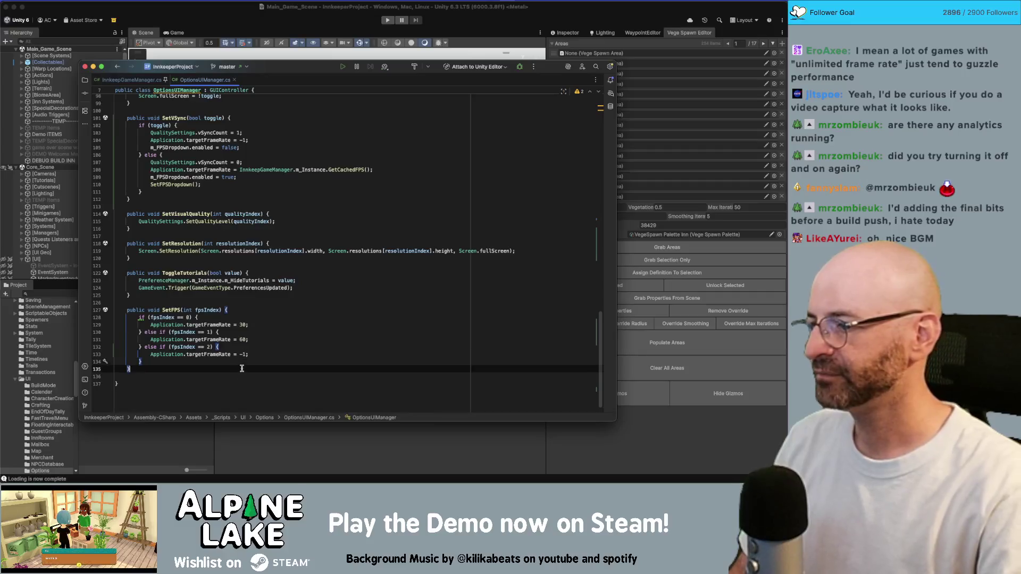
key(Return)
key(Return)
Create an OnGUI method with GUI.Label(new Rect(0,0,50,40), $"{Application.targetFrameRate}")
text(OnGUI() { throw new NotImplementedException();)
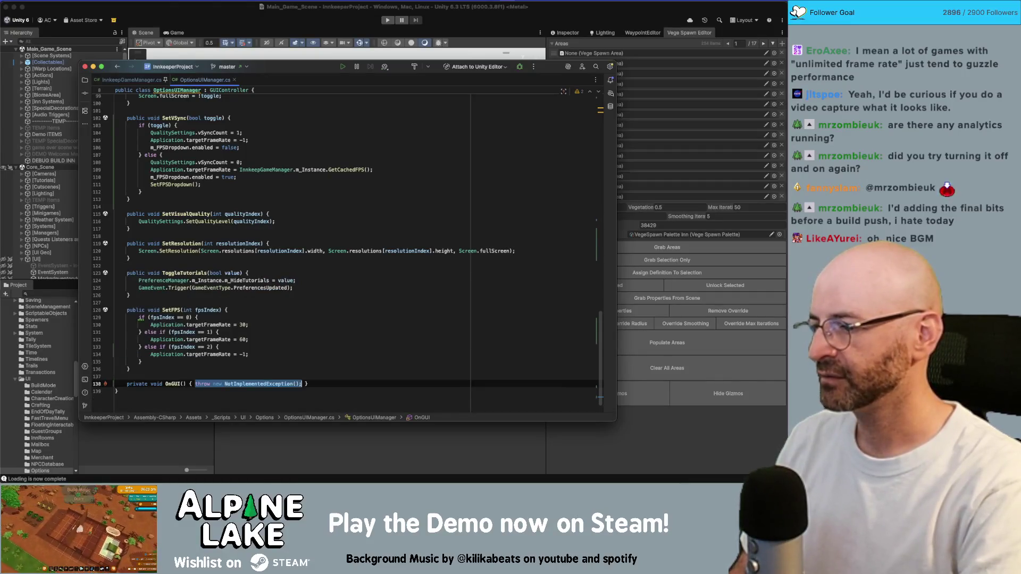
key(Return)
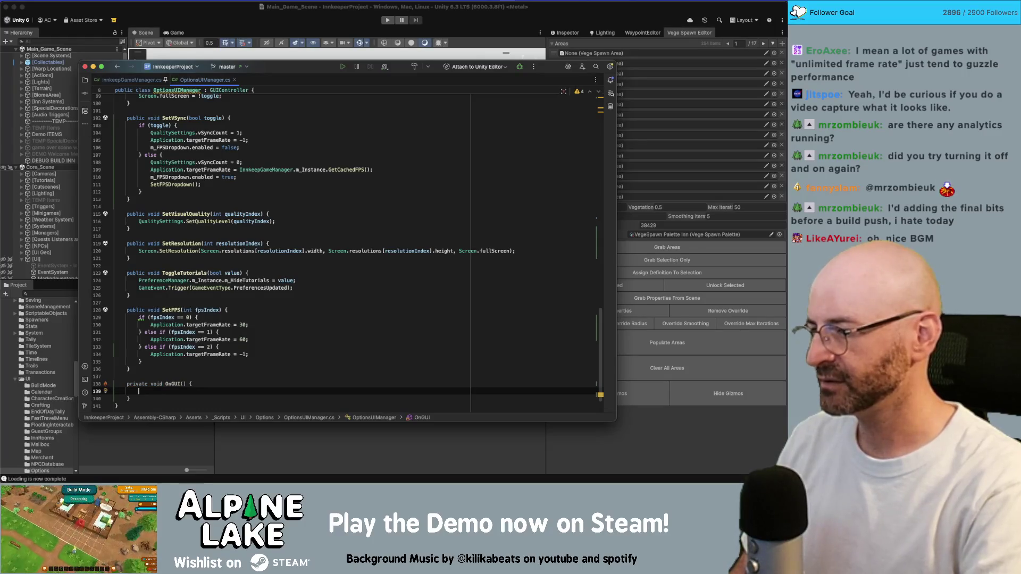
text(GUI.Lab)
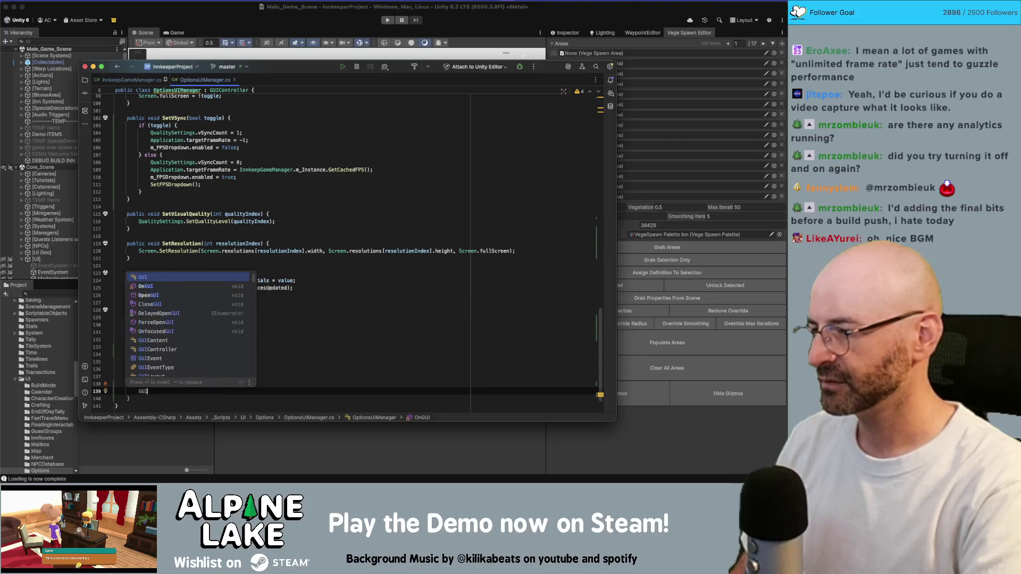
key(Return)
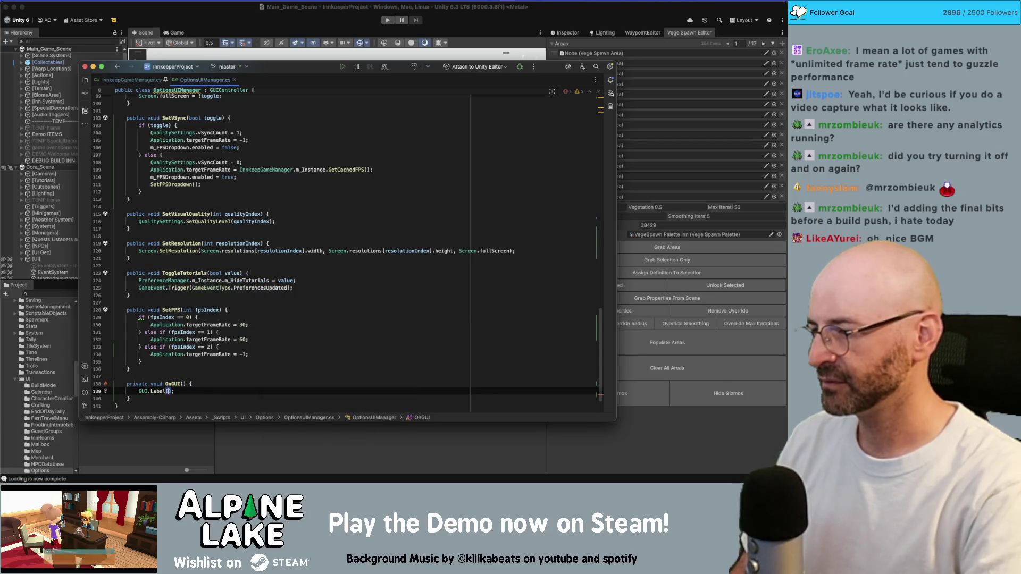
text(new Rect(0)
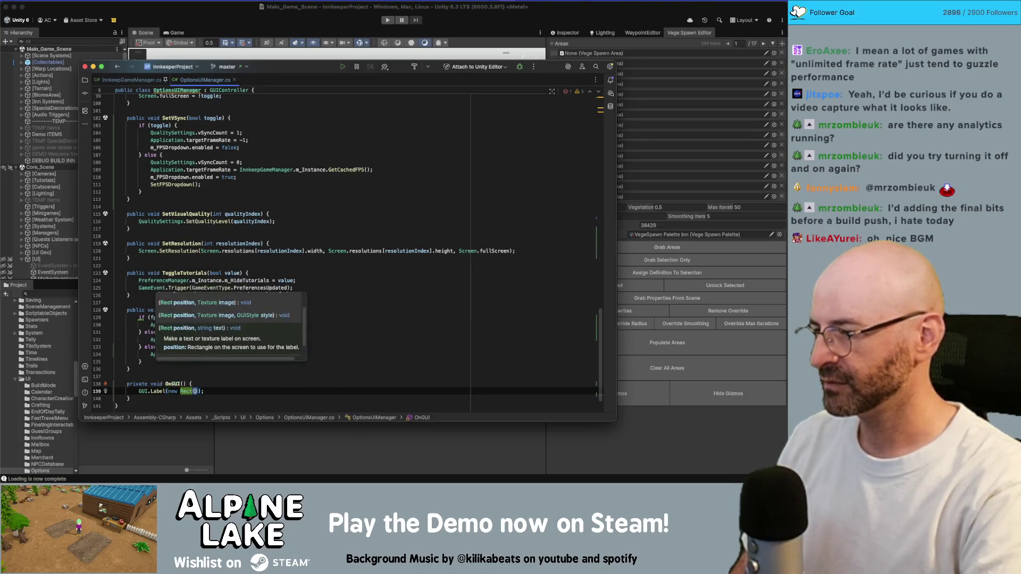
text(,0,)
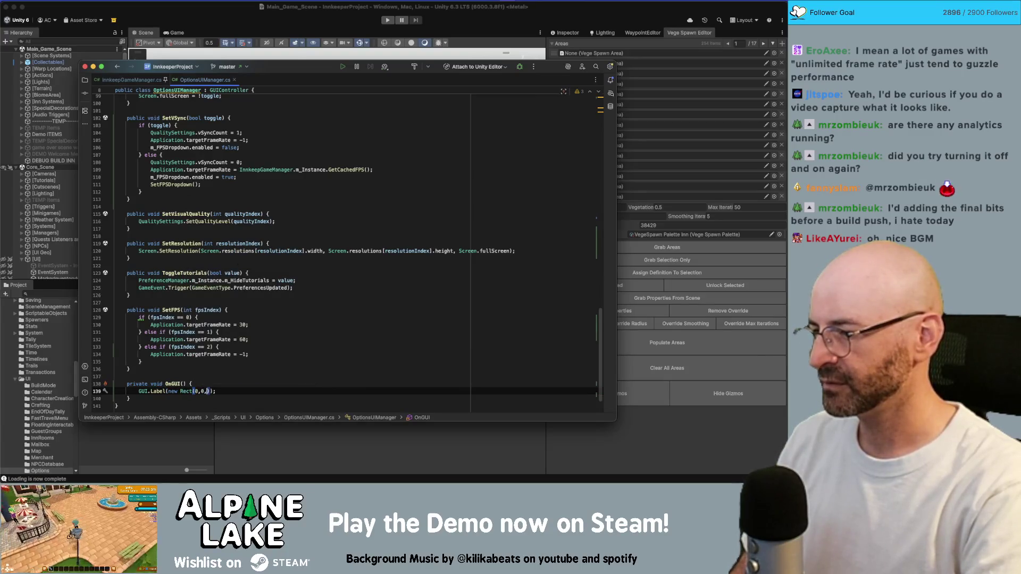
key(BackSpace)
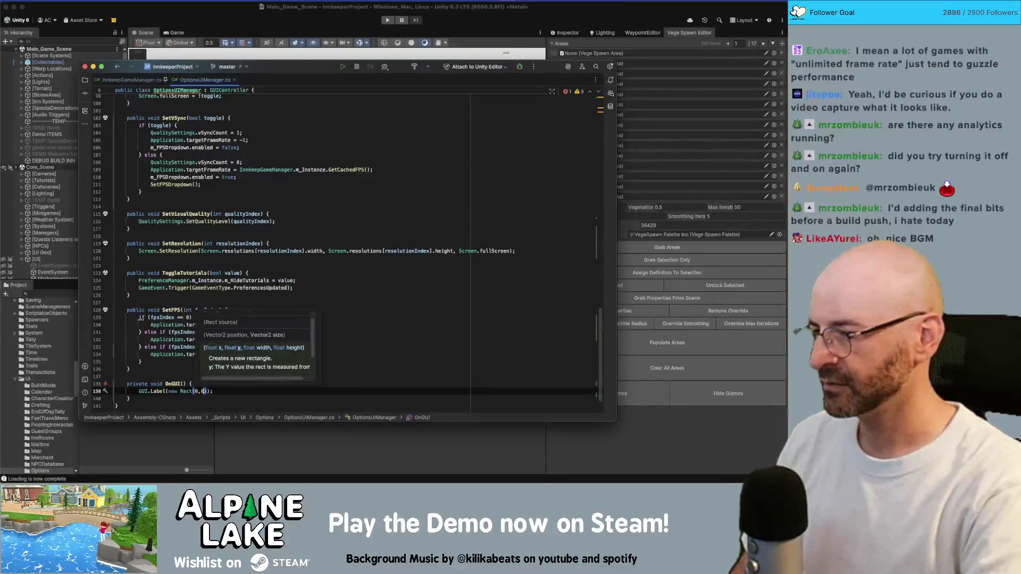
text(,)
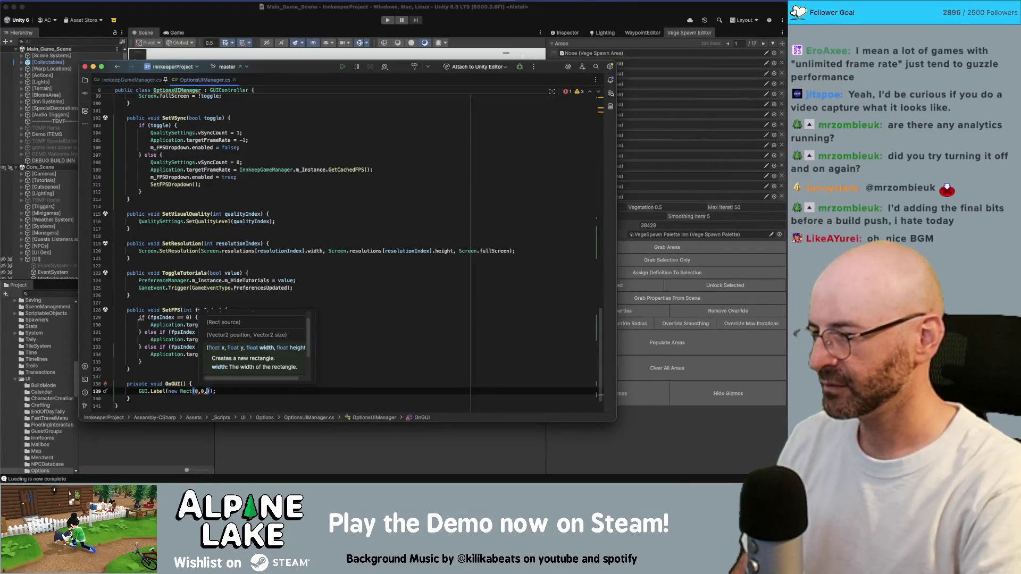
key(BackSpace)
key(BackSpace)
text(50, 40)
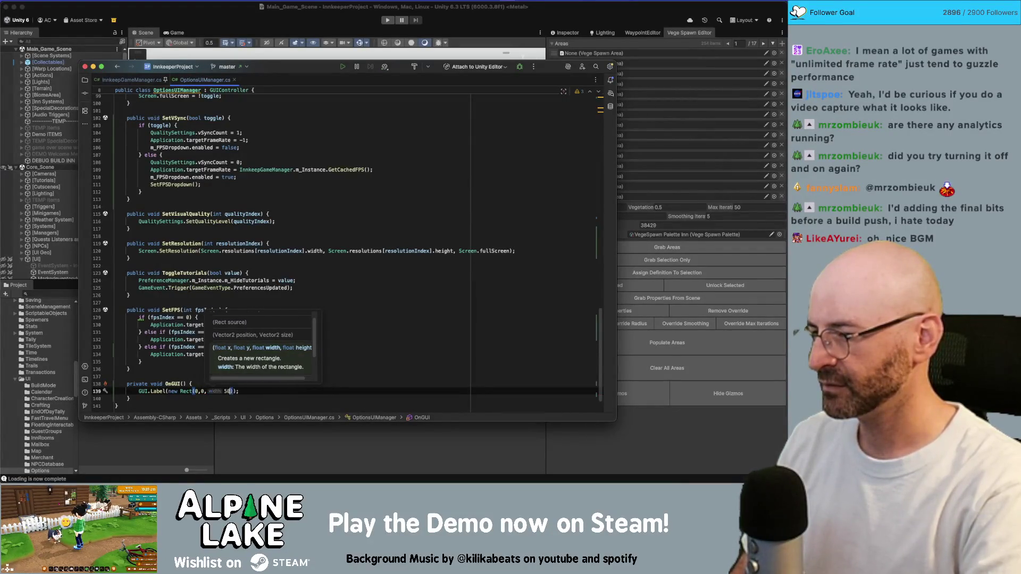
text(), )
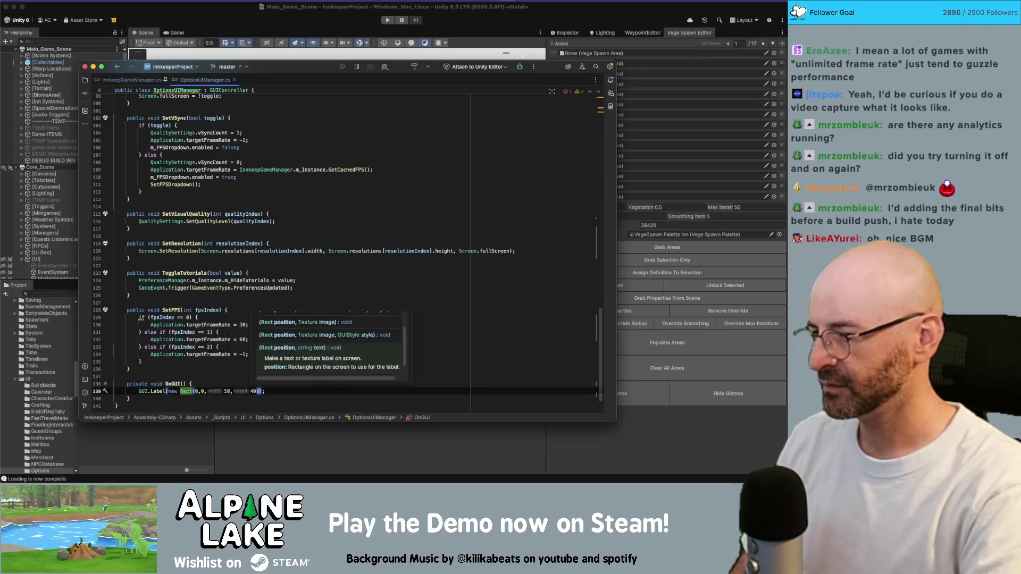
text($"{}Application.targetFrameRate)
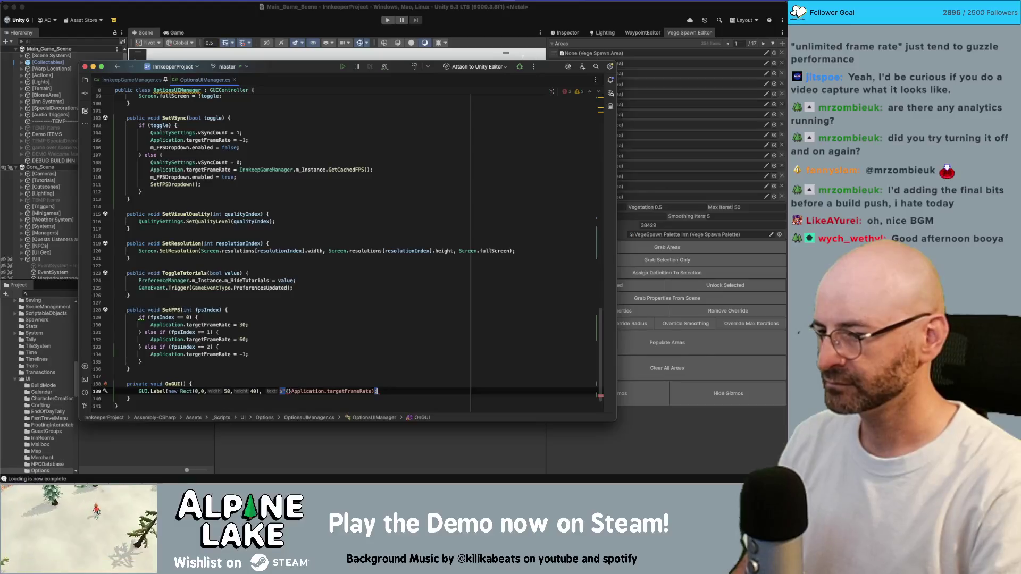
key(End)
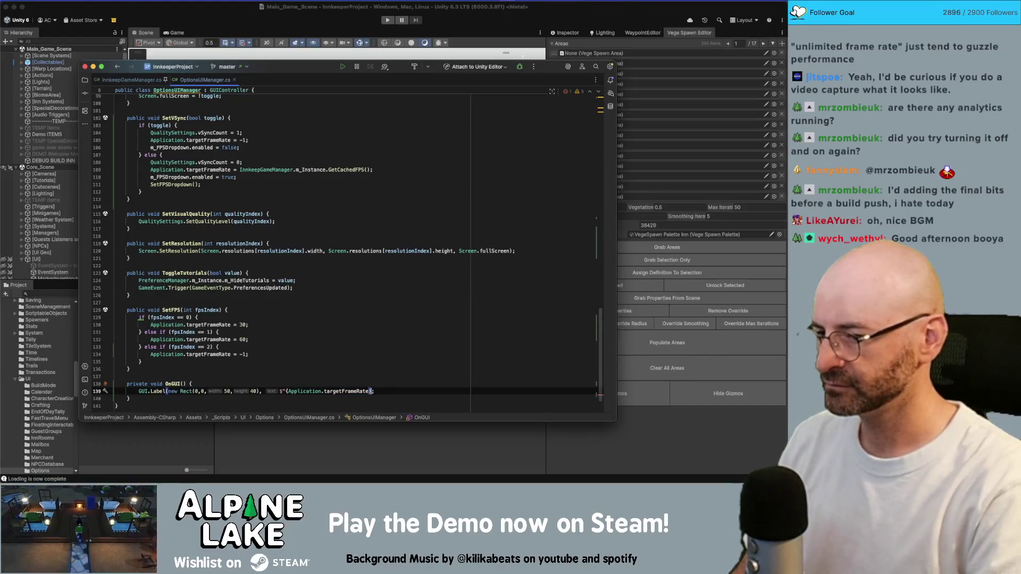
text(}")
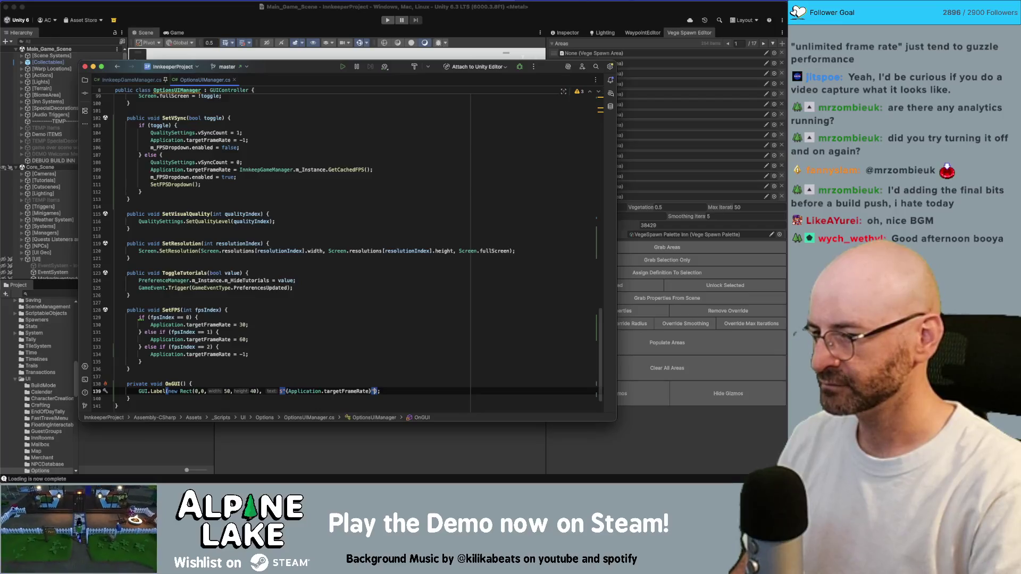
Duplicate the GUI.Label line so OnGUI holds two identical labels
scroll(321, 370, down, 1)
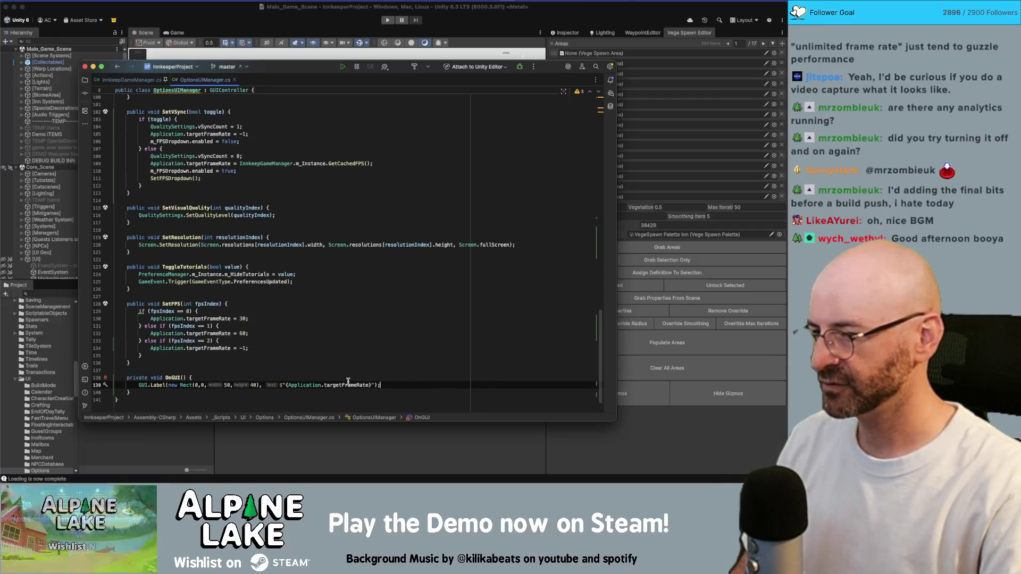
click(372, 379)
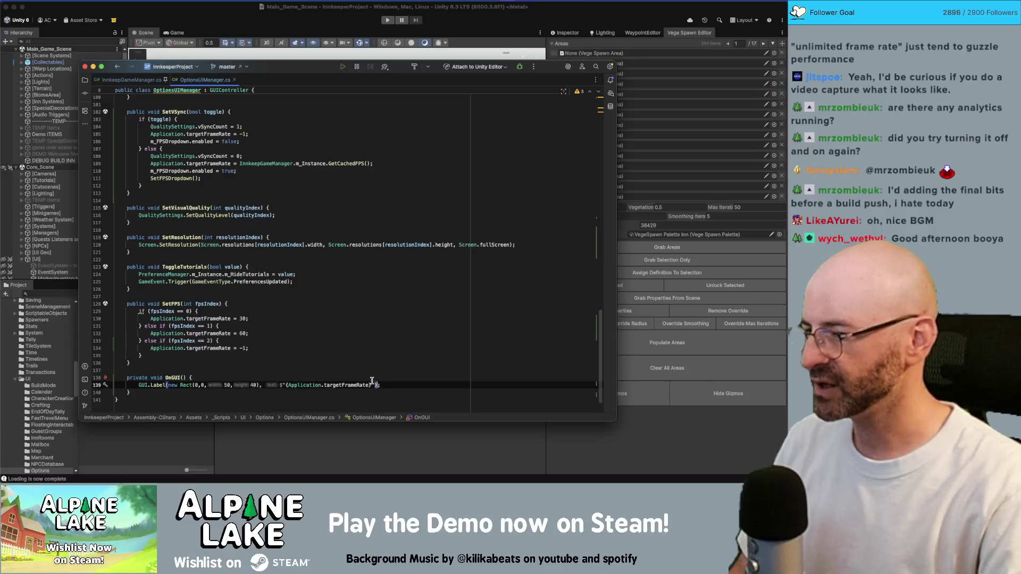
key(End)
key(Return)
key(Up)
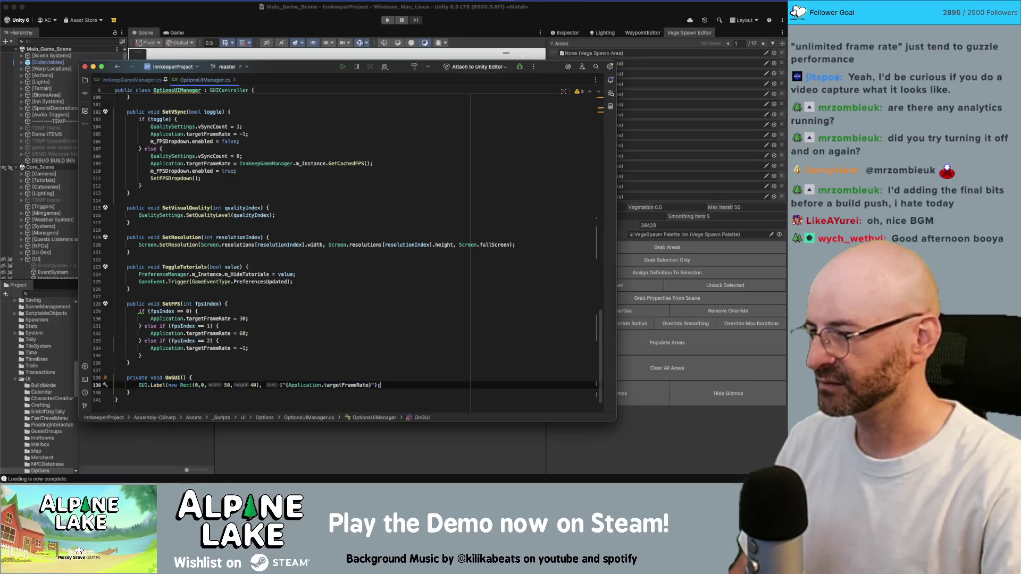
key(super+d)
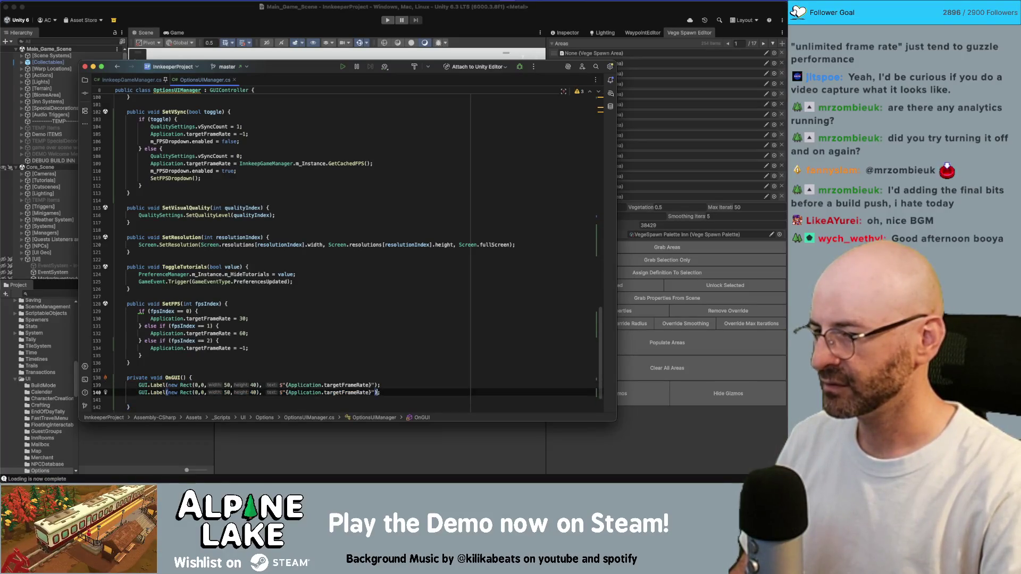
Prefix the two labels' text with 'FPS:' and 'VSync:'
click(281, 392)
text(FPS:)
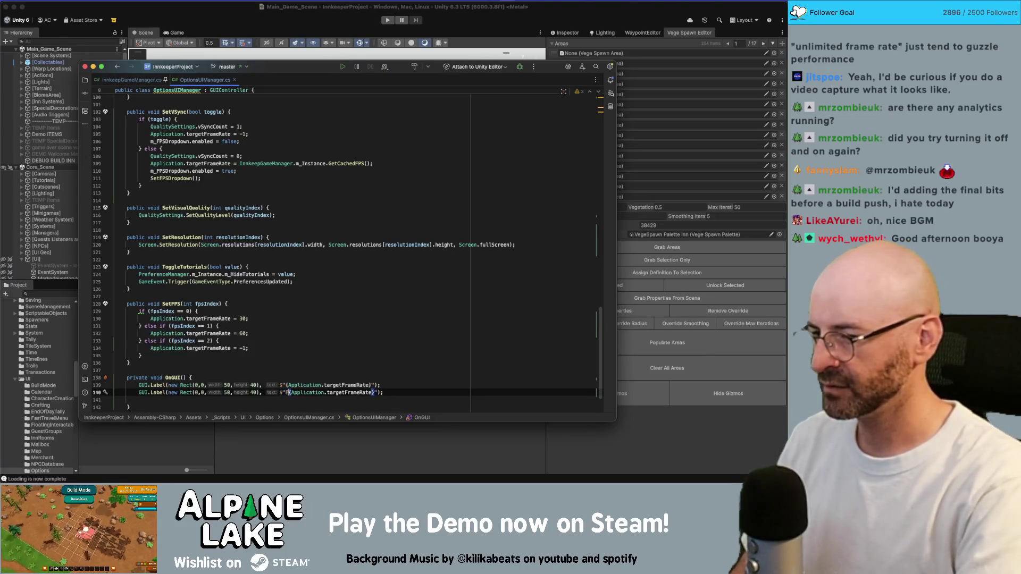
click(287, 385)
text(VSYNC:)
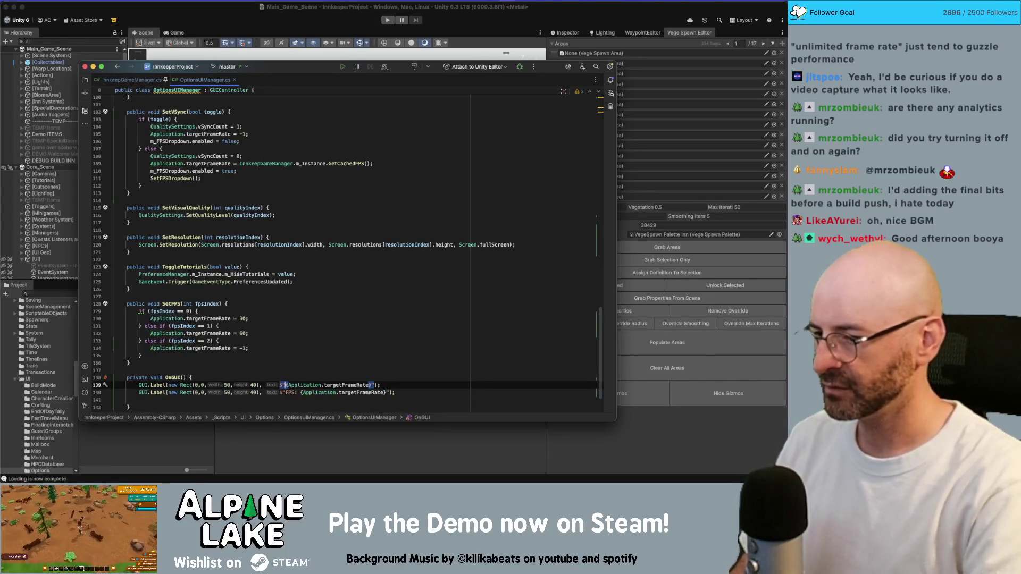
key(BackSpace)
key(BackSpace)
key(BackSpace)
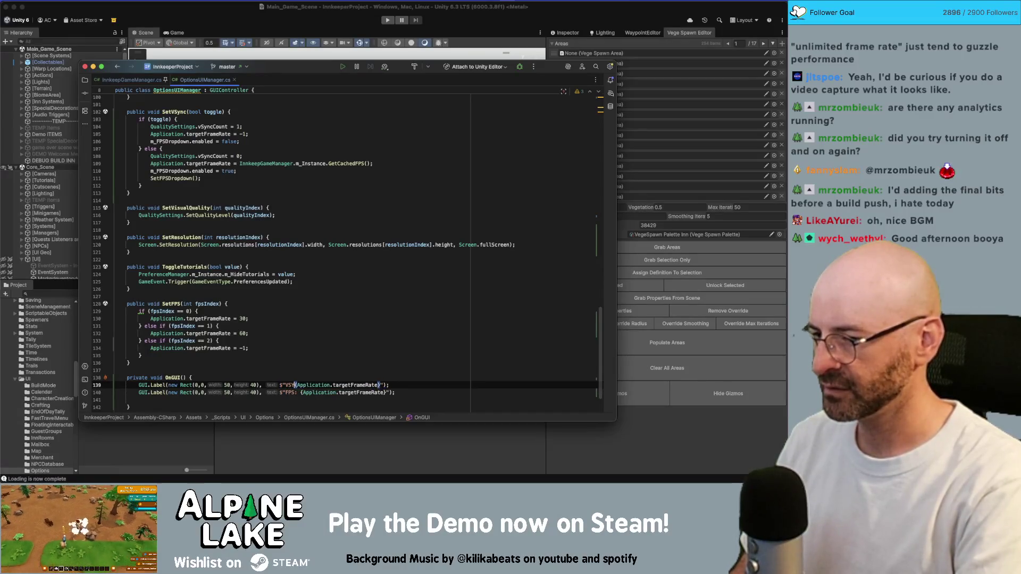
text(ync.)
key(BackSpace)
text(:)
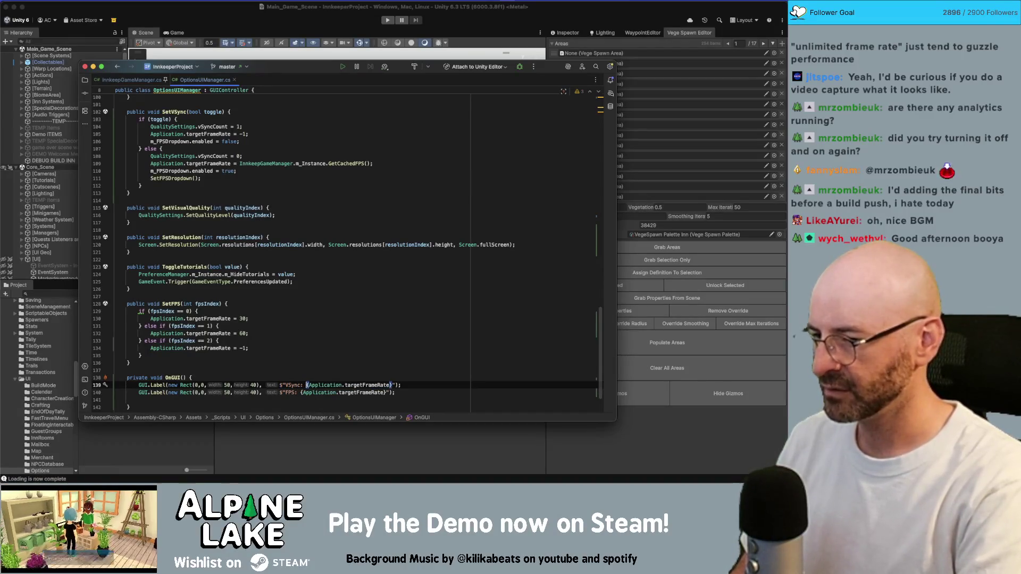
Make the VSync label show QualitySettings.vSyncCount == 1 instead of the frame-rate expression
key(alt+shift+Right)
key(alt+shift+Right)
key(alt+shift+Right)
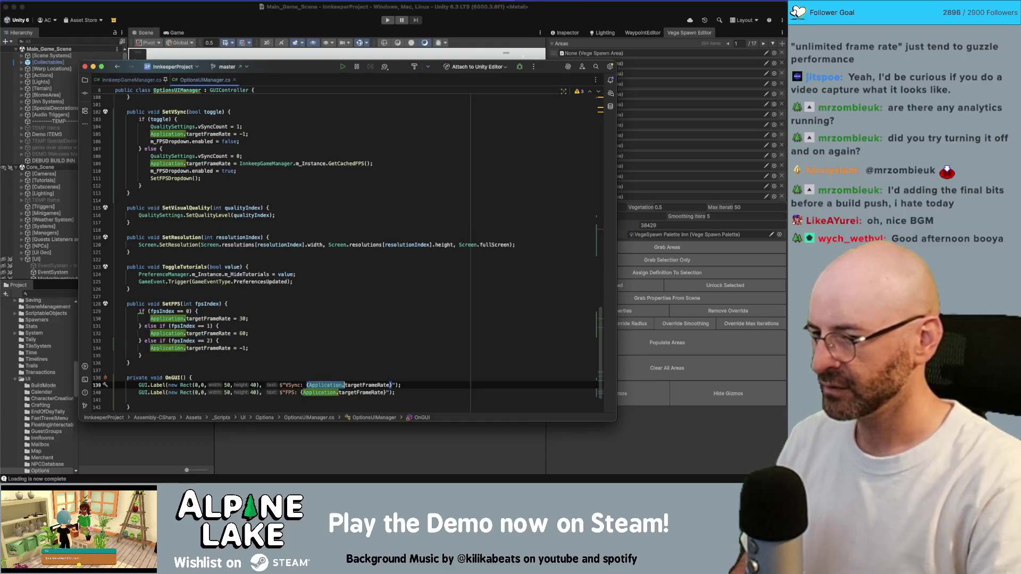
text(Qual)
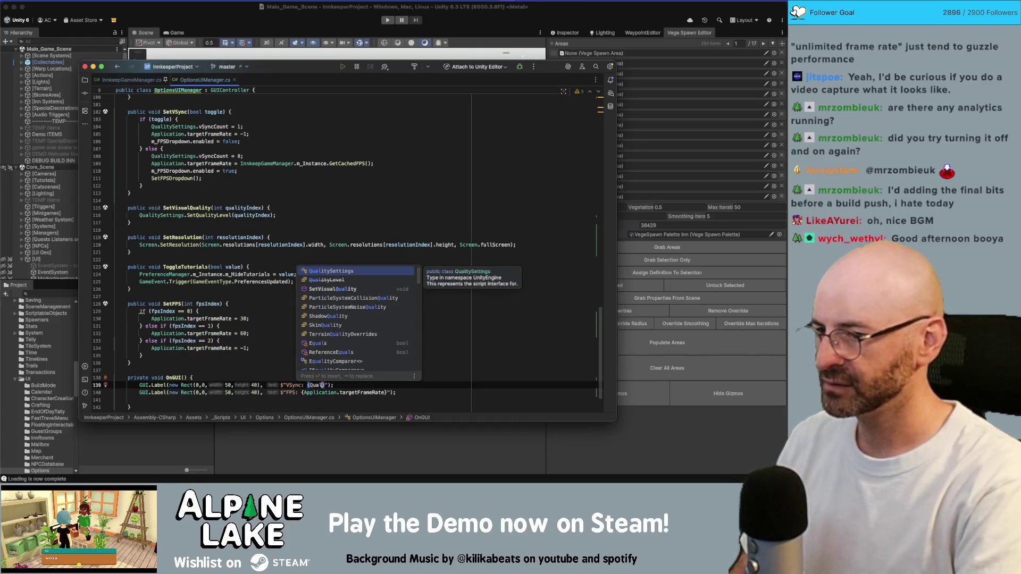
key(Return)
text(.vsy)
key(Return)
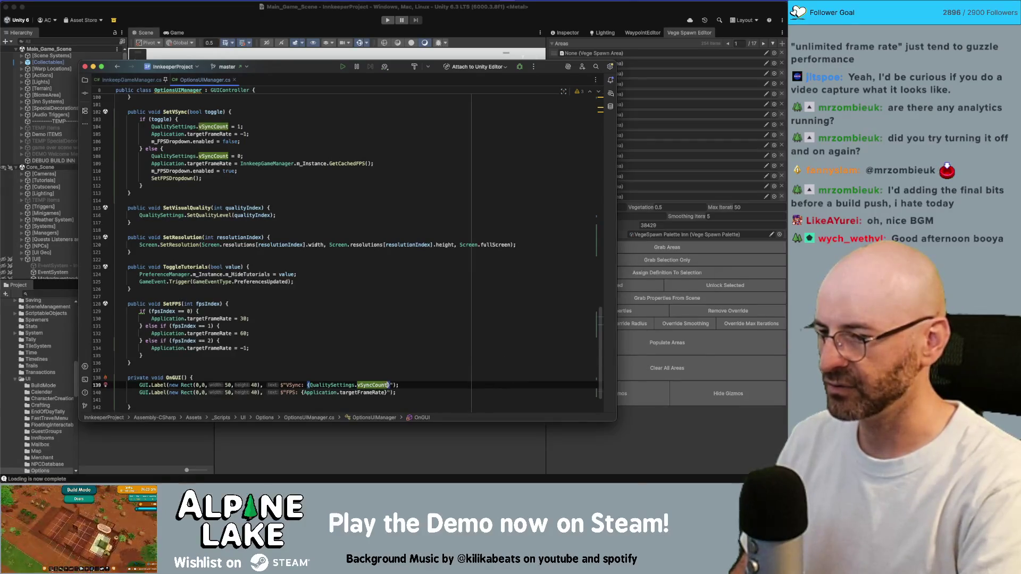
text(=)
text(= 0)
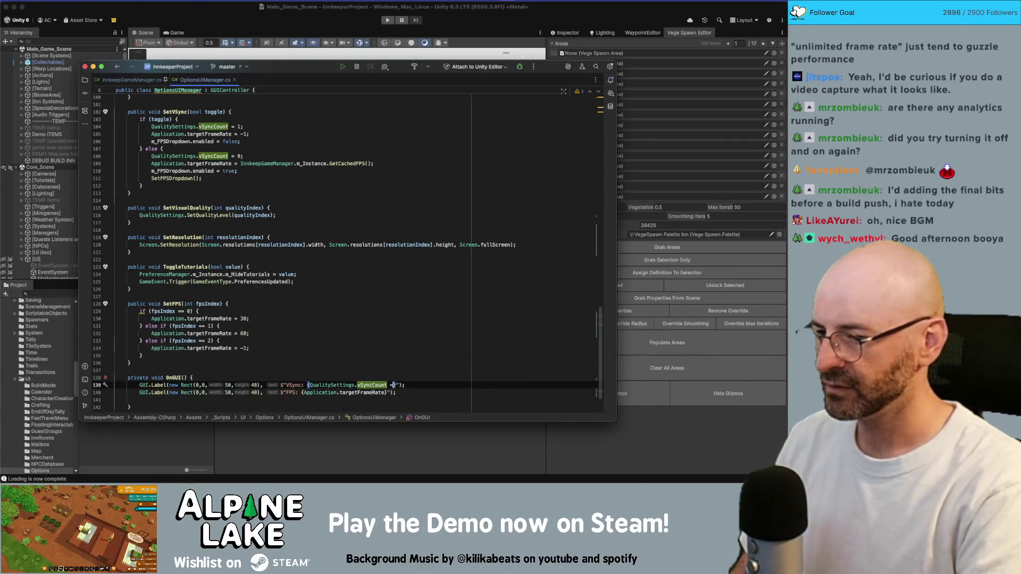
key(BackSpace)
text(1)
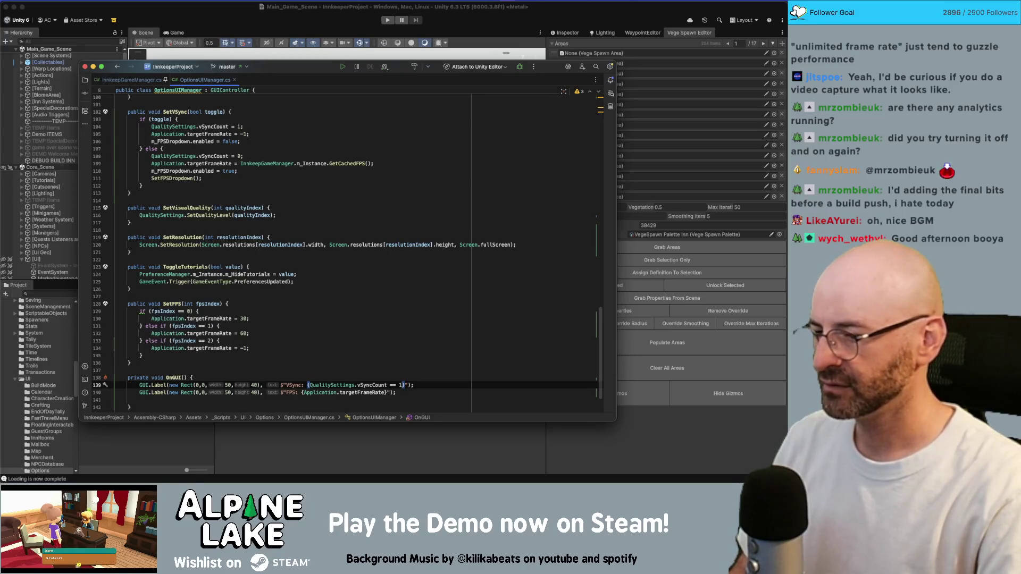
Finish the VSync label as a parenthesised on/off conditional and remove the leftover blank line
scroll(348, 253, down, 1)
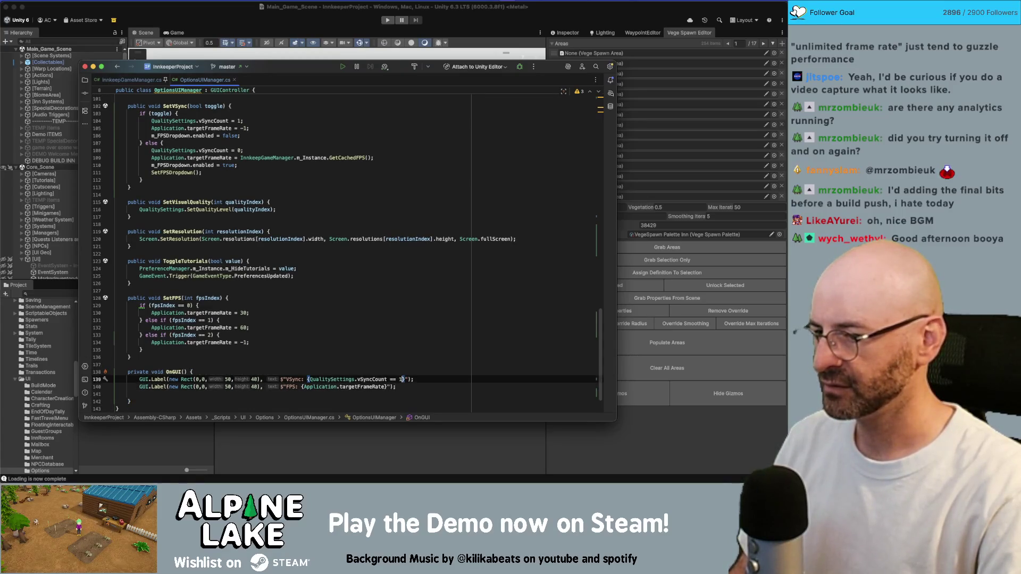
text(? )
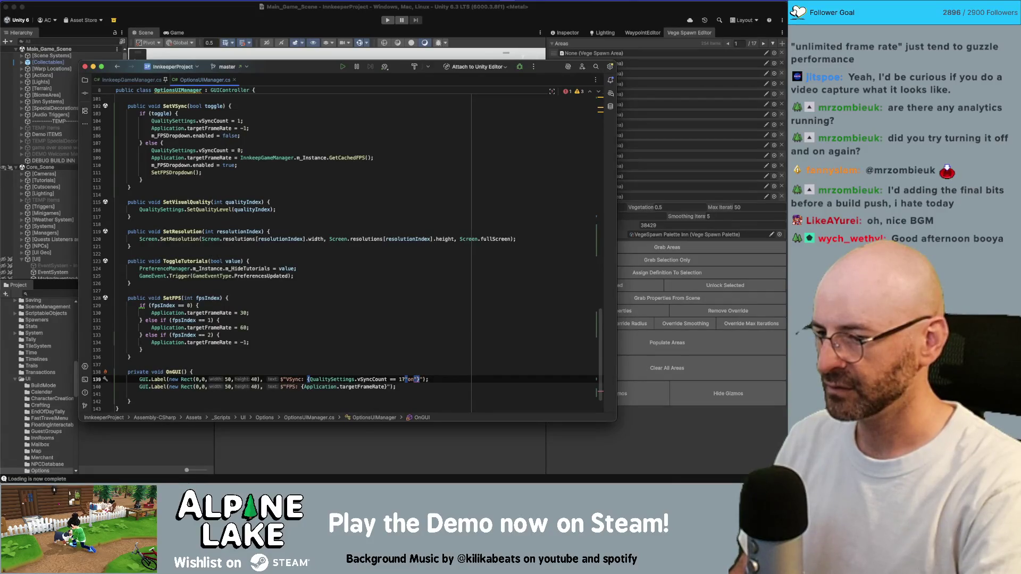
text("o)
key(BackSpace)
key(BackSpace)
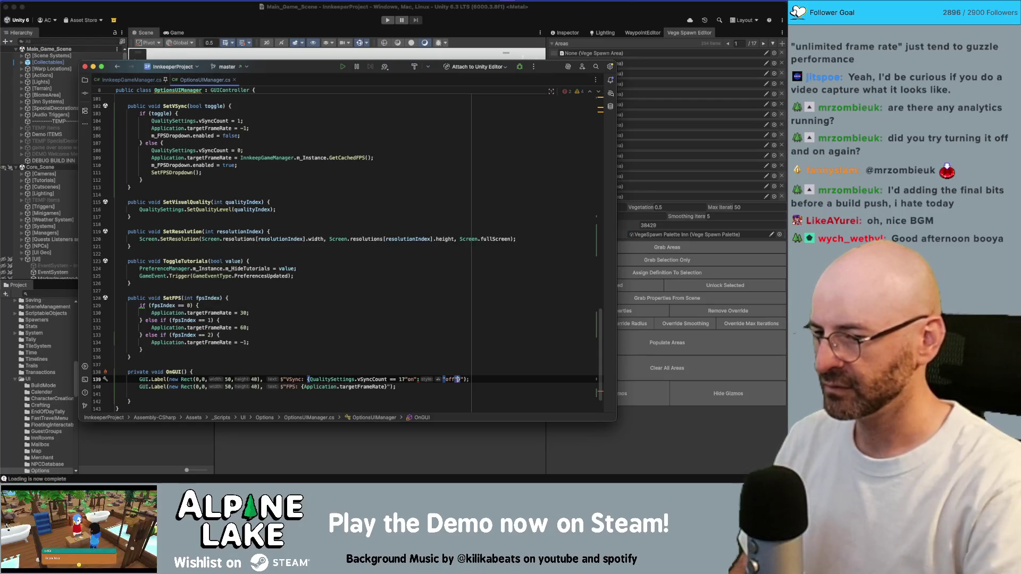
click(456, 379)
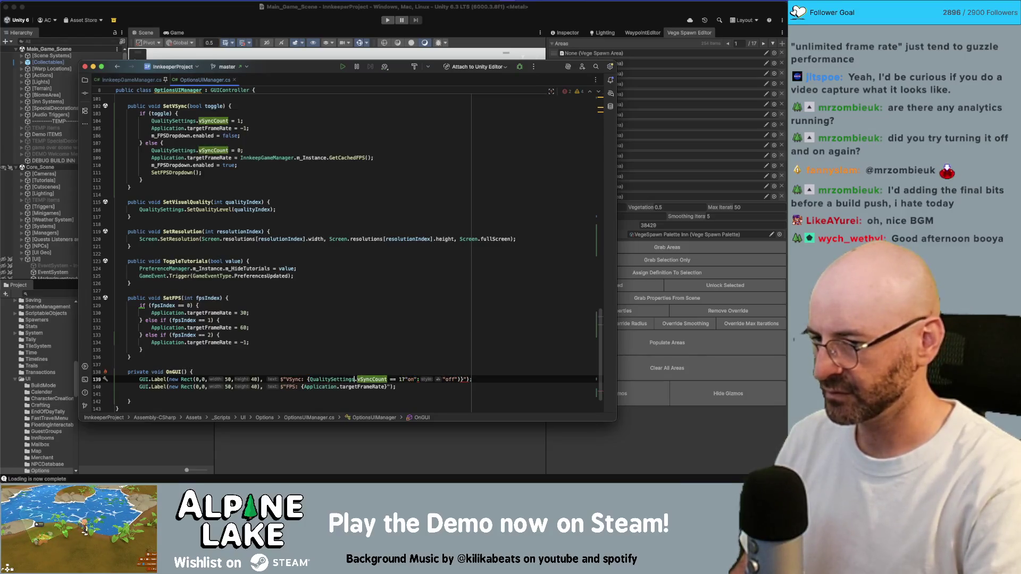
click(307, 379)
text(()
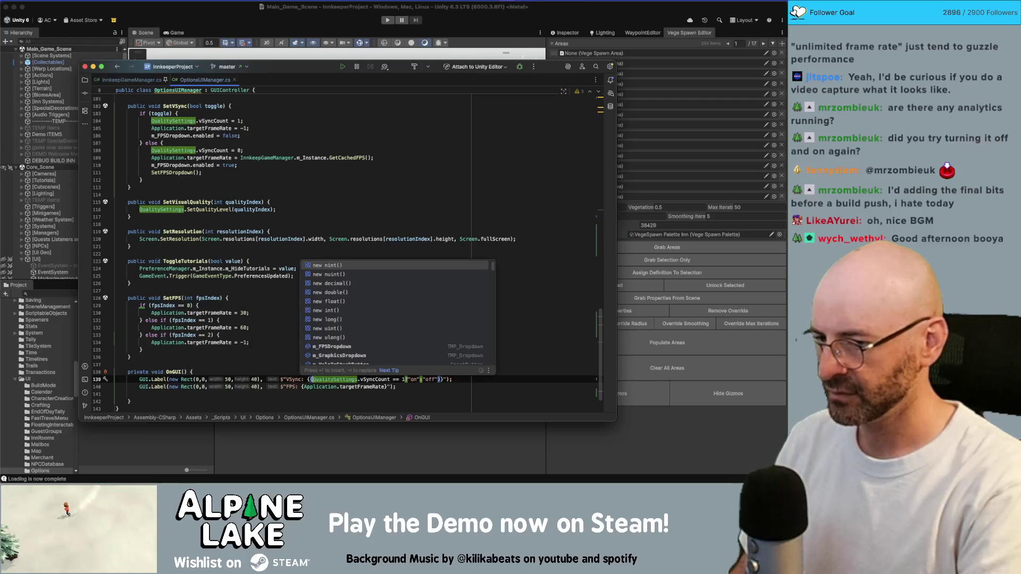
key(End)
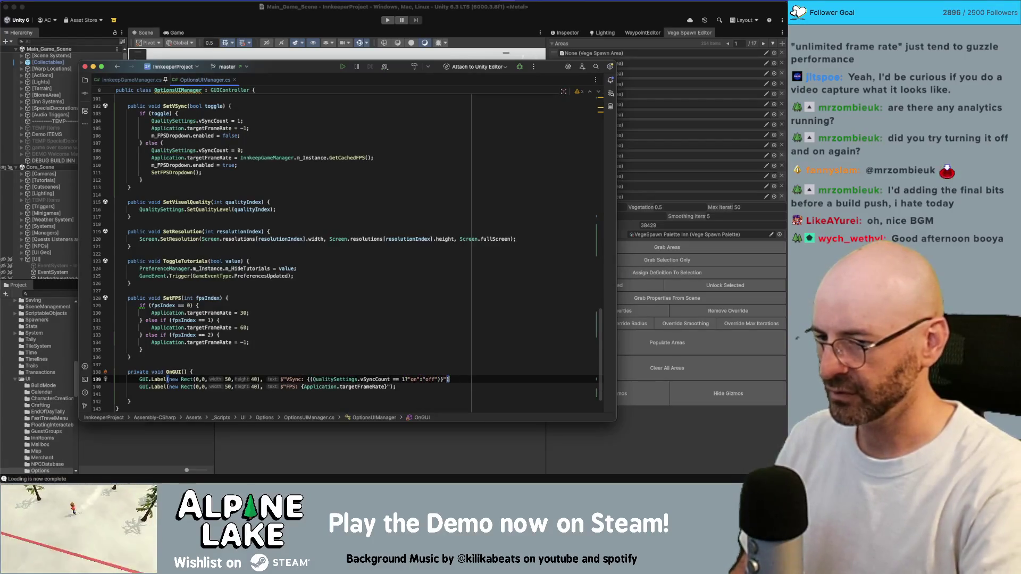
text(;)
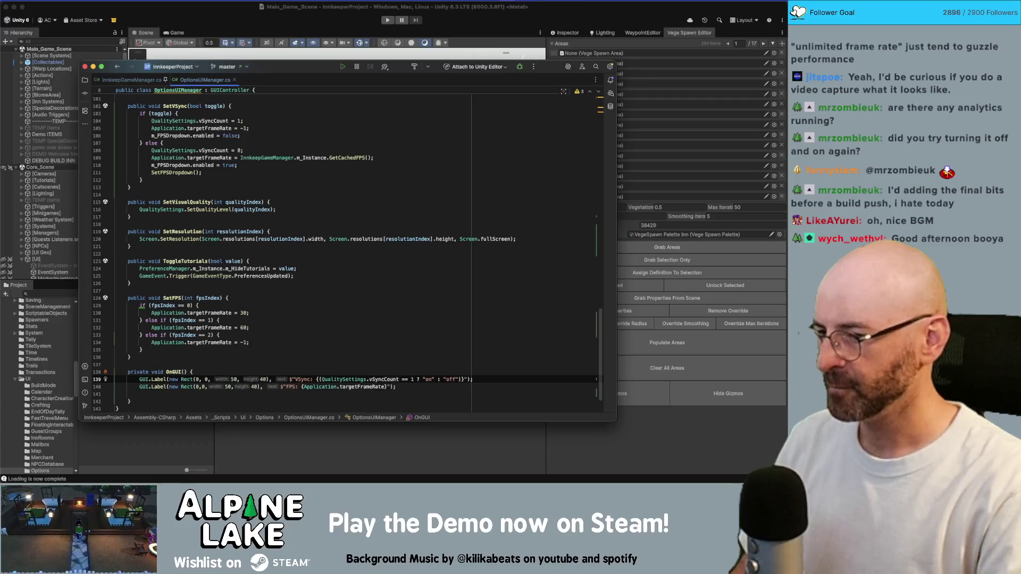
key(Down)
key(Down)
key(BackSpace)
key(Up)
key(Up)
Add a blank line below the FPS label, reformat it, and set its Rect y to 40
click(396, 387)
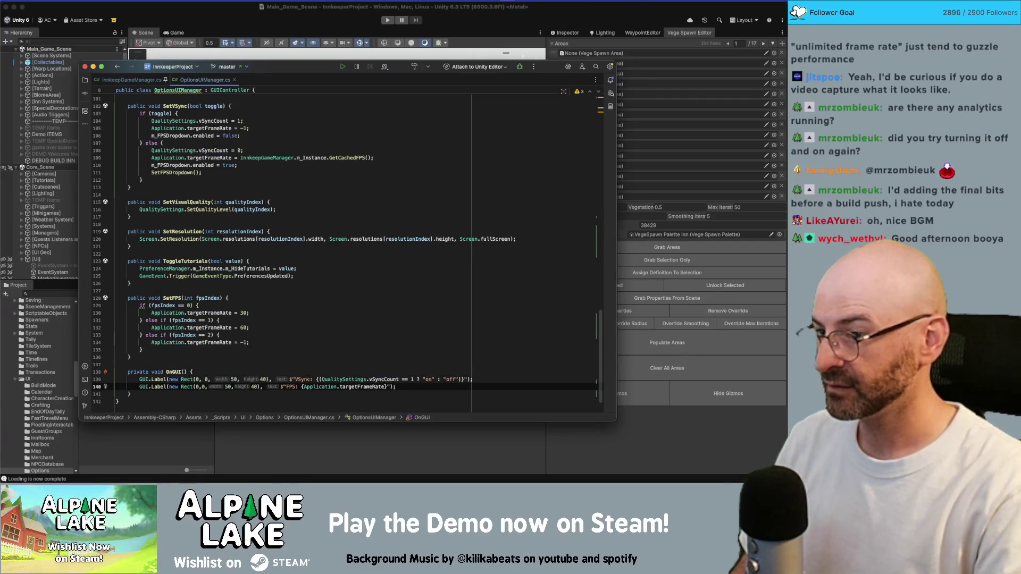
key(Return)
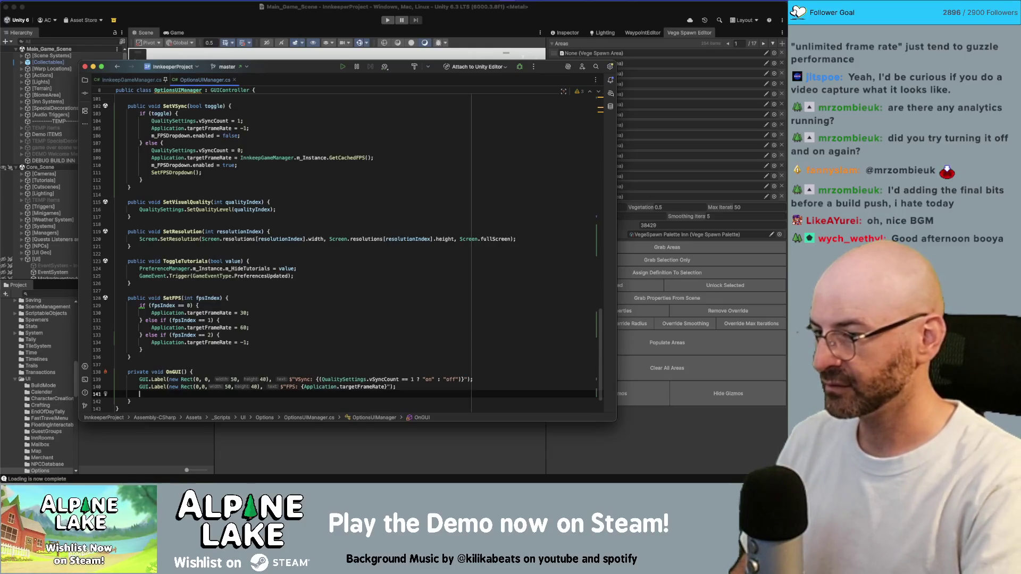
key(Up)
key(alt+Right)
key(alt+Right)
key(alt+Right)
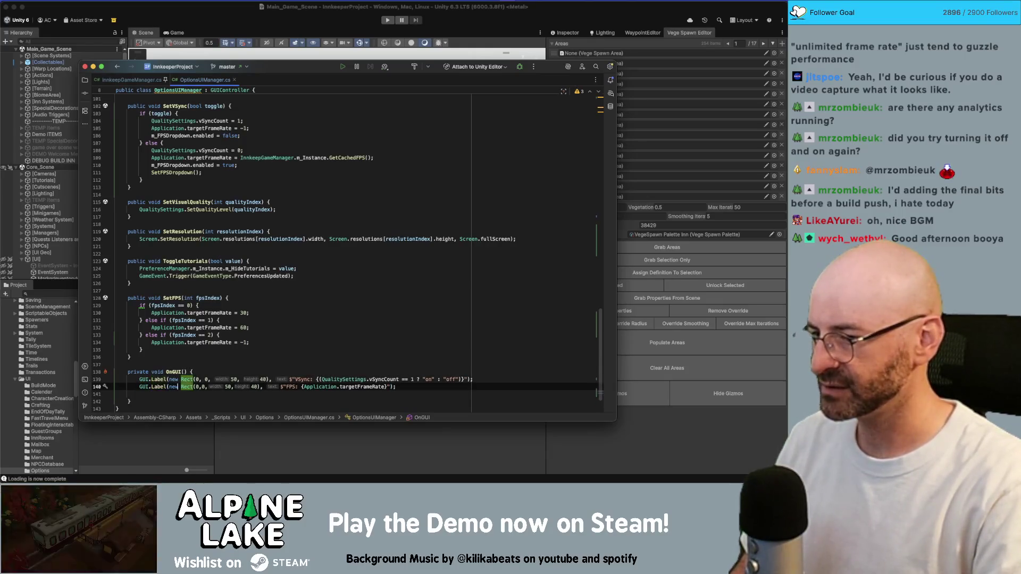
click(396, 386)
key(super+alt+l)
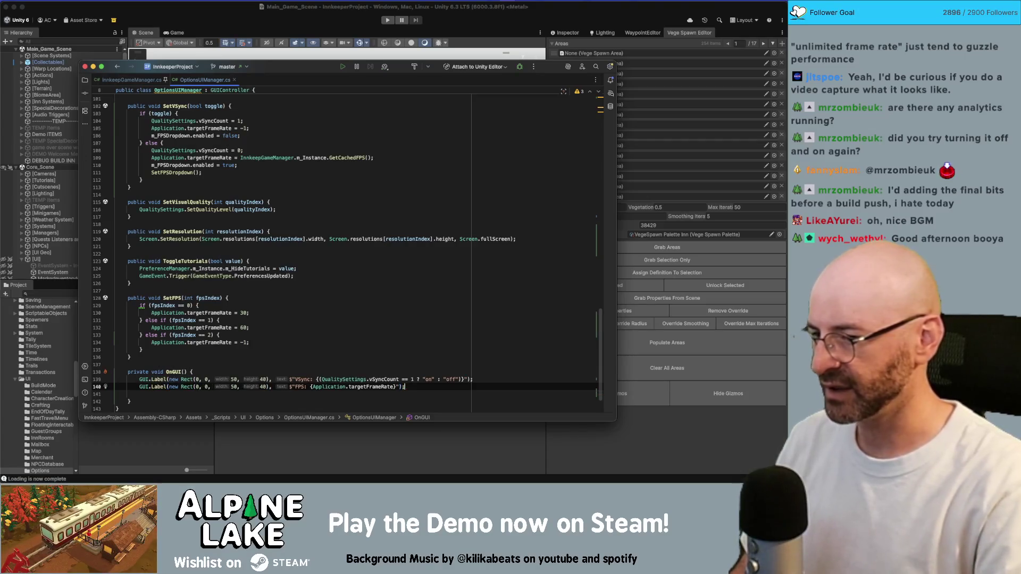
key(alt+Right)
key(alt+Right)
key(alt+Right)
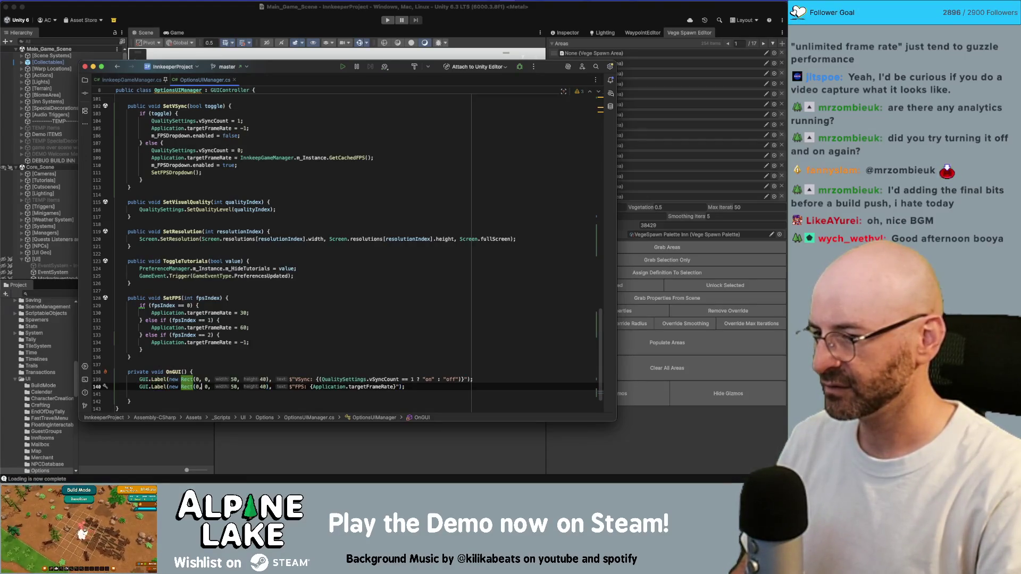
key(Right)
key(Right)
text(4)
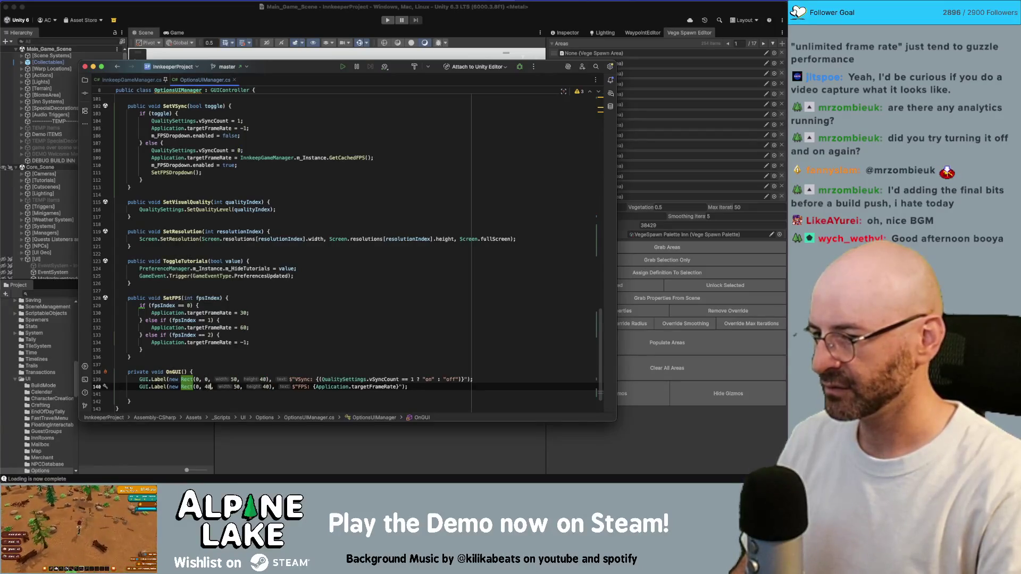
Duplicate the FPS label, set the copy's y to 80, and rename it 'Cached FPS'
key(alt+Up)
key(alt+Up)
key(alt+Up)
key(super+d)
key(Left)
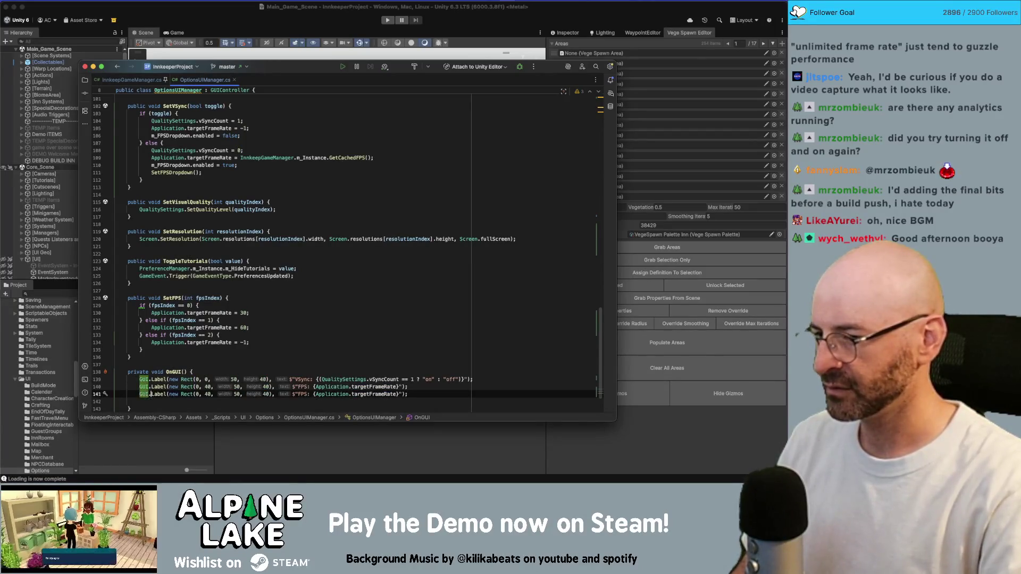
key(alt+Right)
key(alt+Right)
key(alt+Right)
key(Right)
key(Right)
key(Right)
key(BackSpace)
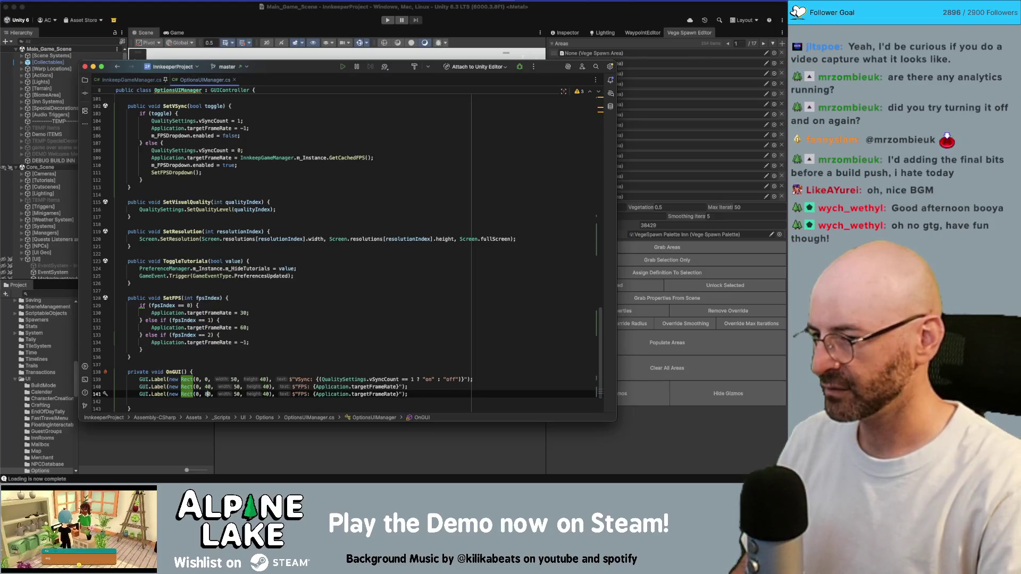
text(8)
key(alt+Right)
key(alt+Right)
key(alt+Right)
key(alt+shift+Right)
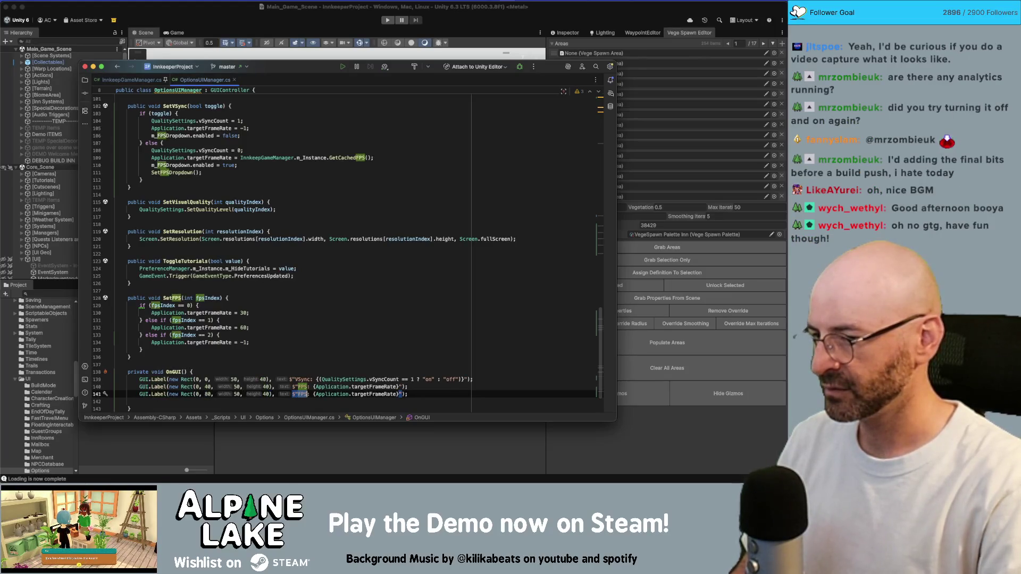
text(Cached FPS)
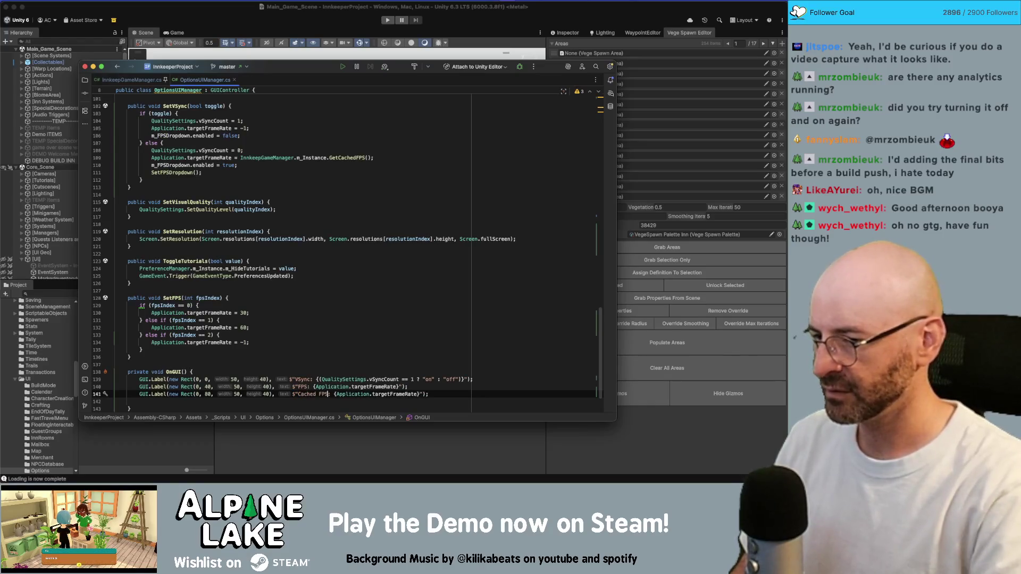
key(alt+Right)
key(alt+Right)
key(alt+Up)
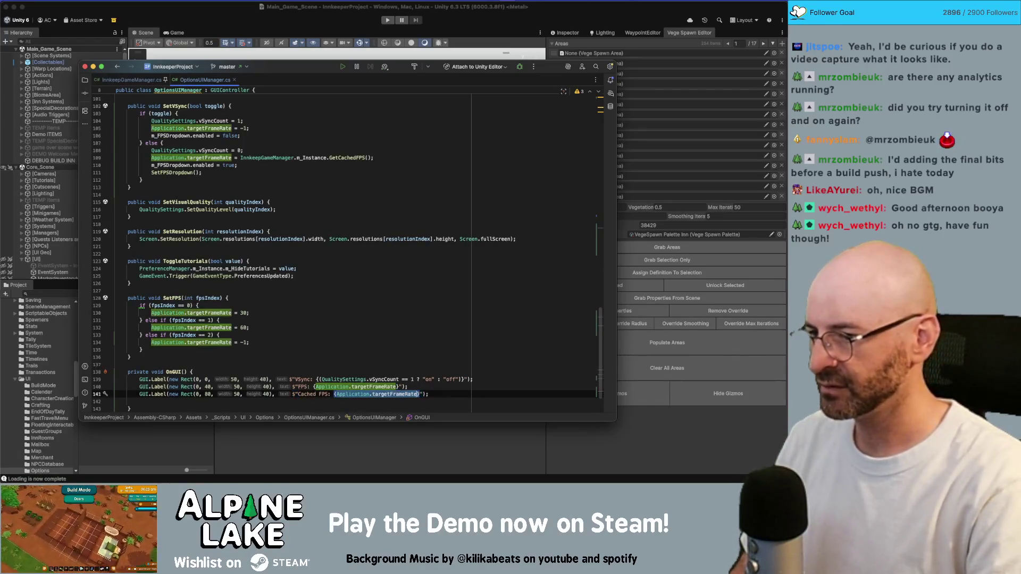
Switch to the InnkeepGameManager.cs file
scroll(282, 169, up, 15)
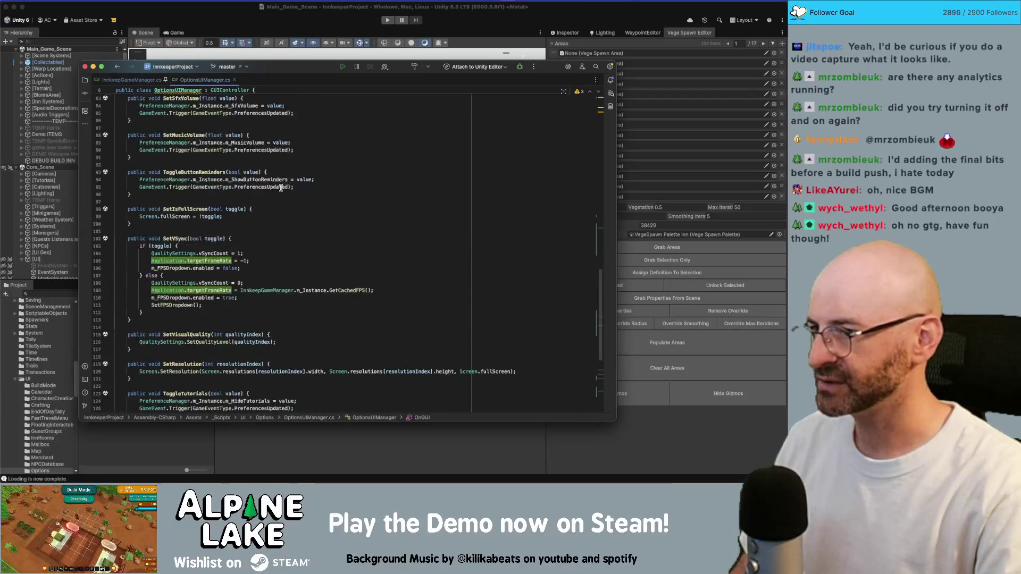
scroll(258, 317, up, 4)
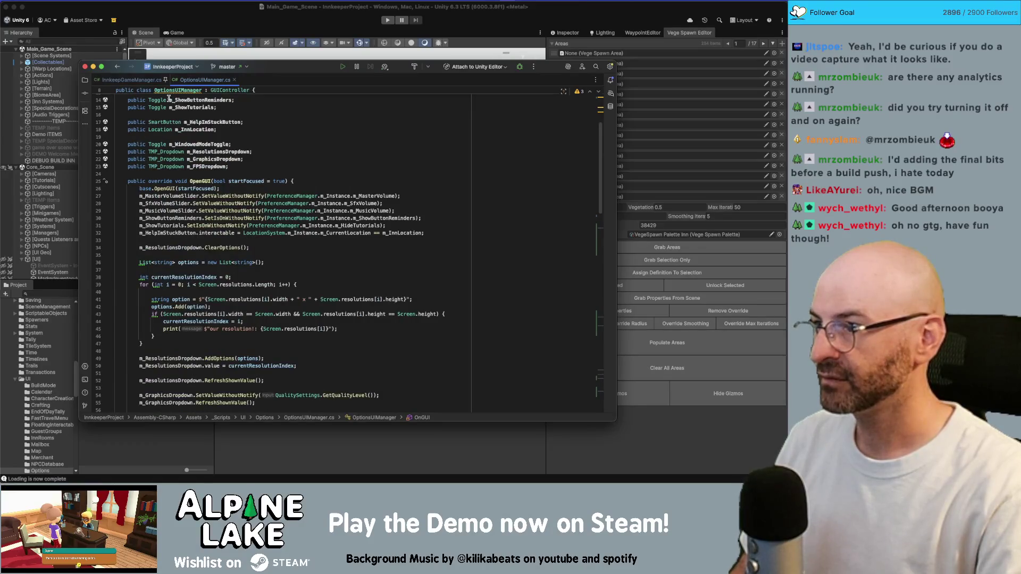
scroll(201, 255, down, 10)
scroll(202, 247, up, 4)
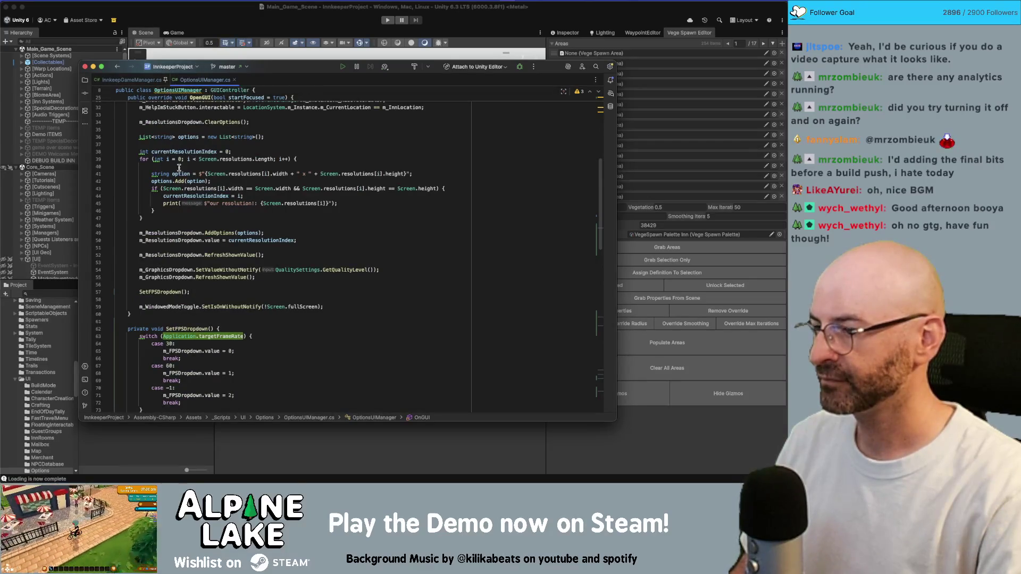
click(139, 81)
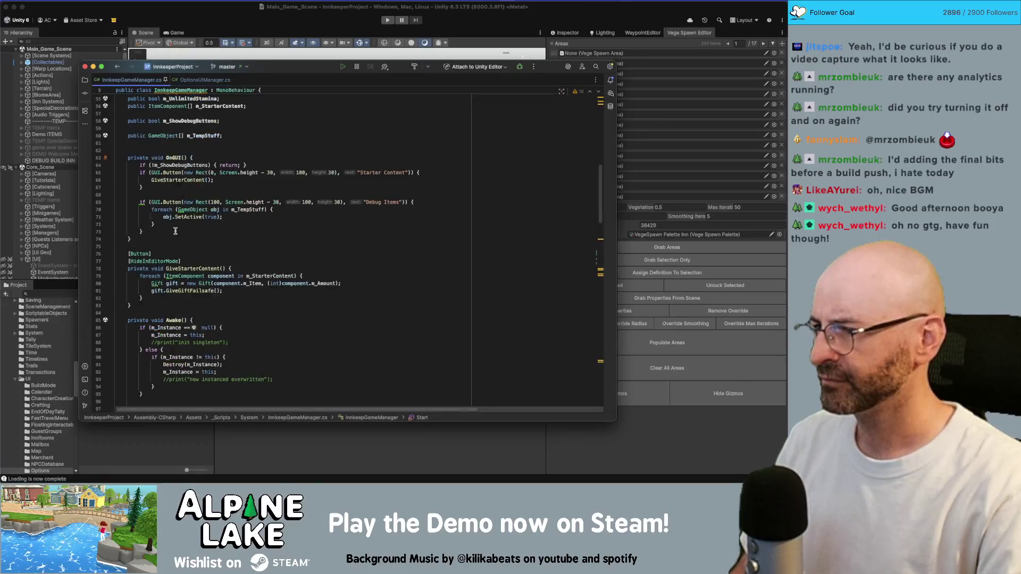
Look up the GetCachedFPS definition in InnkeepGameManager.cs
click(189, 269)
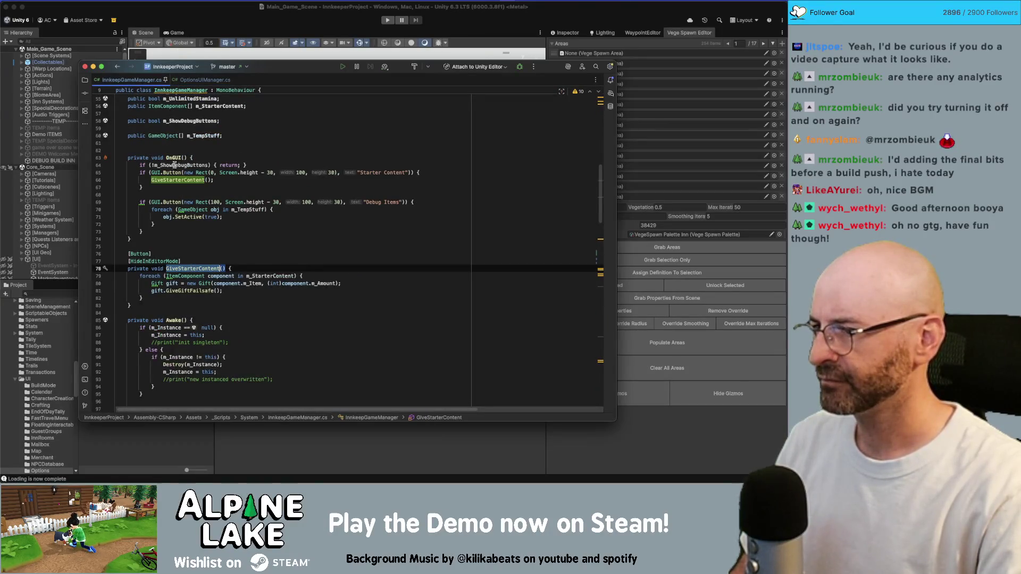
scroll(175, 214, down, 4)
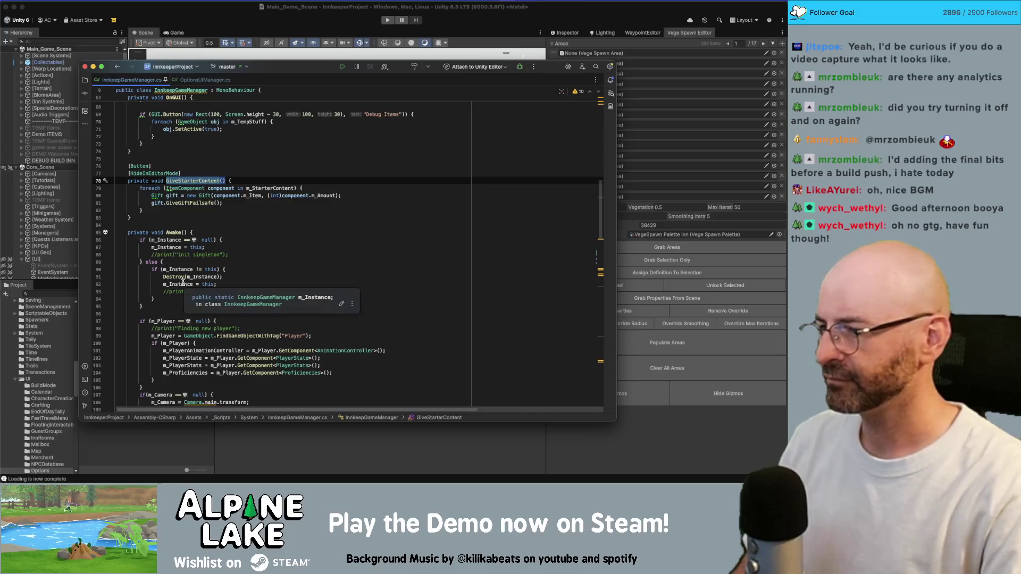
scroll(185, 281, down, 2)
scroll(189, 279, down, 2)
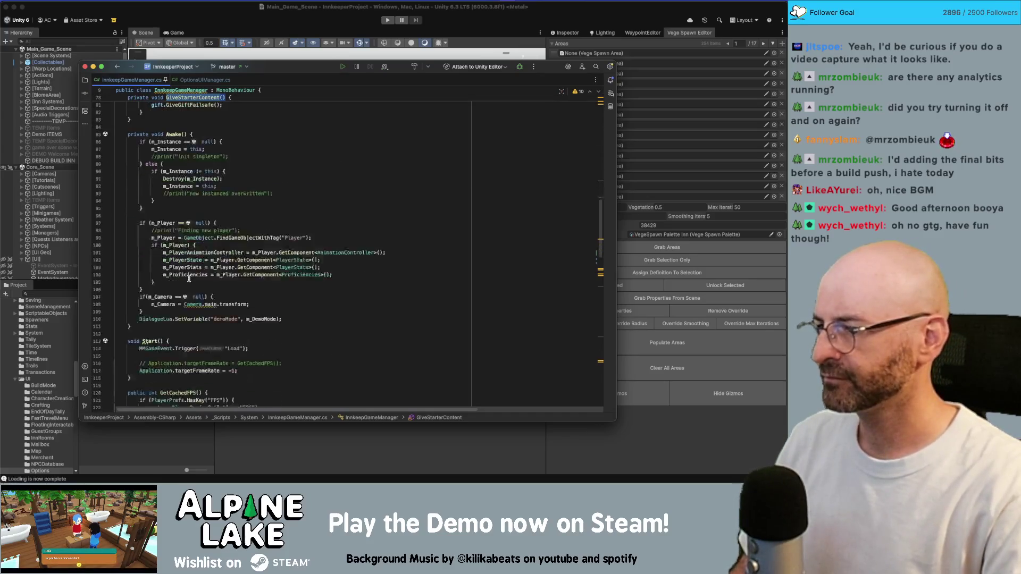
scroll(190, 291, down, 1)
double_click(184, 367)
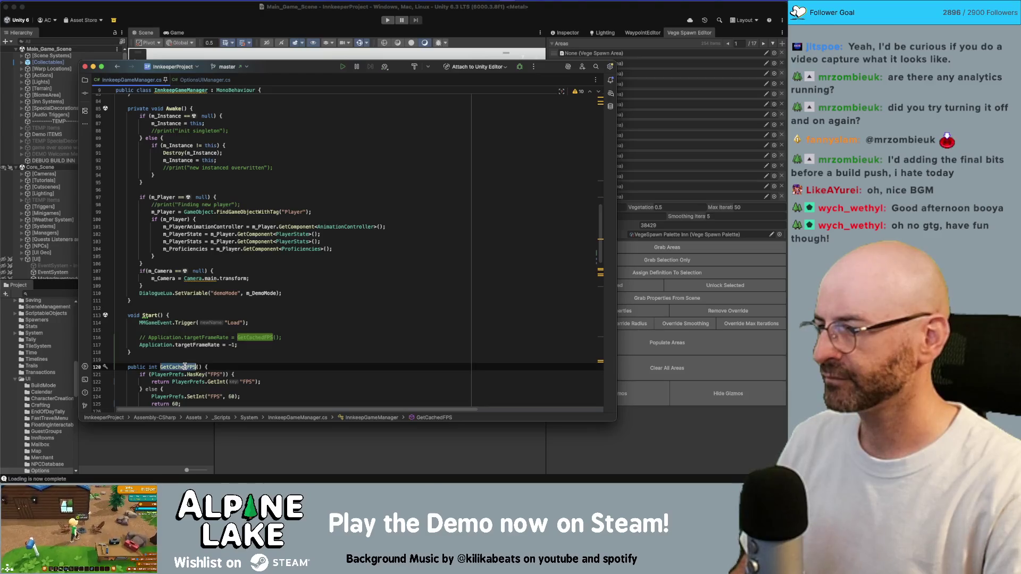
scroll(188, 277, down, 1)
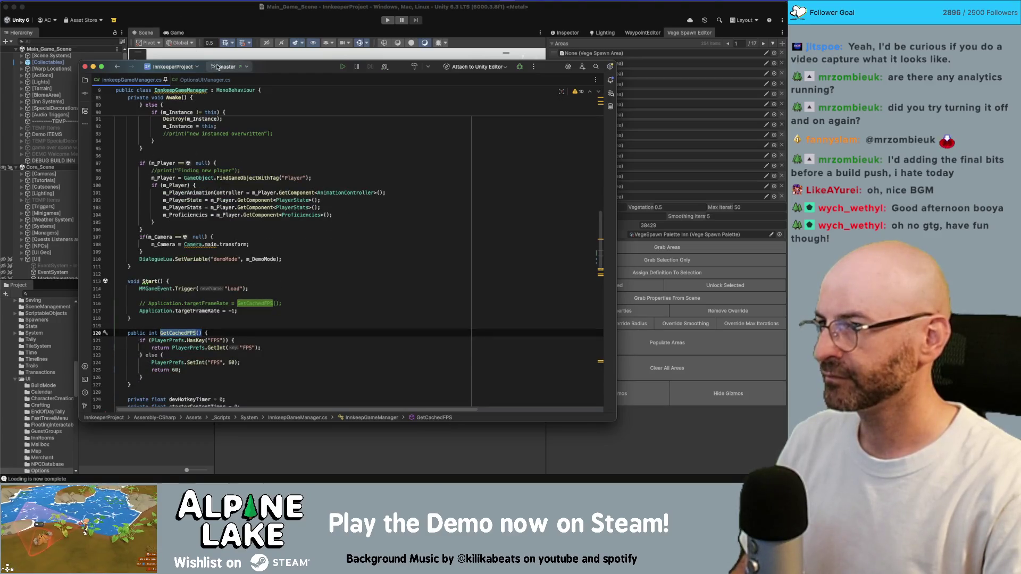
In OptionsUIManager.cs, insert a GetCachedFPS() call and move it below the switch in SetFPSDropdown
click(205, 80)
scroll(274, 302, down, 8)
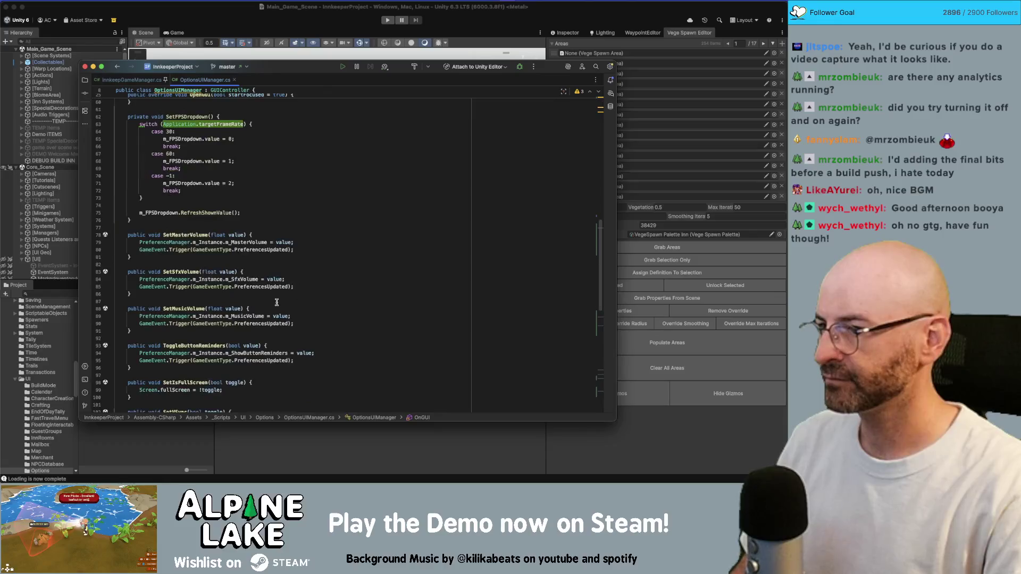
scroll(269, 299, up, 5)
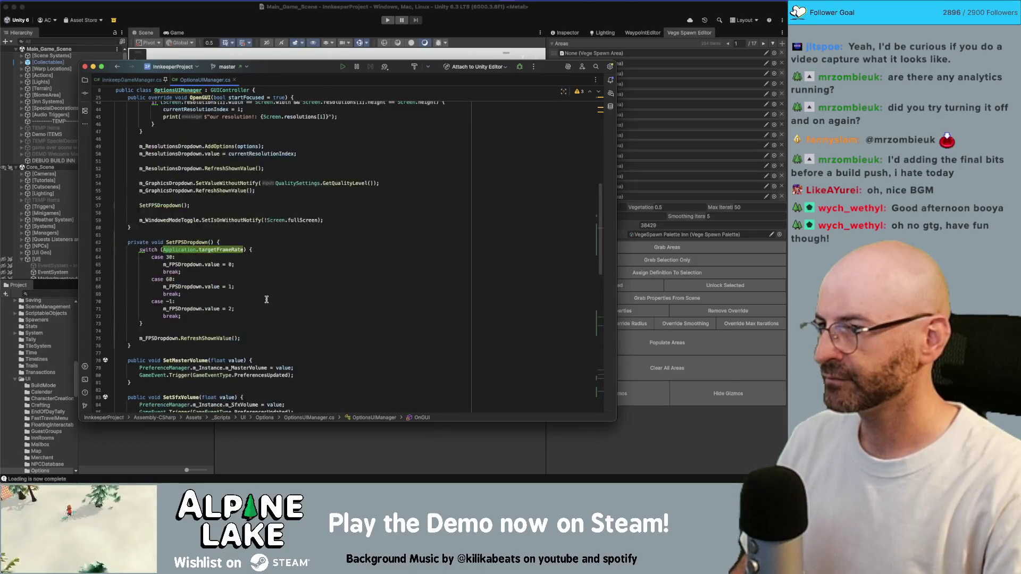
click(264, 243)
key(Return)
text(GetCachedFPS())
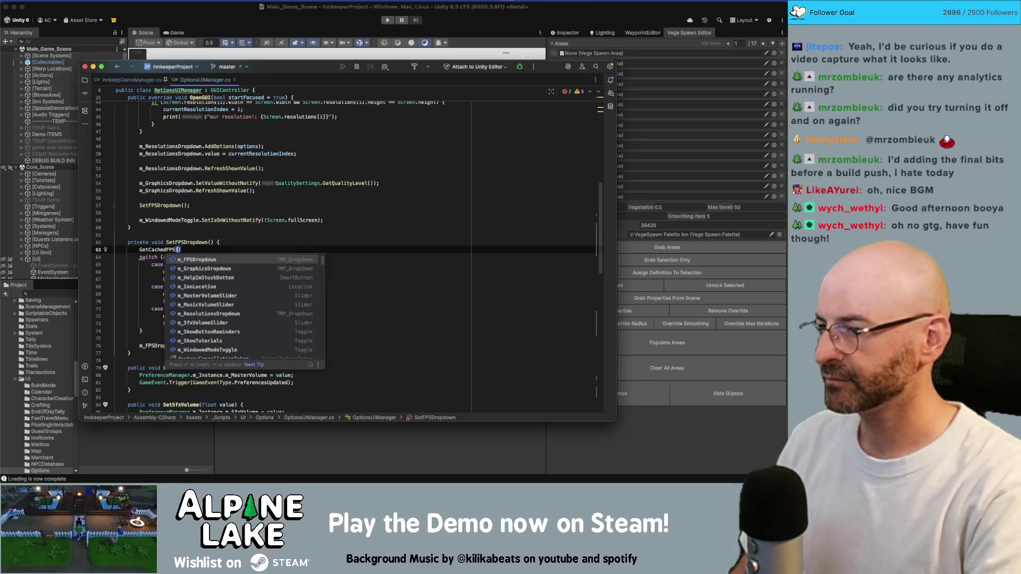
key(Return)
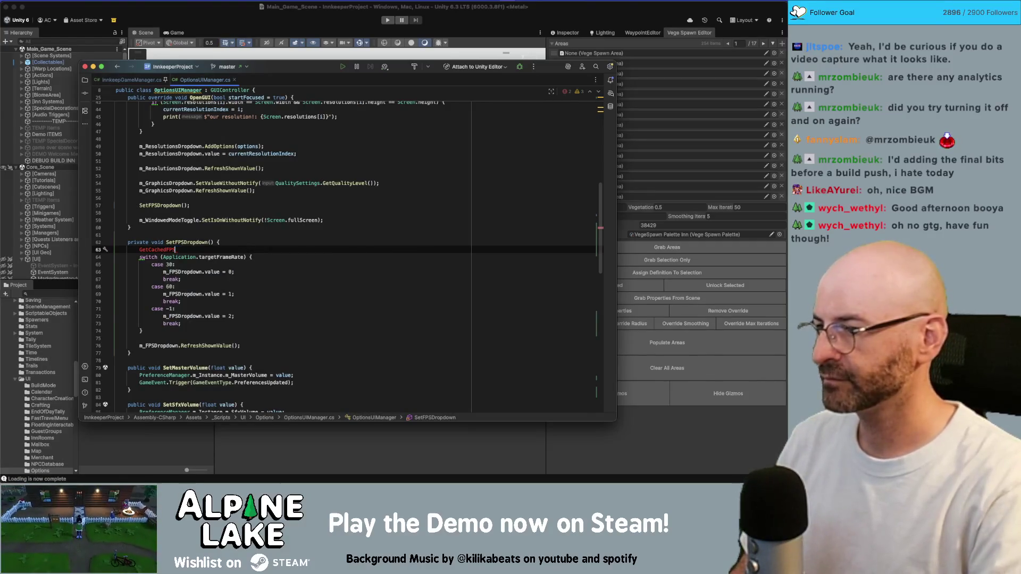
key(super+shift+Down)
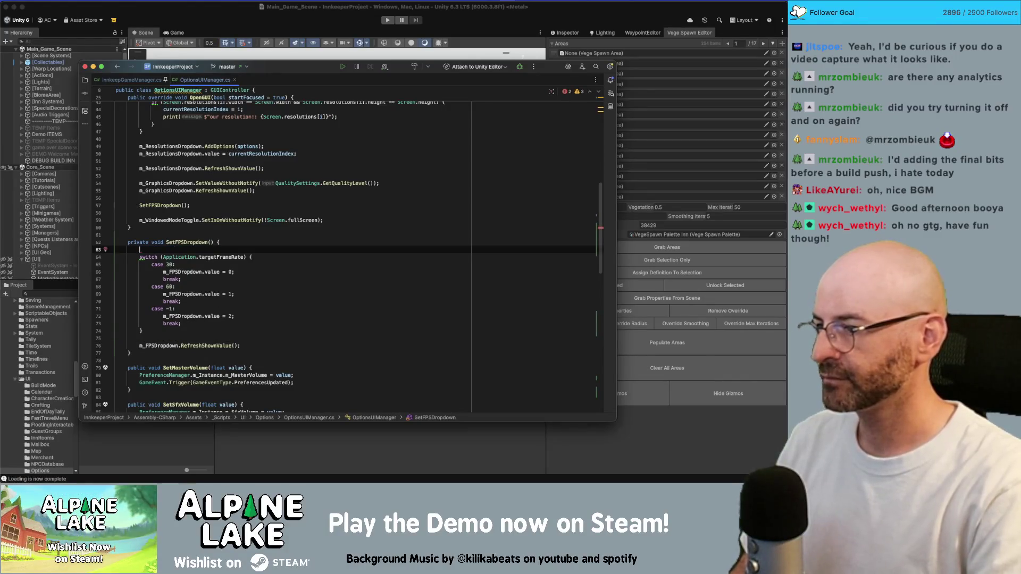
Replace the Cached FPS label's value with InnkeepGameManager.m_Instance.GetCachedFPS(), then return to Unity
key(super+f)
key(super+f)
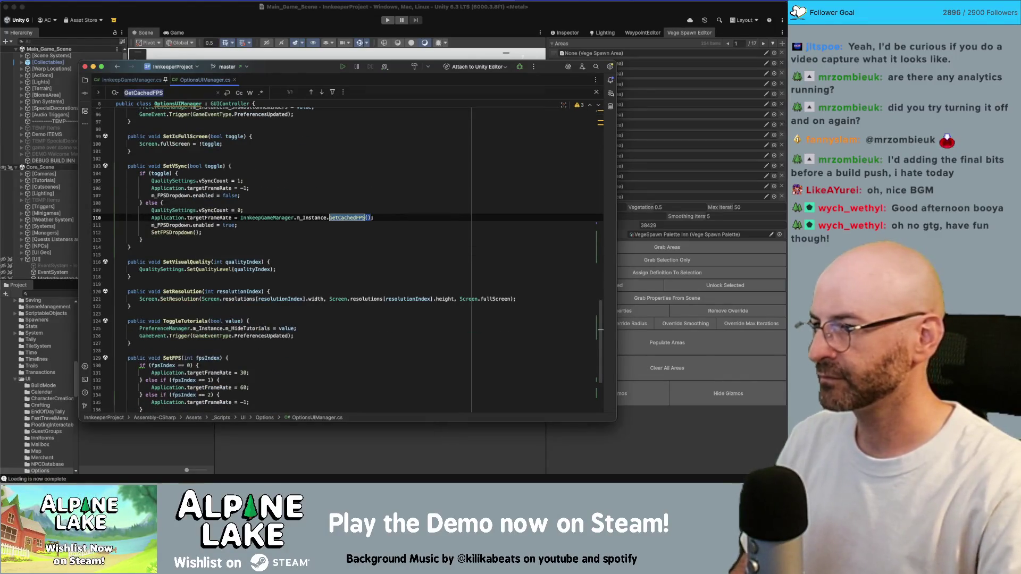
drag(241, 218, 364, 219)
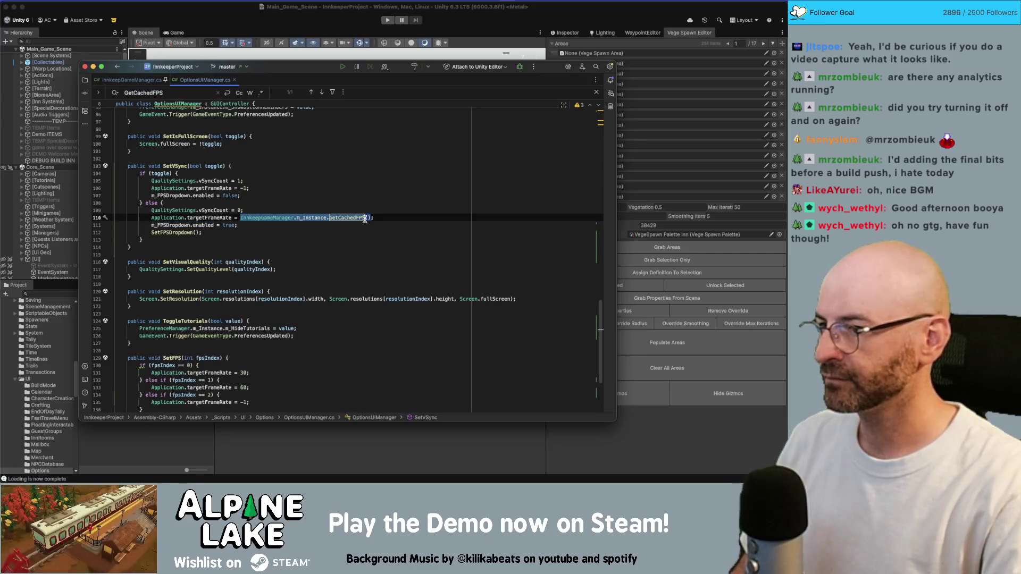
scroll(388, 326, down, 5)
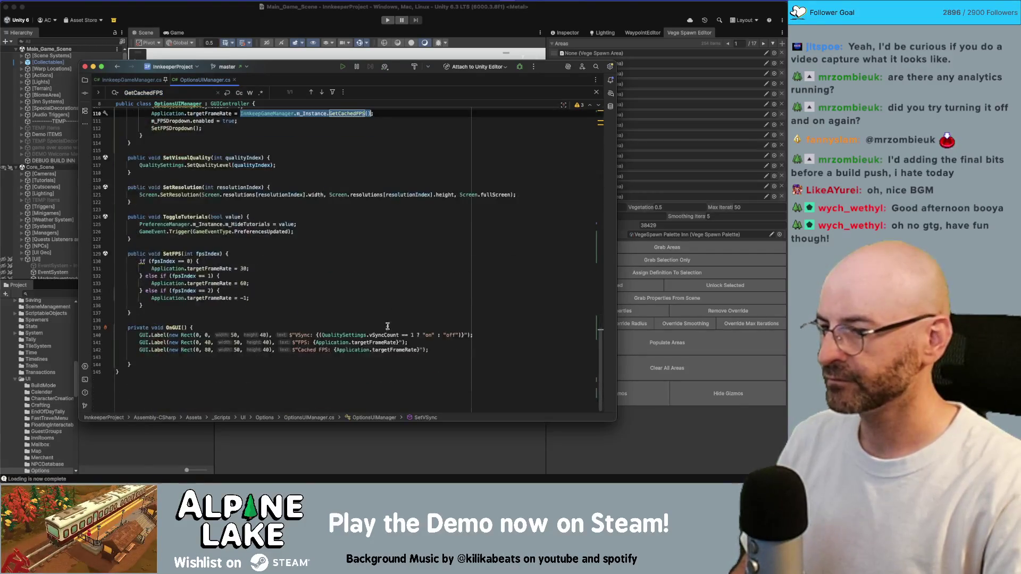
drag(337, 349, 424, 350)
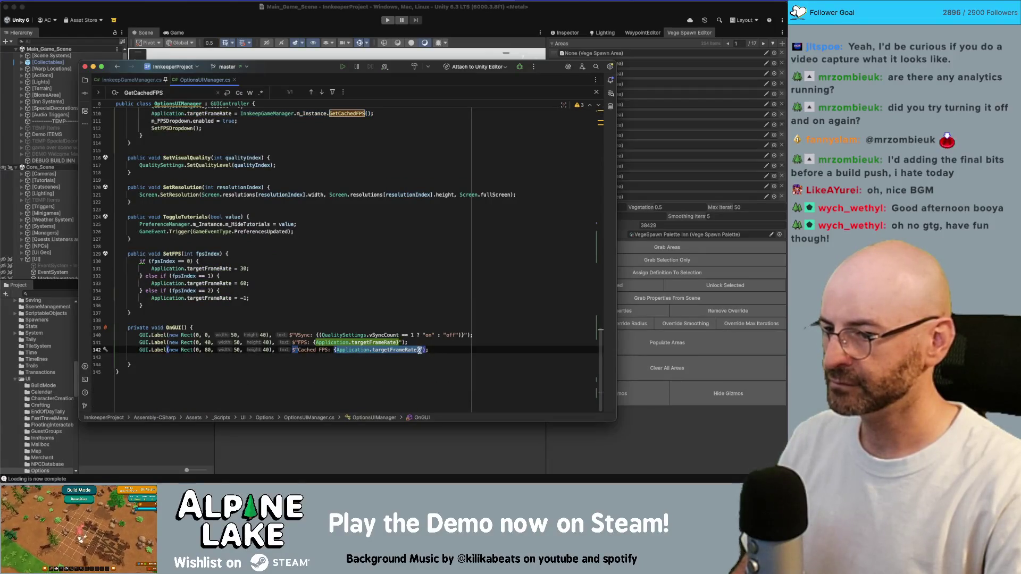
text(InnkeeperGameManager.m_Instance.GetCachedFPS)
text(()
click(442, 309)
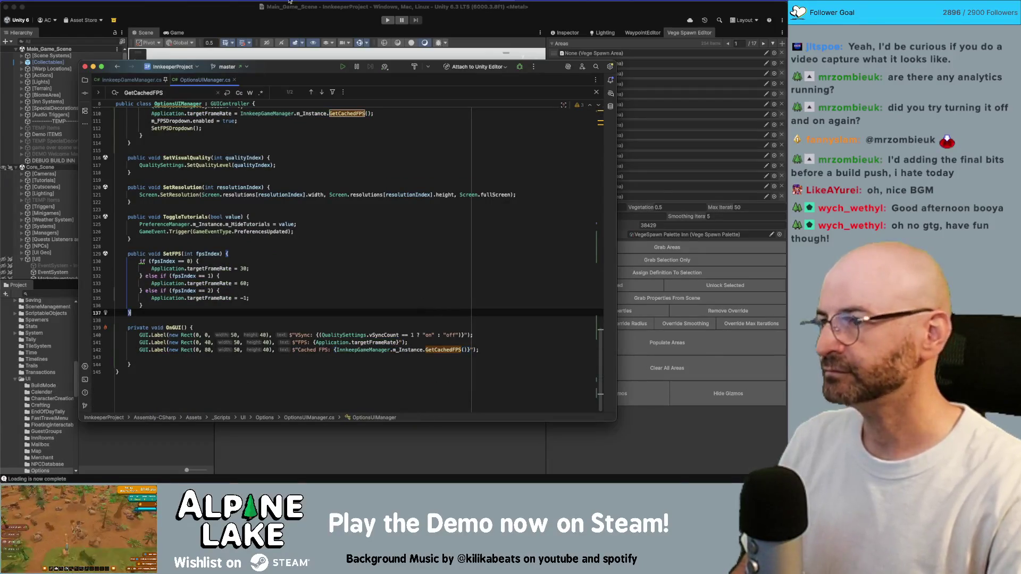
click(284, 23)
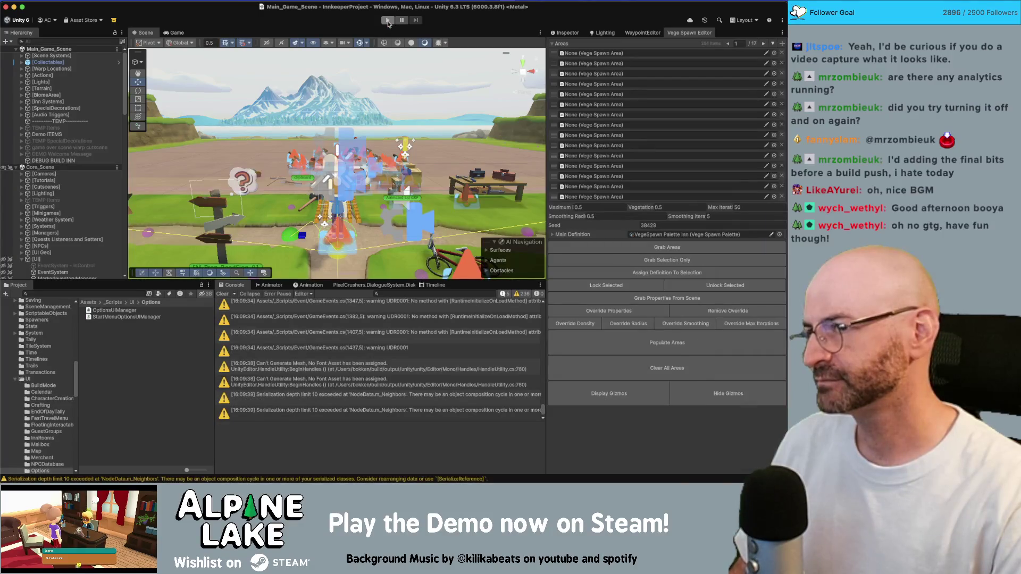
Start play mode to run the game with the recompiled scripts
click(388, 21)
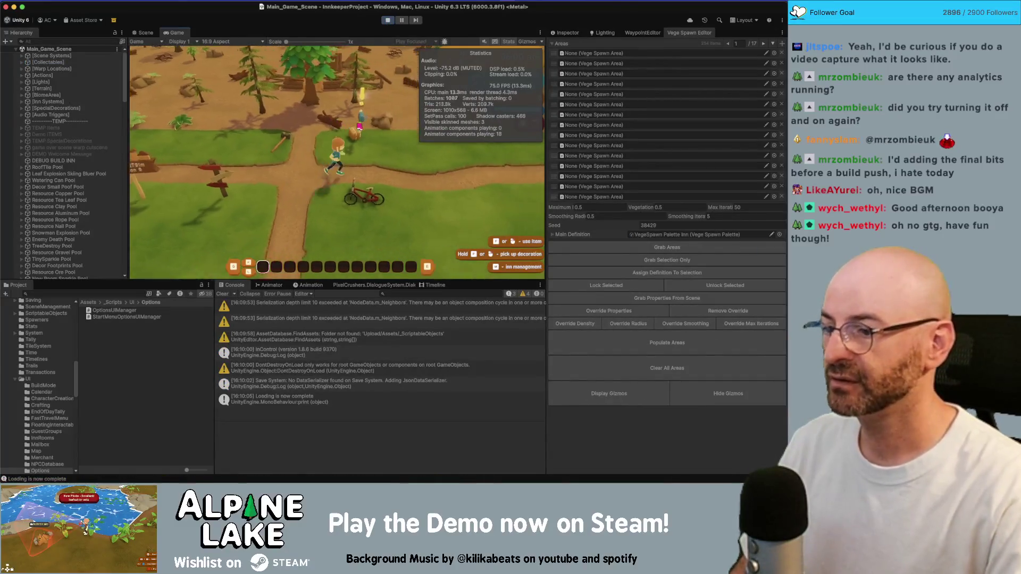
Run the character right and left, then open and close the skills panel several times
key(d)
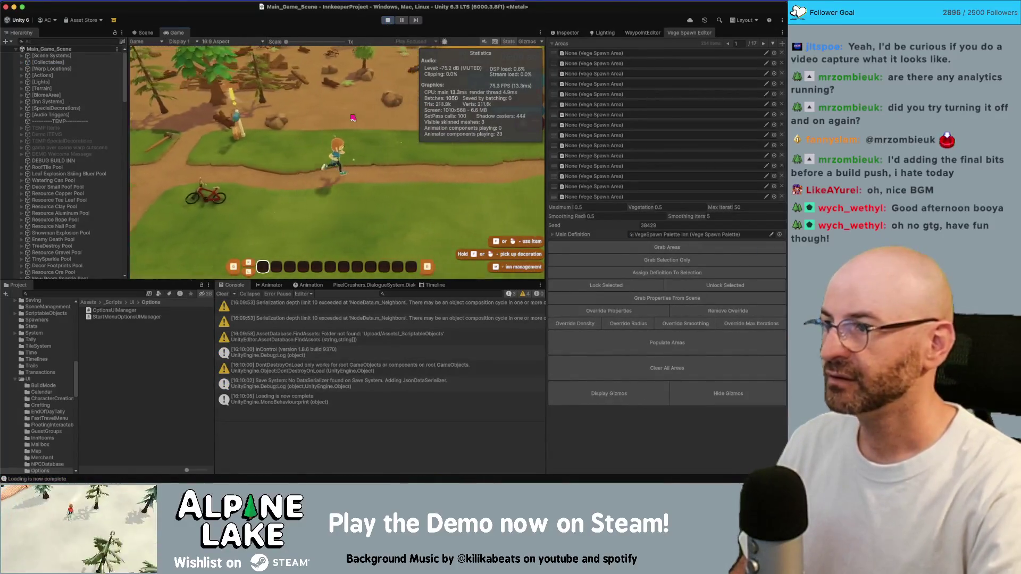
key(a)
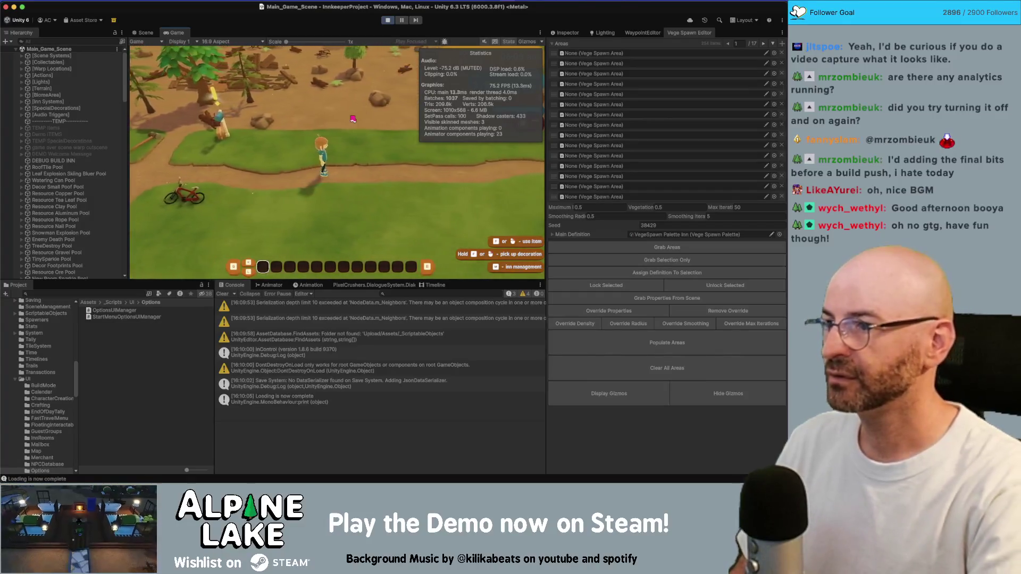
key(Tab)
key(Escape)
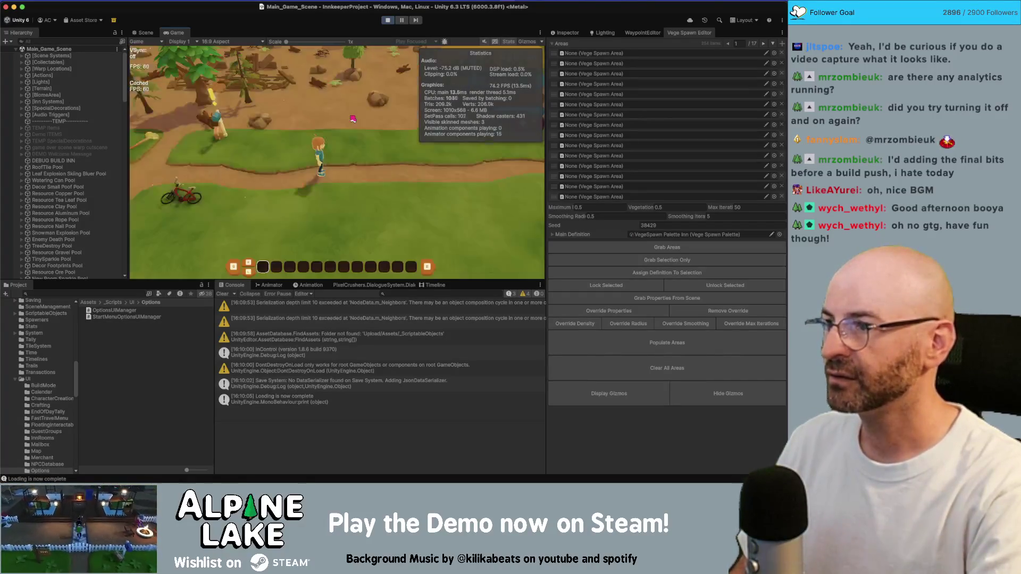
key(Tab)
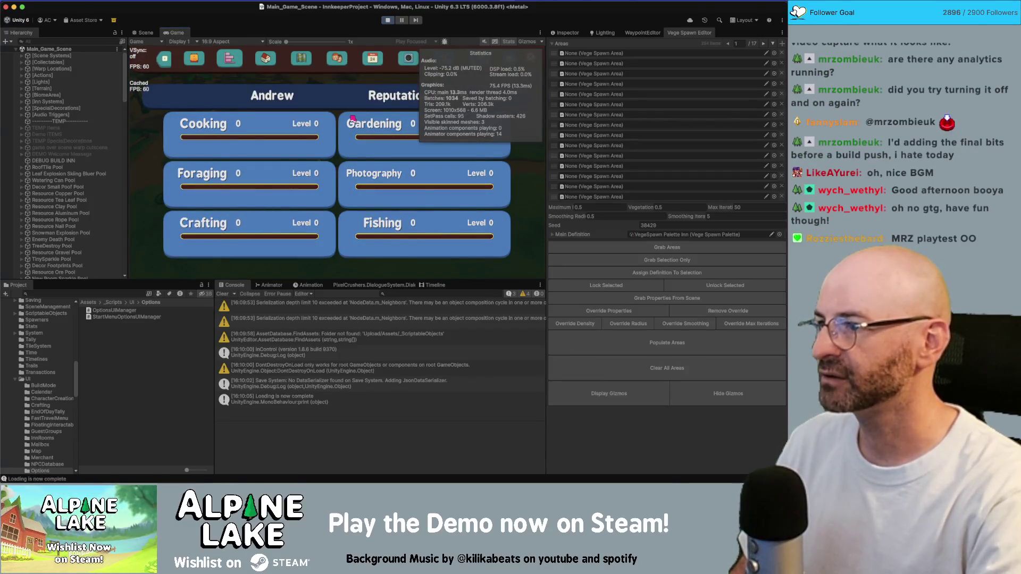
key(Escape)
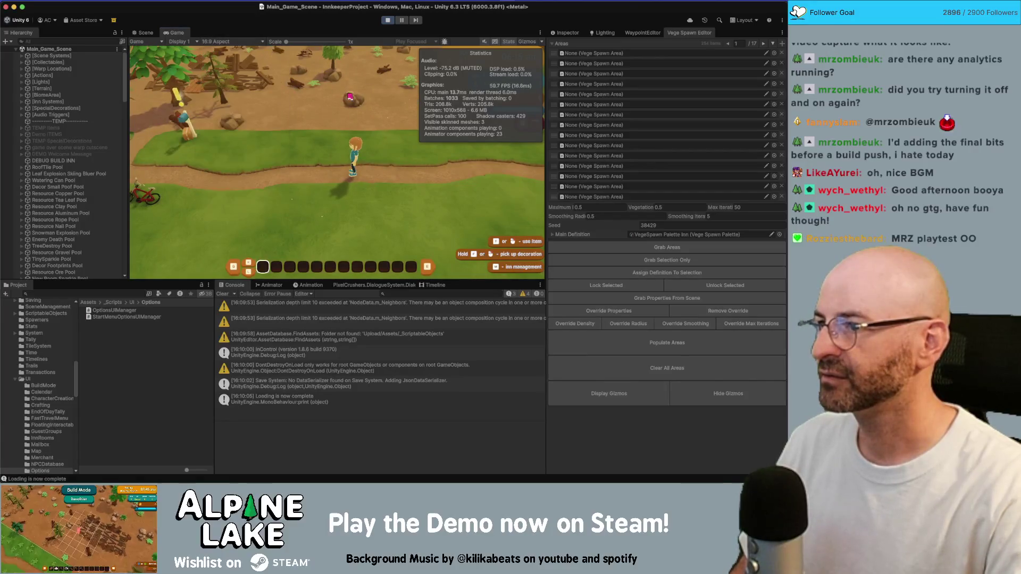
key(Tab)
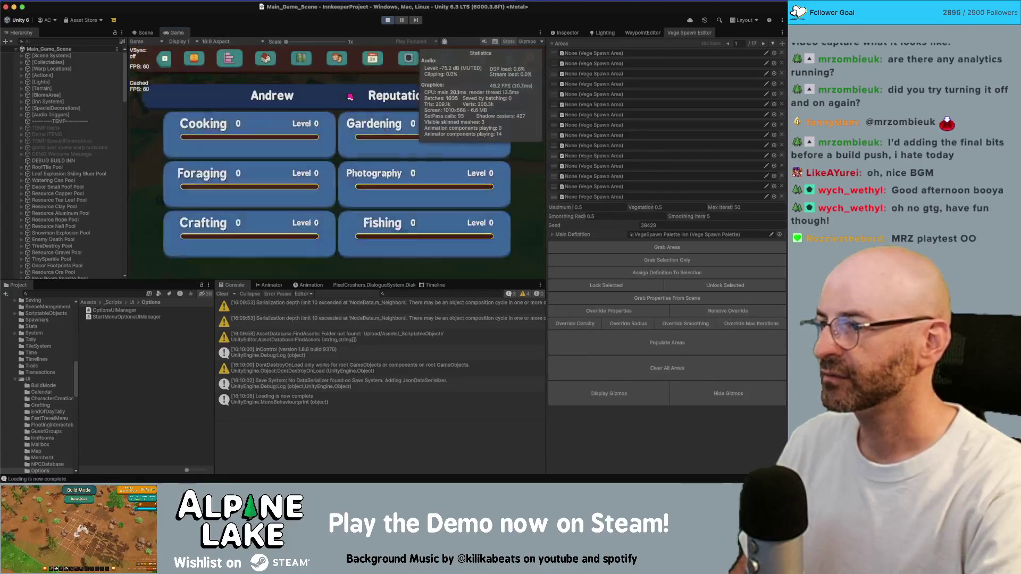
key(Escape)
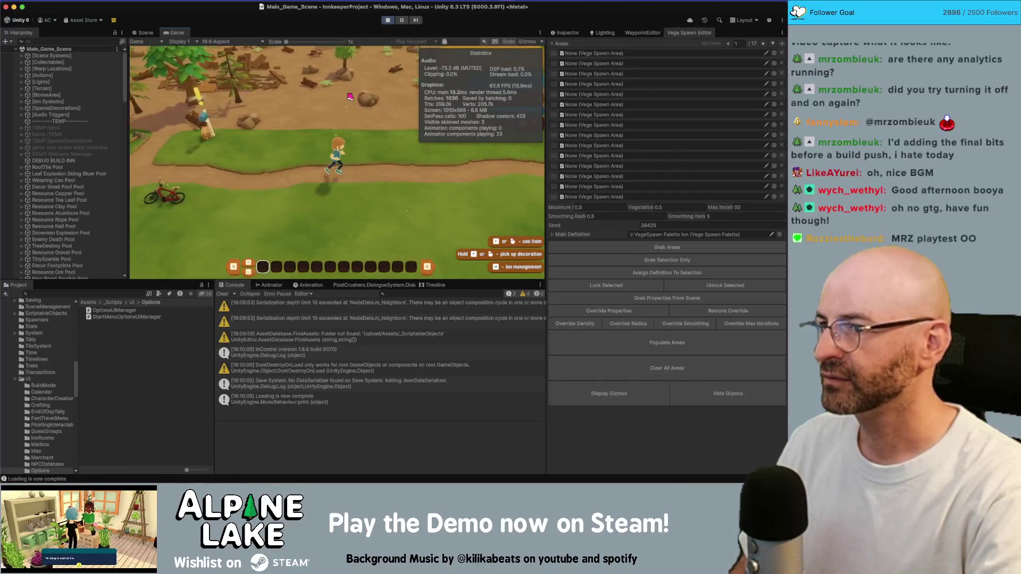
Check the skills menu, Spring Year 1 calendar and options menu, then glance at the aspect-ratio list
key(Tab)
key(Escape)
key(Tab)
key(c)
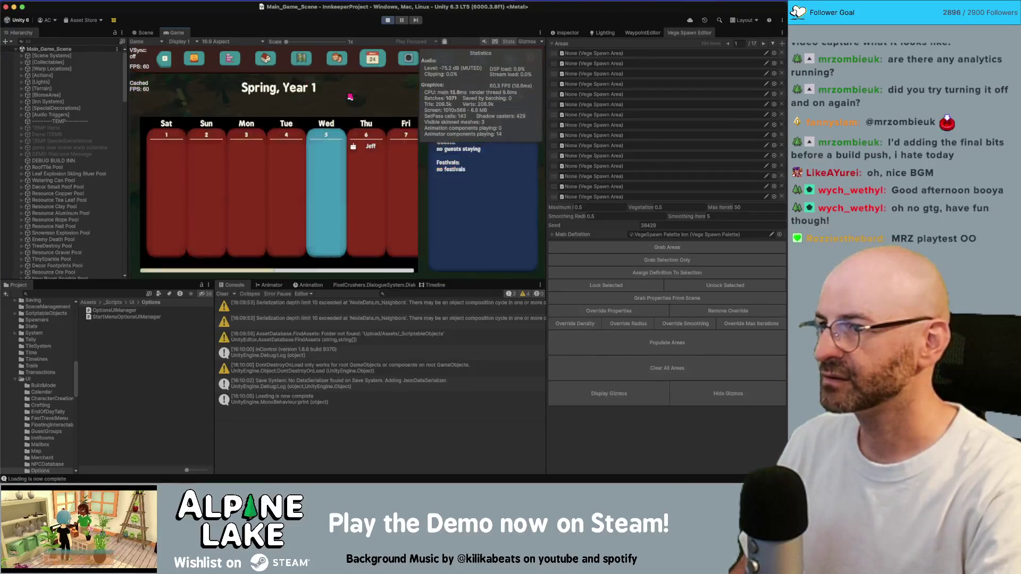
key(Escape)
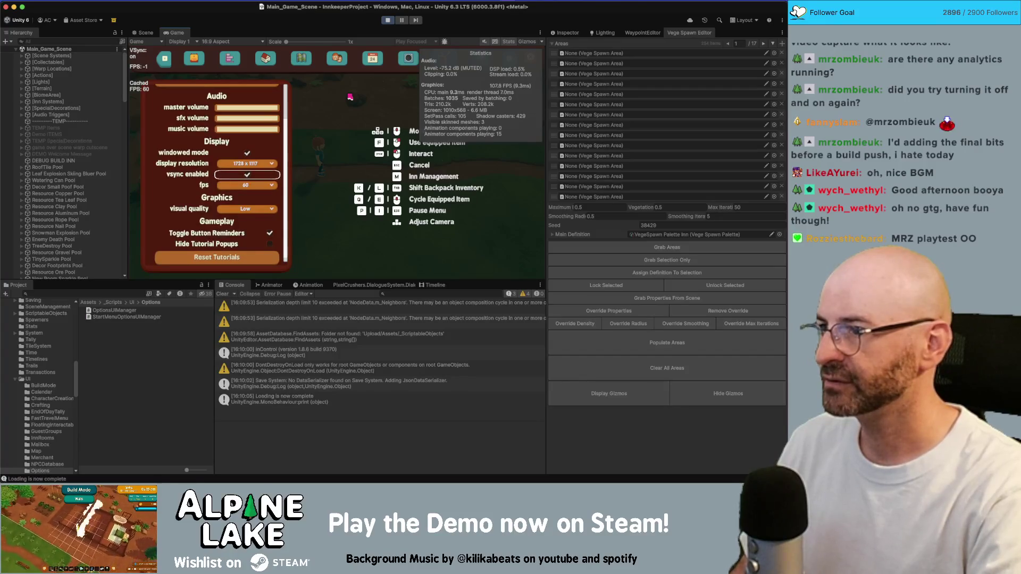
key(Escape)
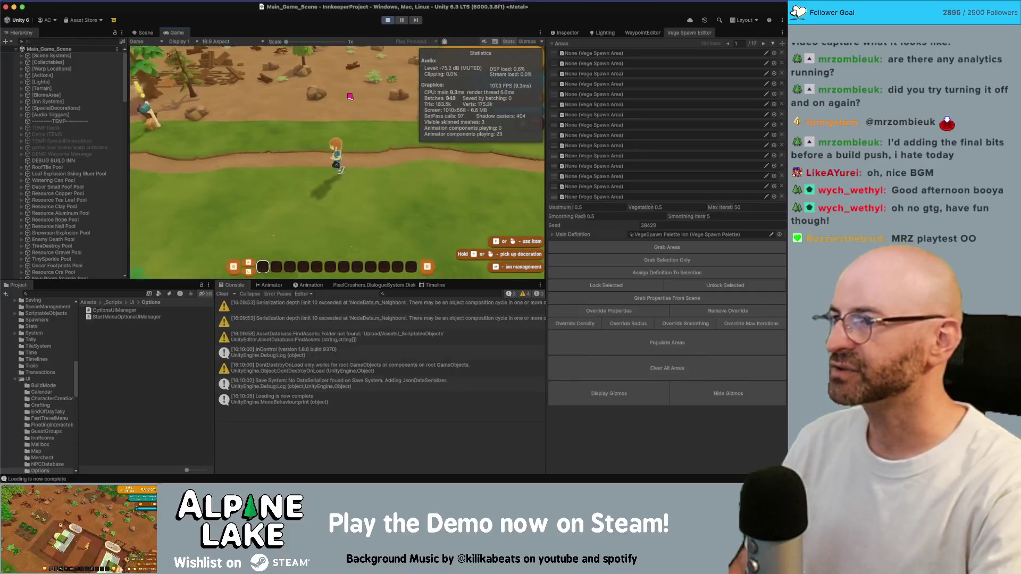
click(210, 42)
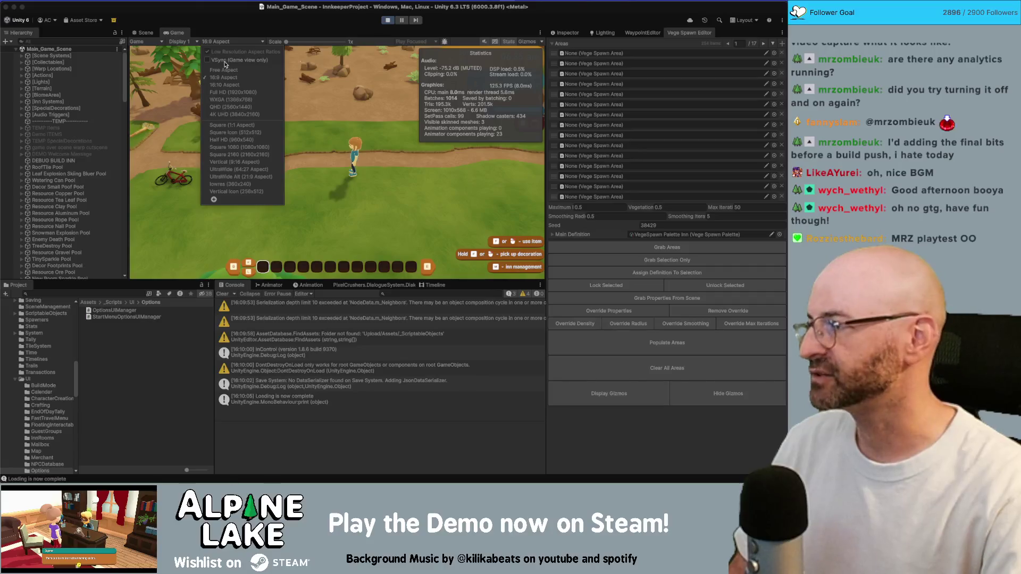
click(226, 46)
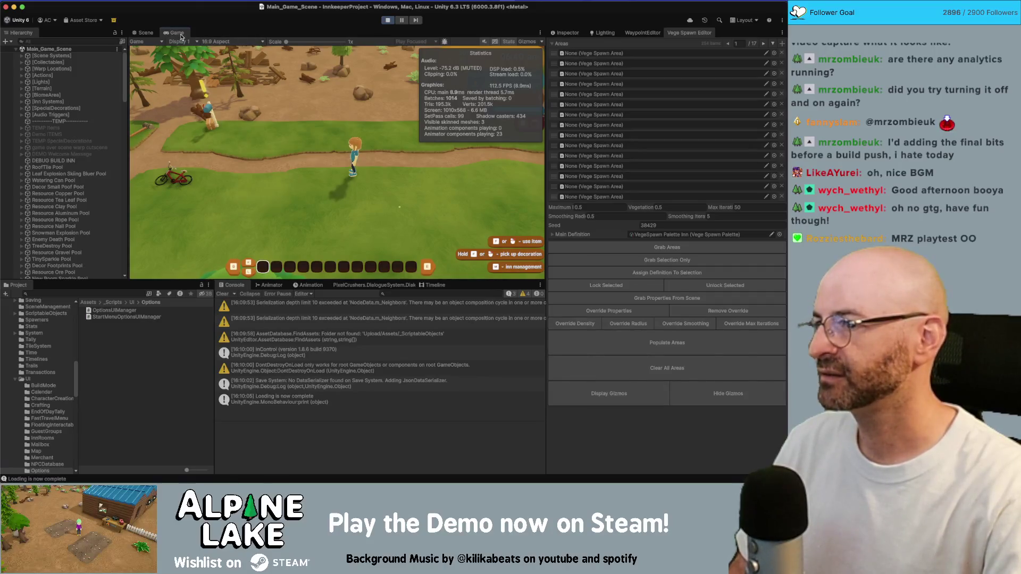
Maximize the Game view, run the character around, check the pause menu, and stop play mode
double_click(179, 33)
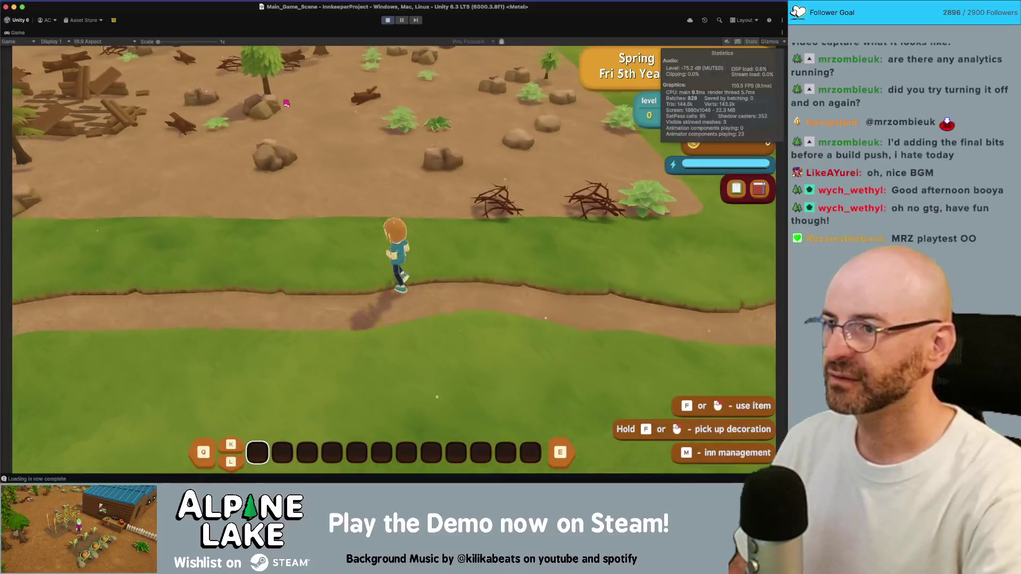
key(a)
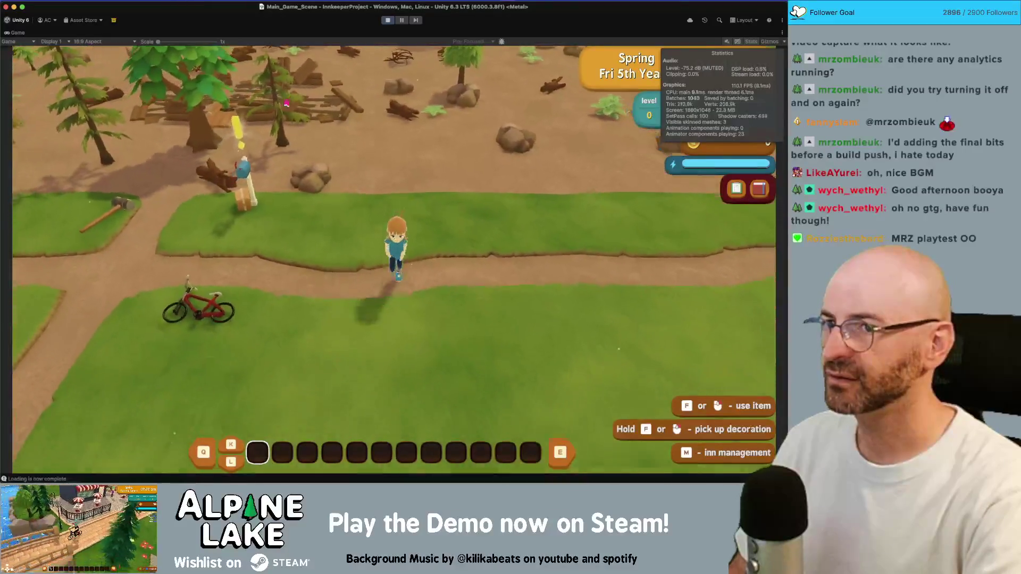
key(d)
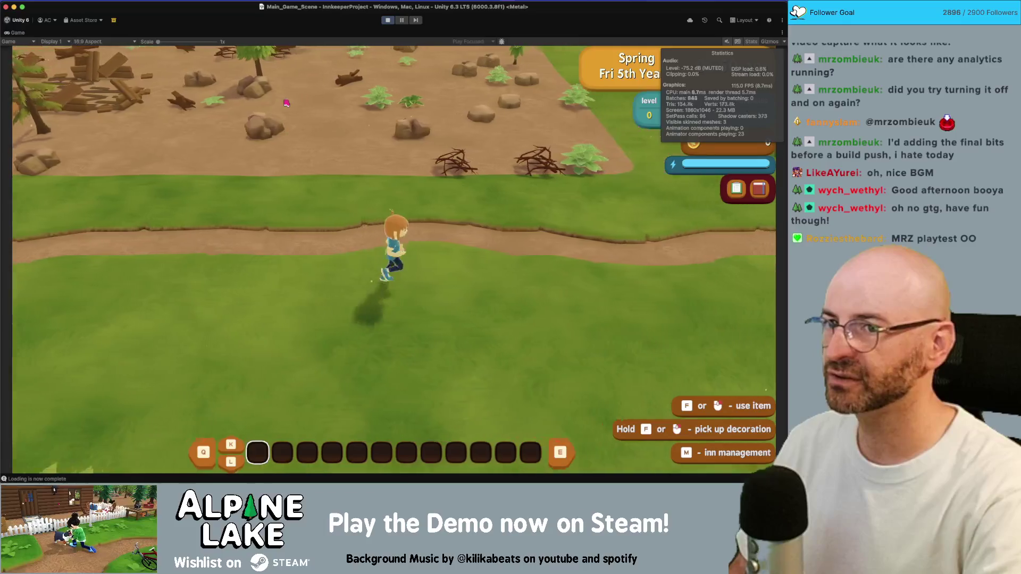
key(w)
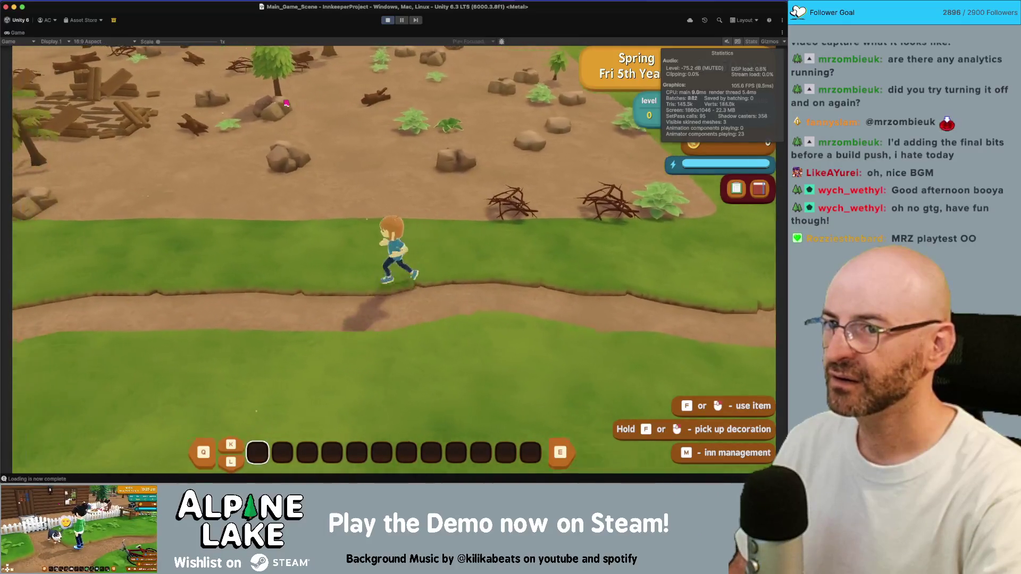
key(a)
key(Escape)
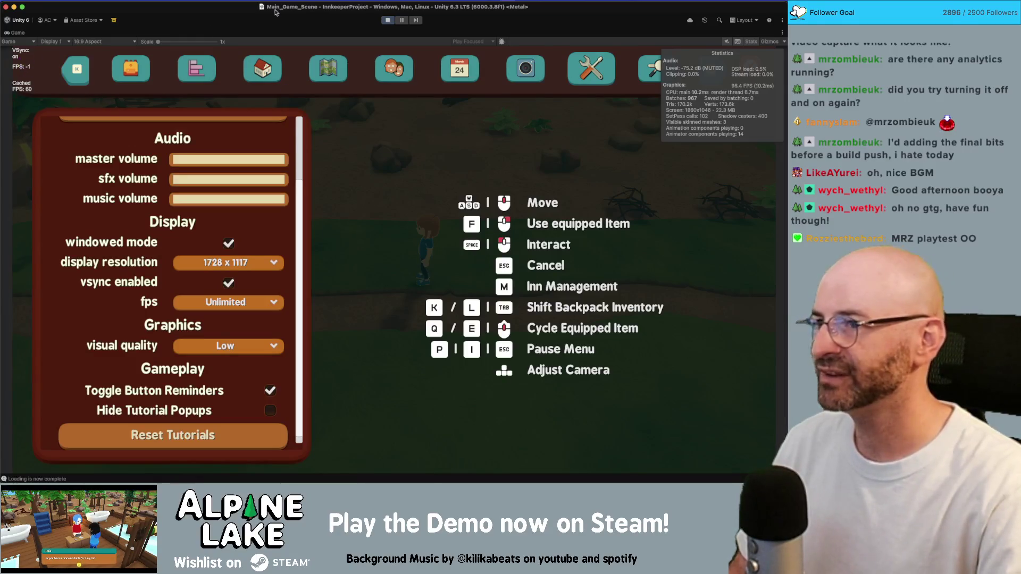
click(387, 20)
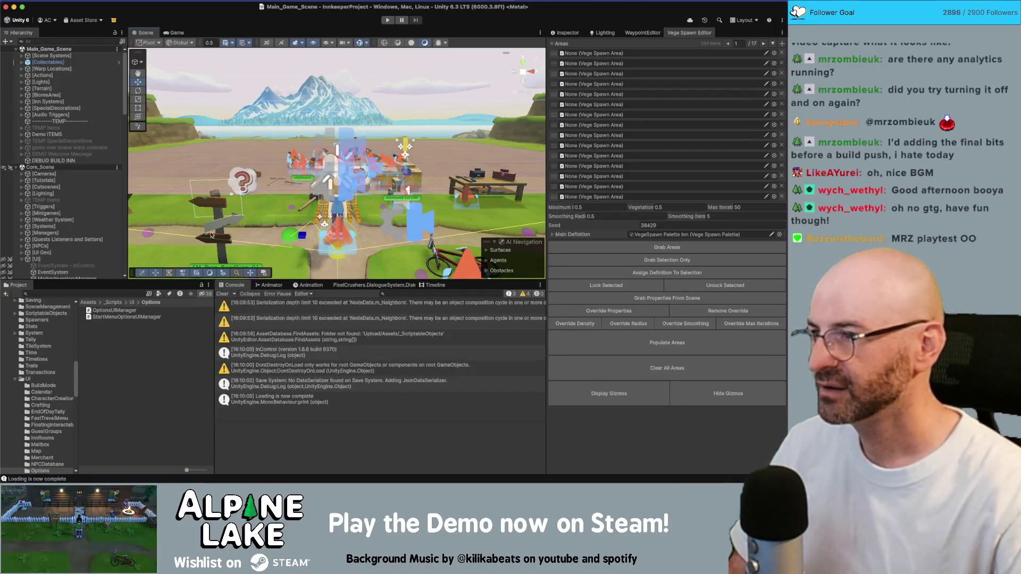
Cut the OnGUI method out of OptionsUIManager.cs in Rider
key(super+Tab)
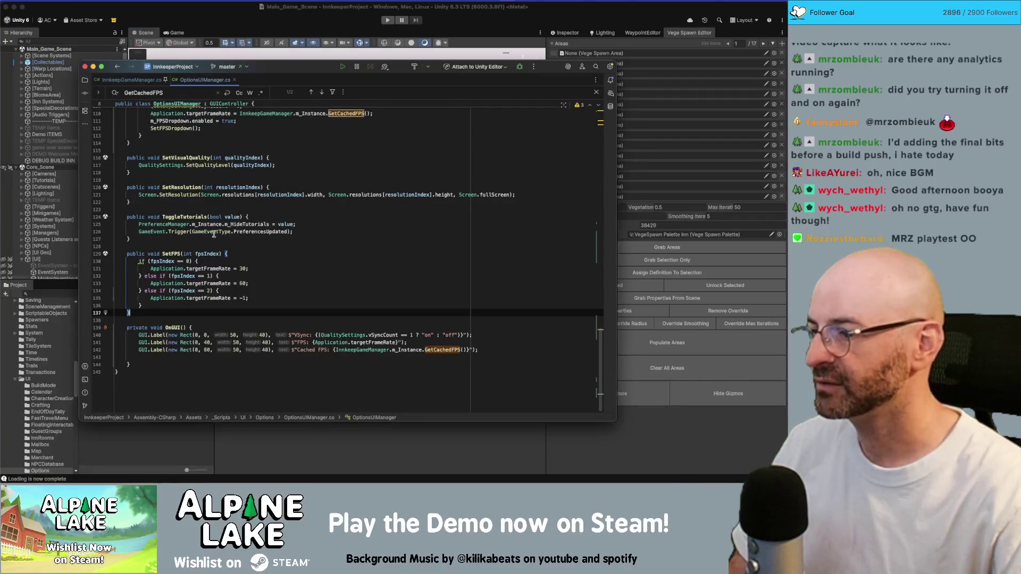
drag(130, 365, 127, 330)
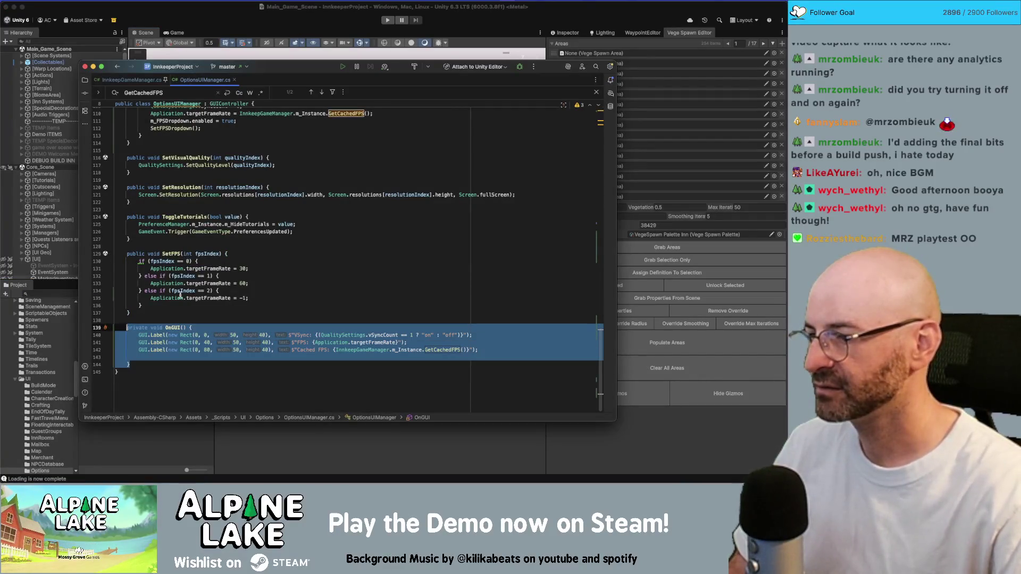
key(BackSpace)
Paste the OnGUI method above Start() in InnkeepGameManager.cs
scroll(180, 296, up, 3)
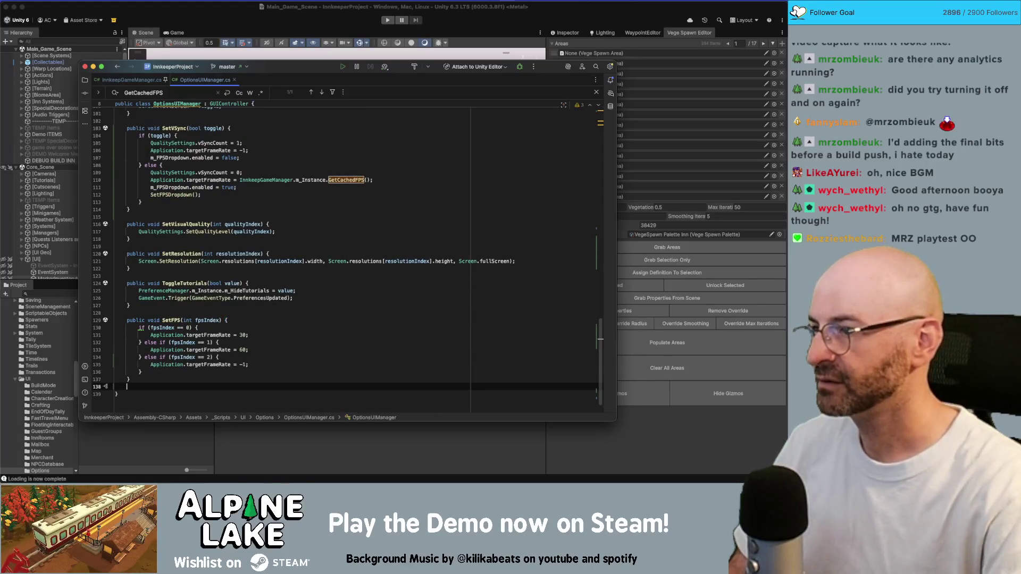
click(133, 80)
scroll(176, 298, down, 5)
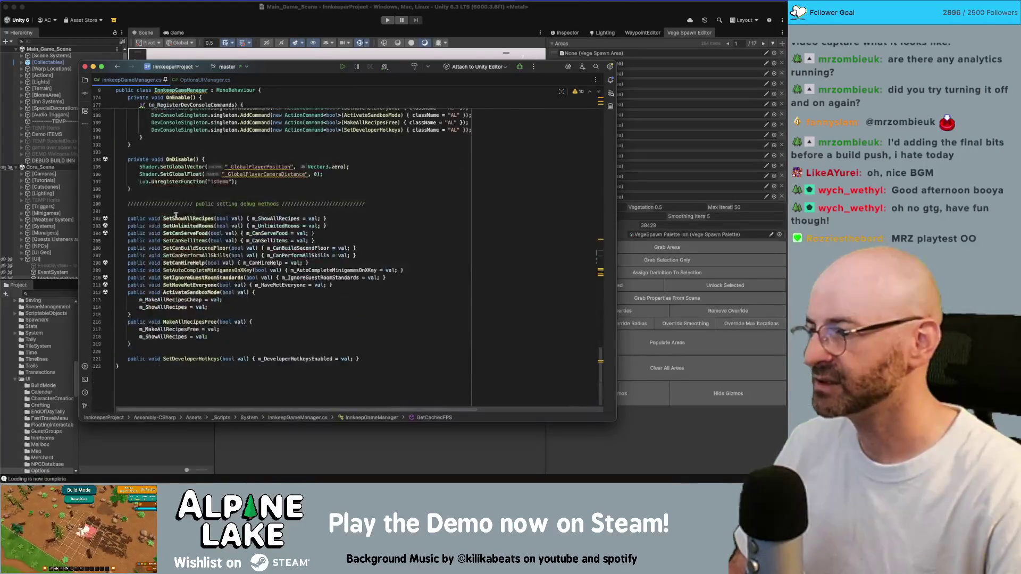
scroll(176, 331, up, 10)
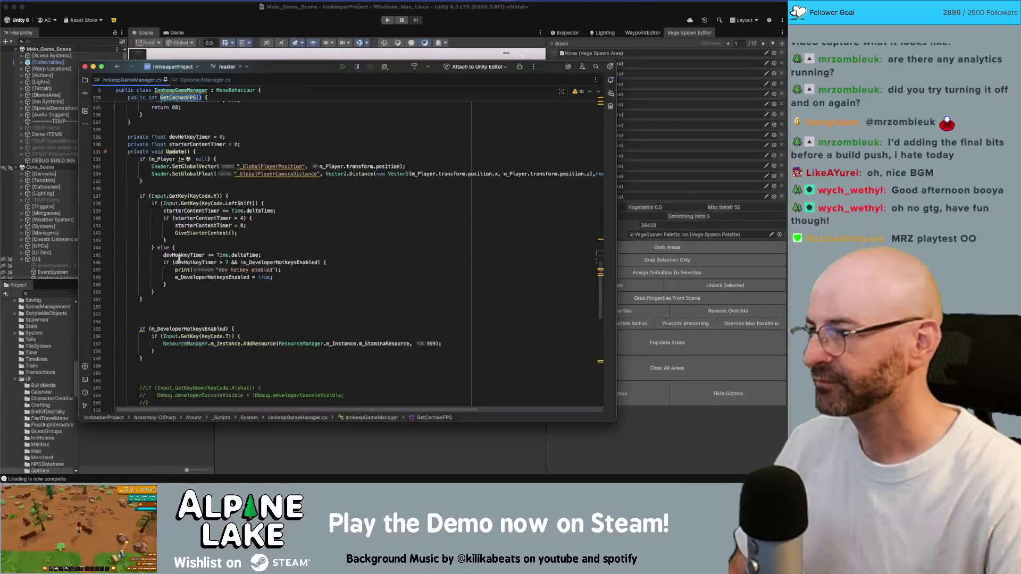
scroll(178, 260, up, 10)
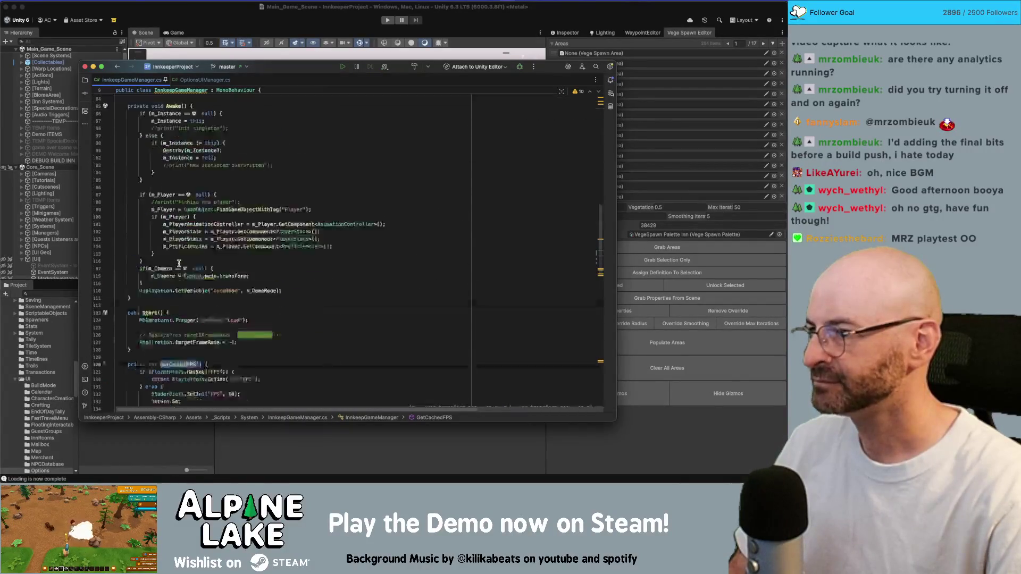
scroll(178, 264, down, 10)
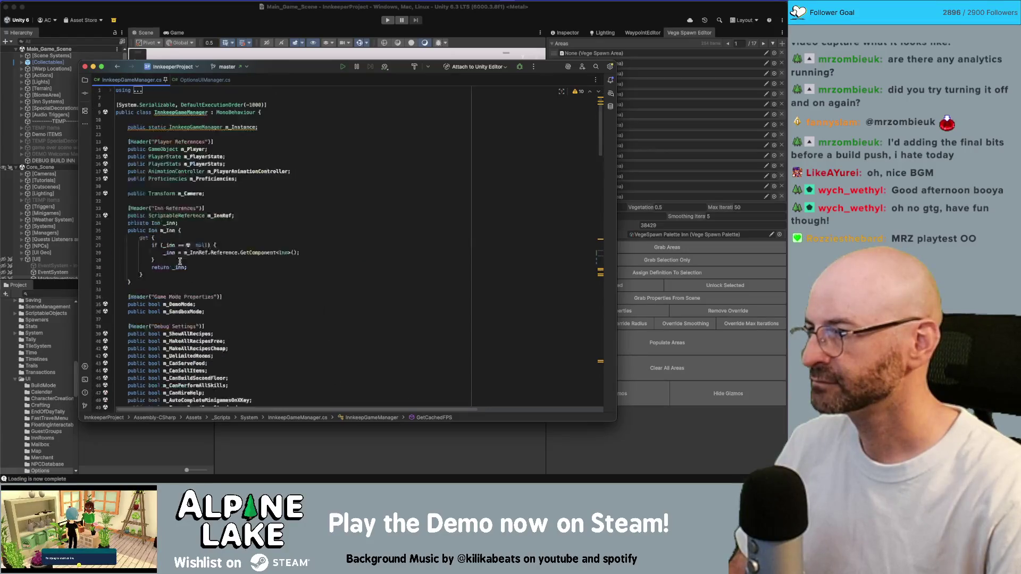
scroll(181, 171, up, 1)
scroll(181, 170, up, 3)
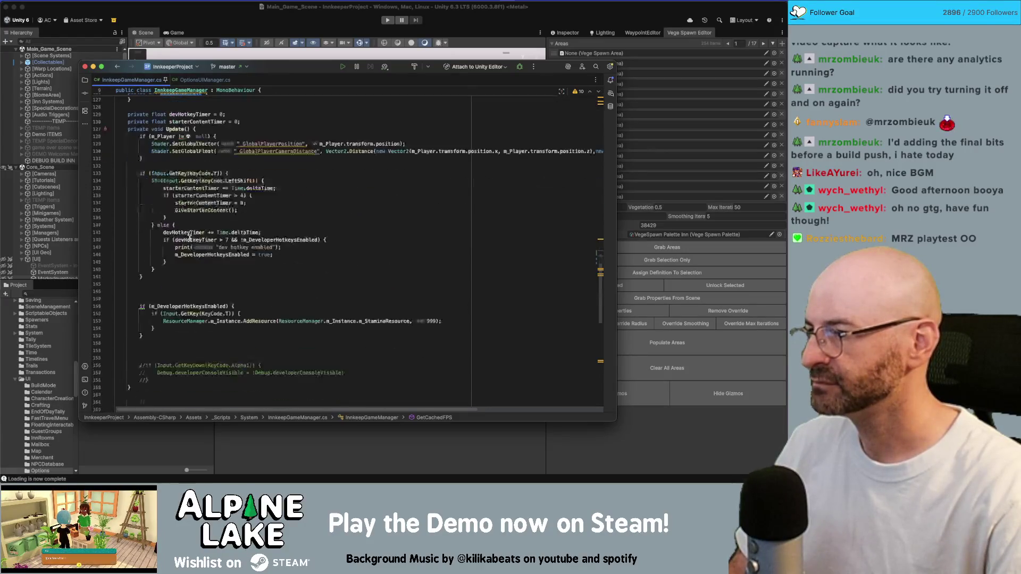
click(173, 185)
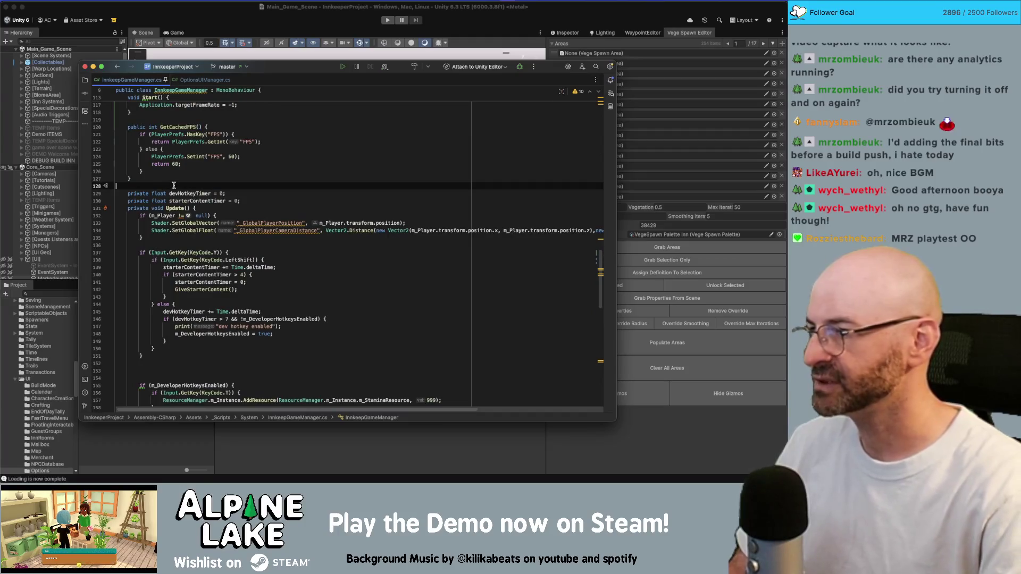
key(Down)
key(Down)
key(Down)
scroll(181, 186, up, 4)
click(175, 158)
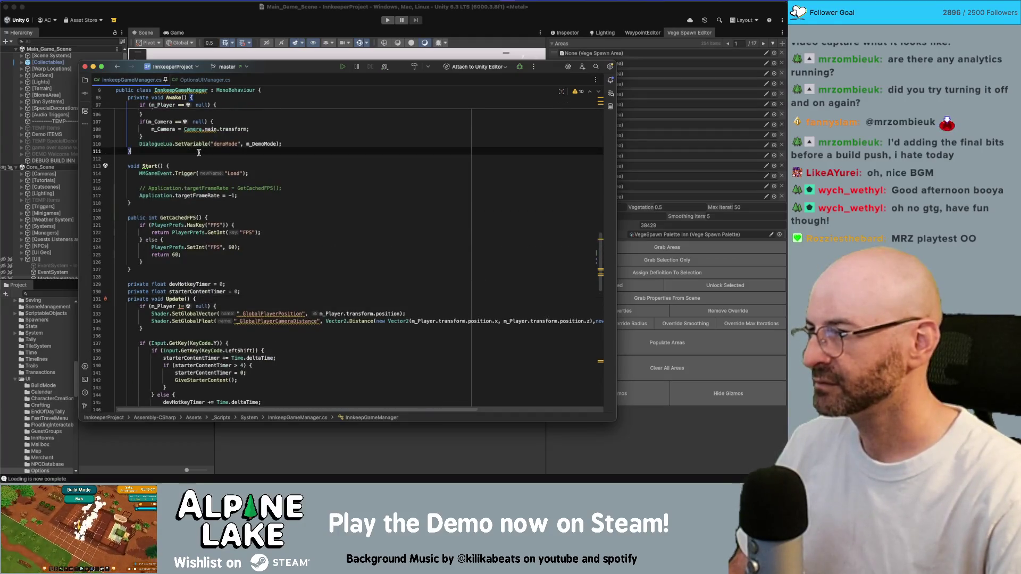
key(super+v)
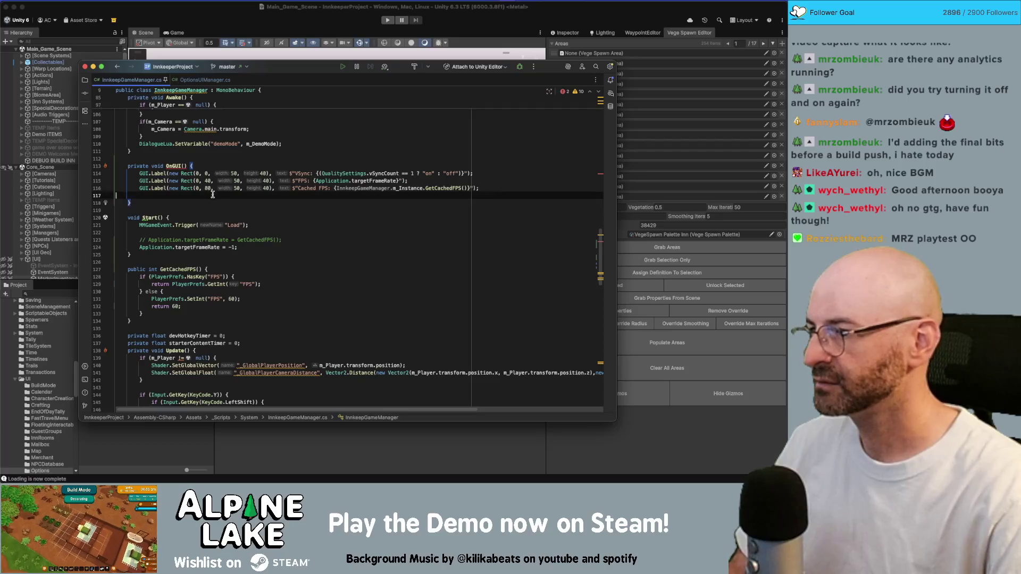
Widen the VSync, FPS and Cached FPS labels from 50 to 100
key(BackSpace)
click(230, 175)
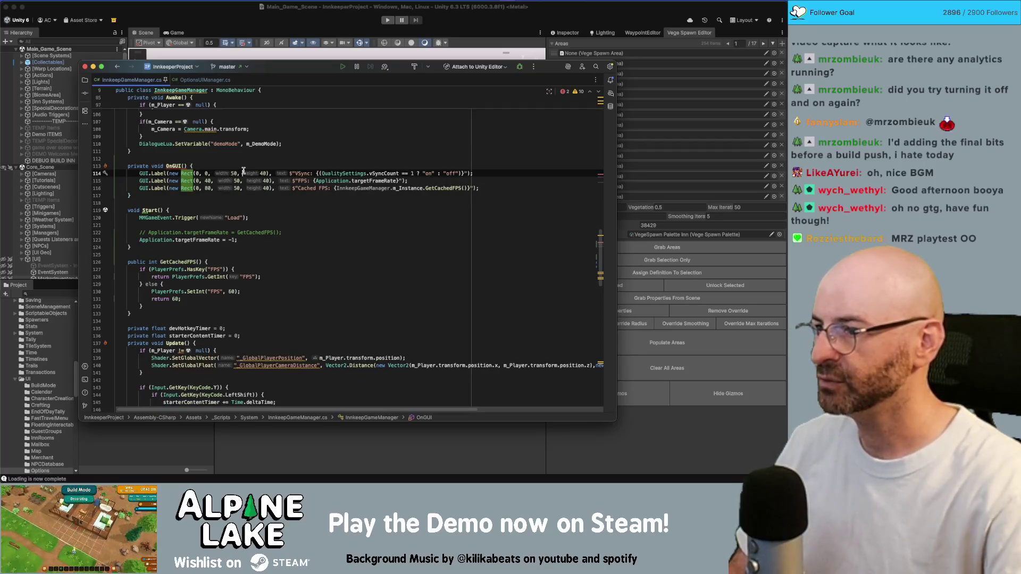
double_click(234, 173)
text(100)
click(236, 181)
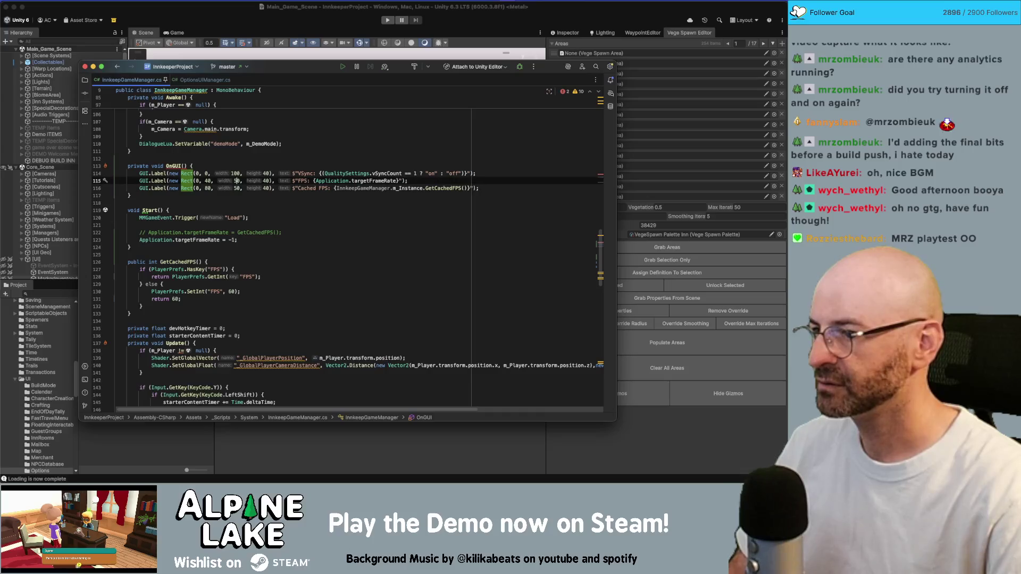
text(00)
click(238, 188)
text(100)
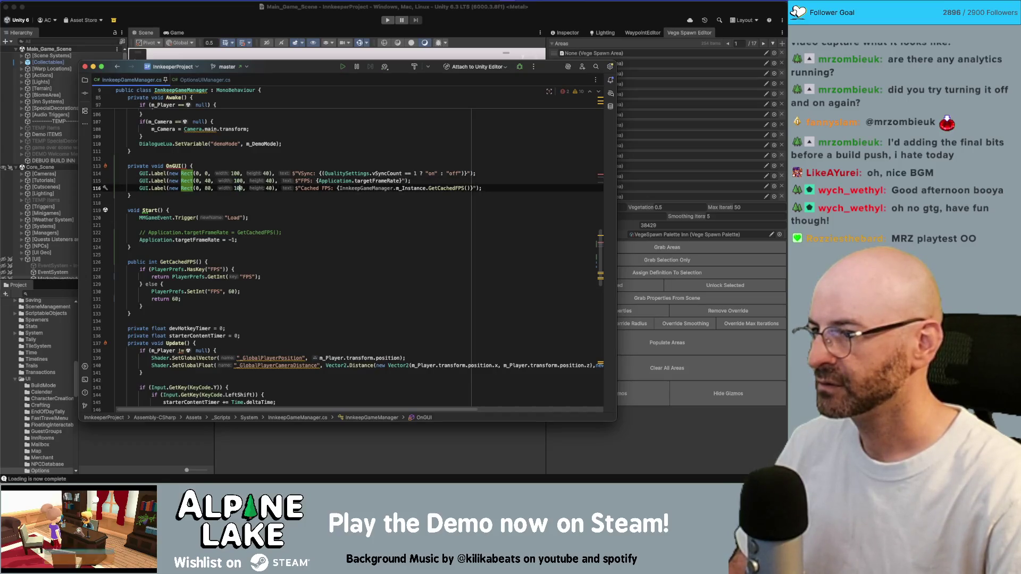
Find the other OnGUI method, cut the three stat labels, and delete the empty duplicate OnGUI
click(191, 166)
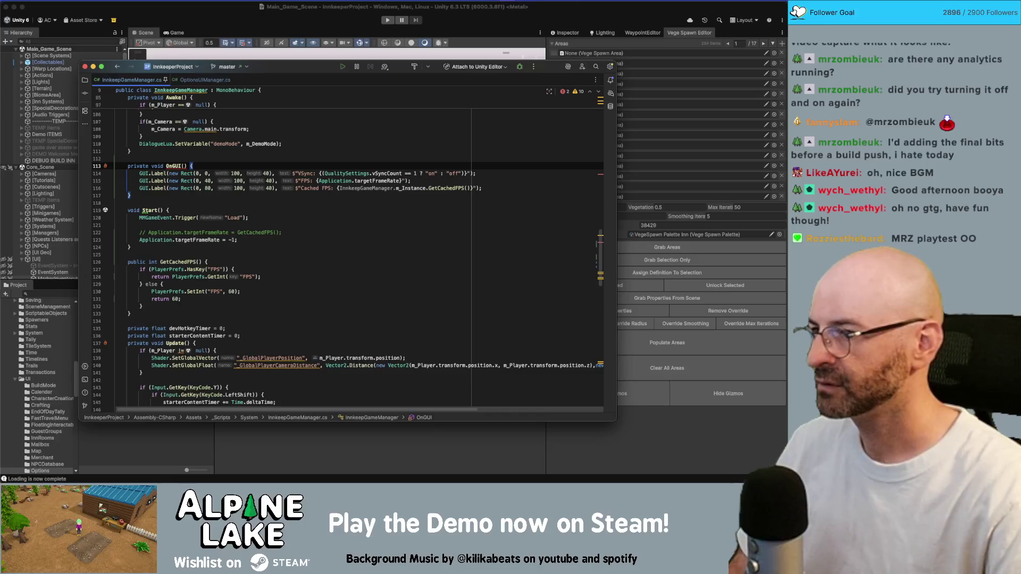
double_click(182, 166)
key(ctrl+f)
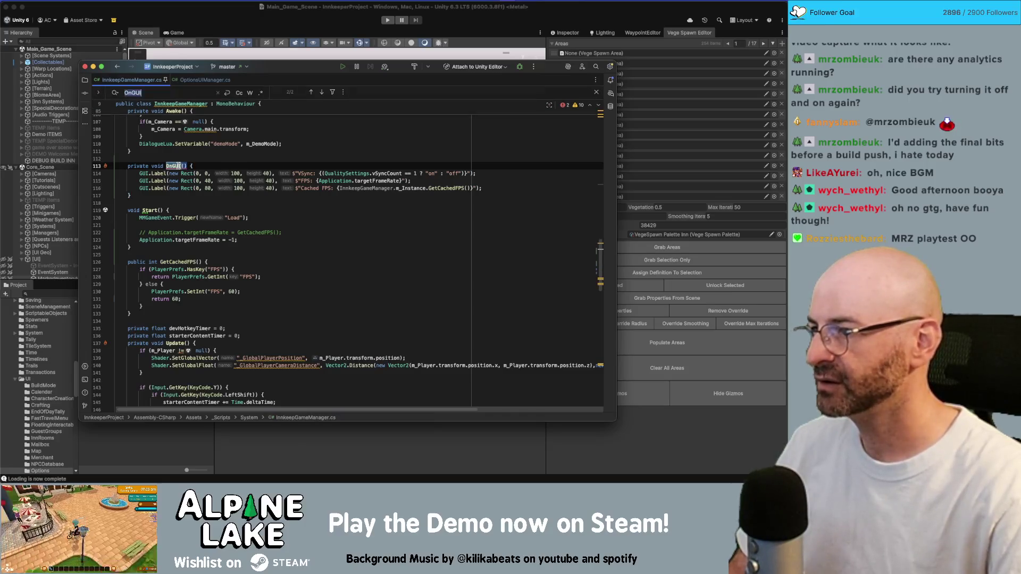
key(Return)
key(Return)
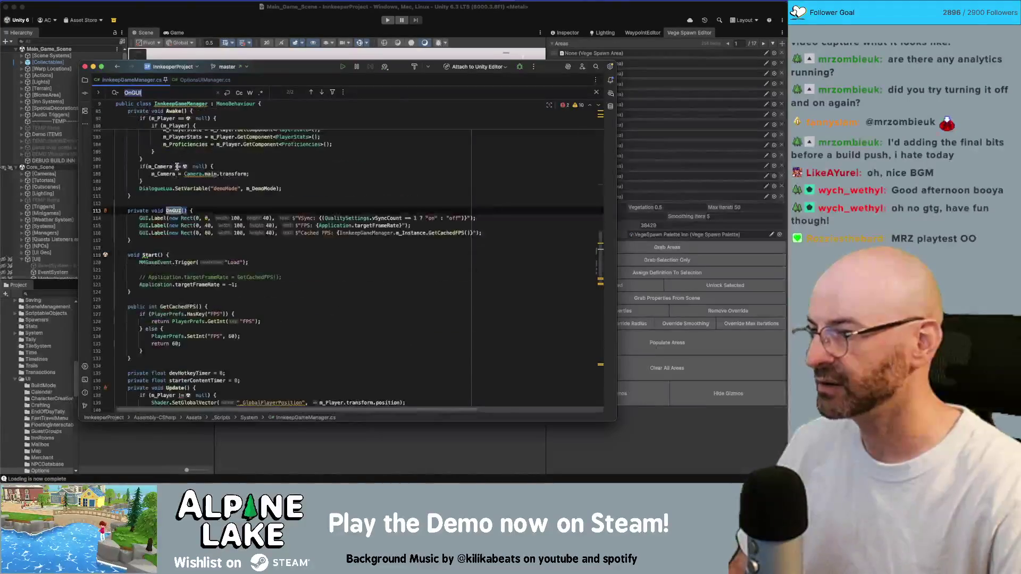
drag(159, 237, 139, 218)
key(ctrl+c)
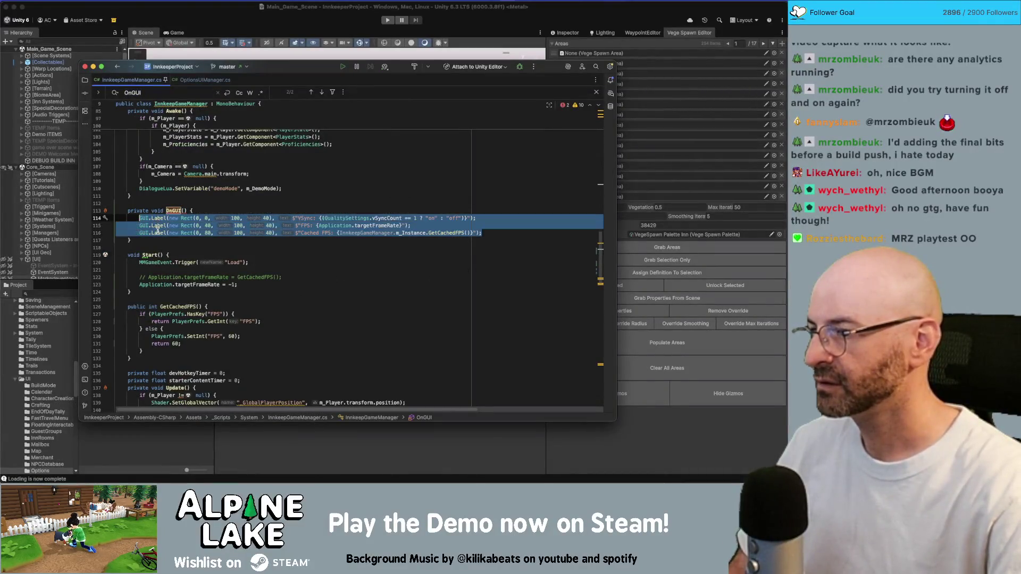
key(BackSpace)
key(shift+Up)
key(shift+Up)
key(shift+Up)
key(BackSpace)
key(BackSpace)
key(BackSpace)
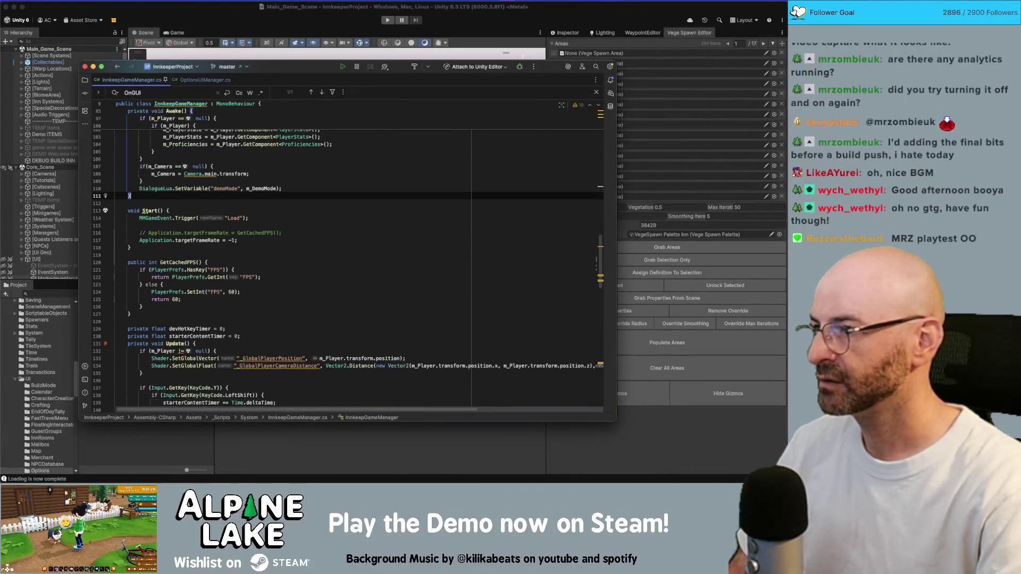
key(Return)
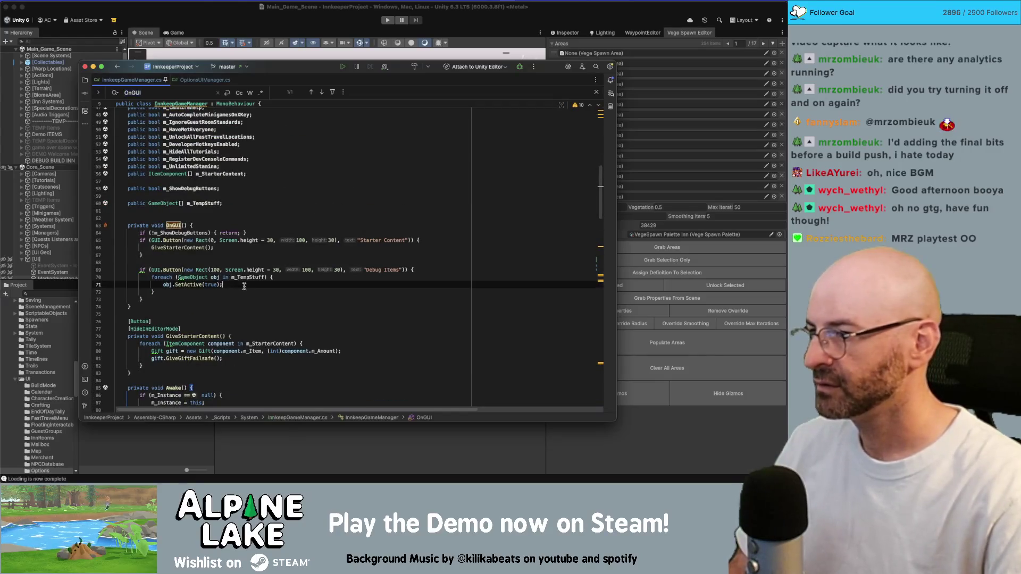
Paste the VSync, FPS and Cached FPS labels at the start of the first OnGUI body
click(243, 241)
click(261, 230)
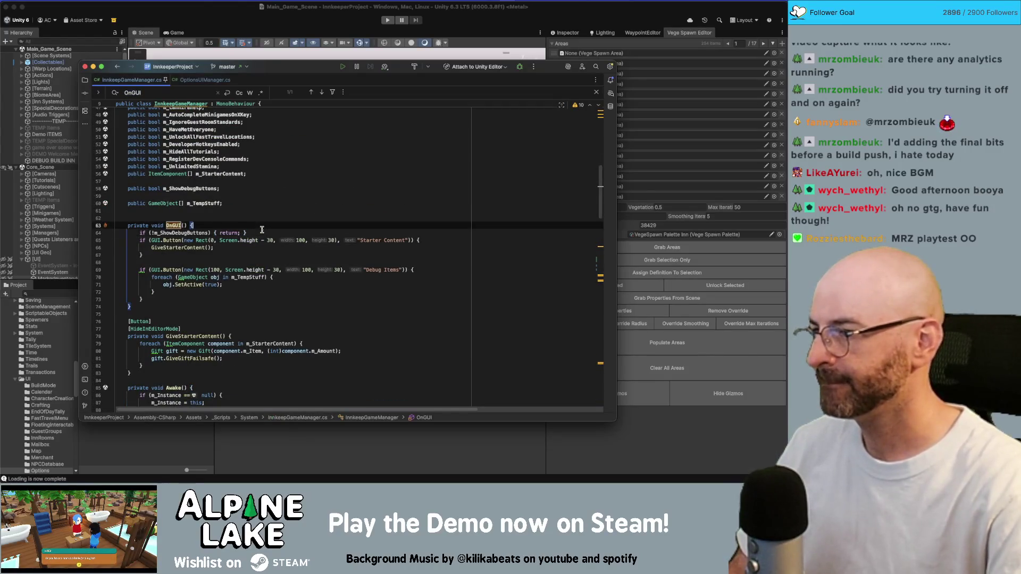
key(ctrl+v)
Wrap the pasted labels in an if (m_ShowFPSStats) { } block
click(194, 226)
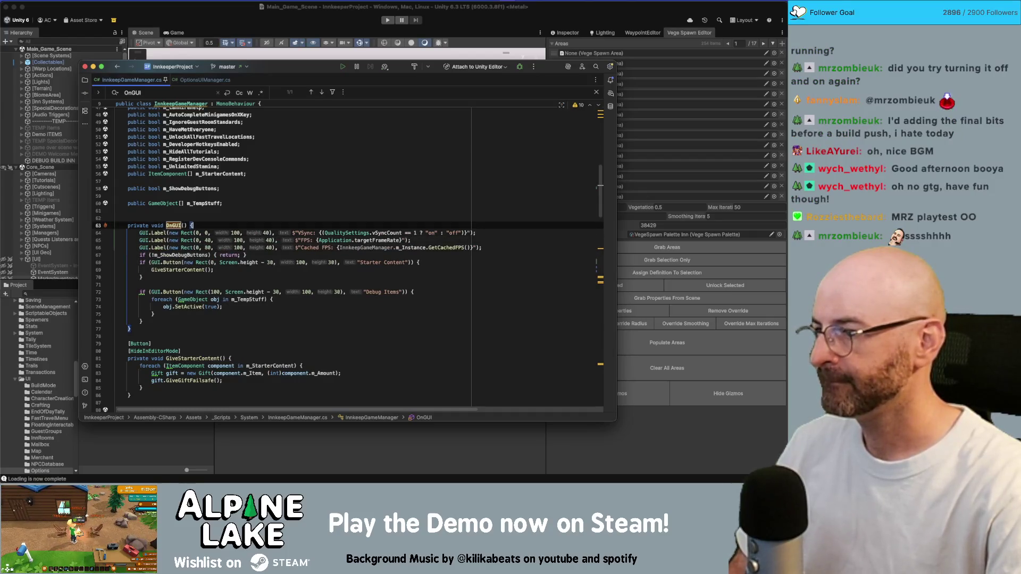
key(Return)
key(Return)
text(if ()
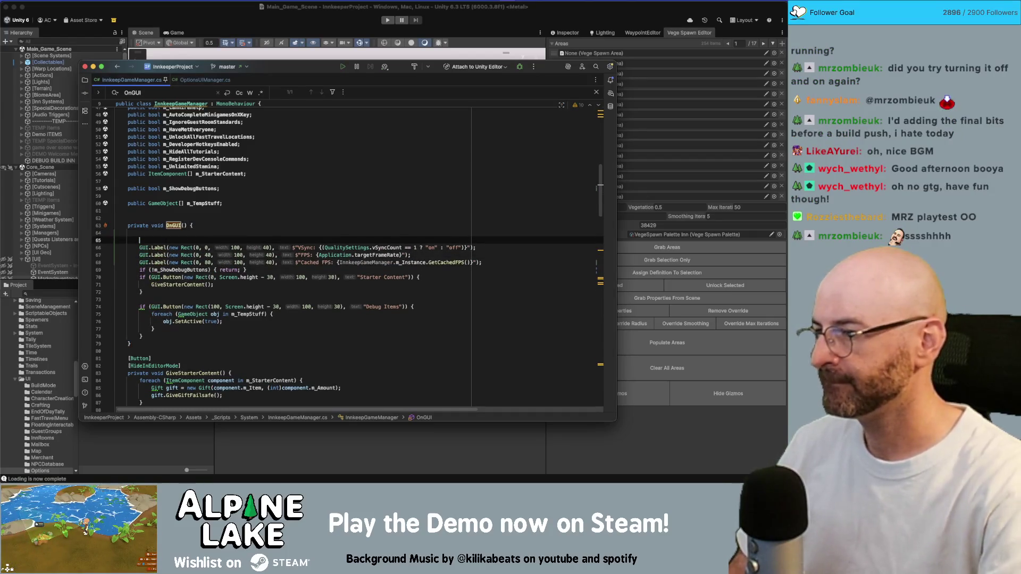
text(m_Show)
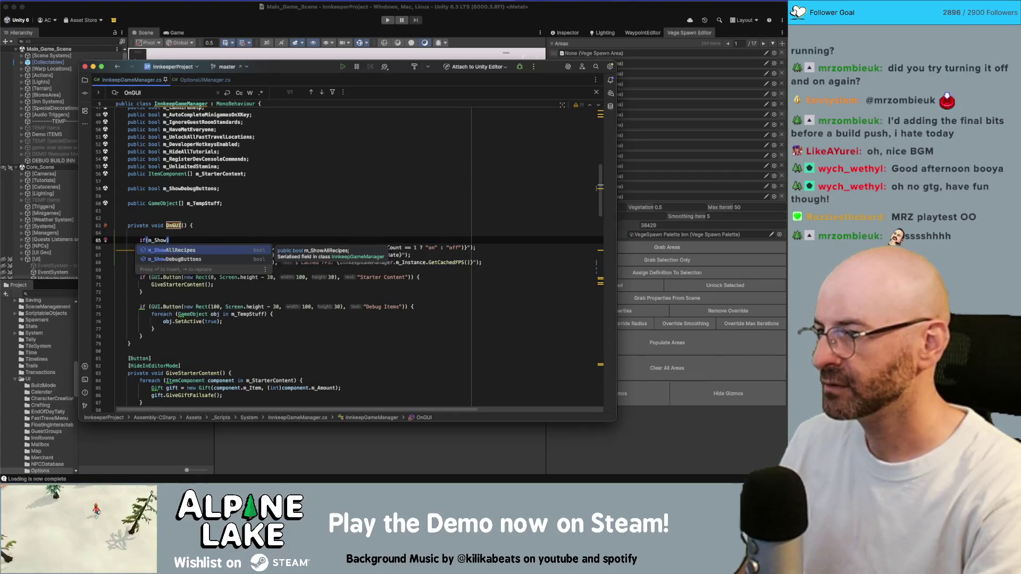
text(FPSStats) {)
key(Return)
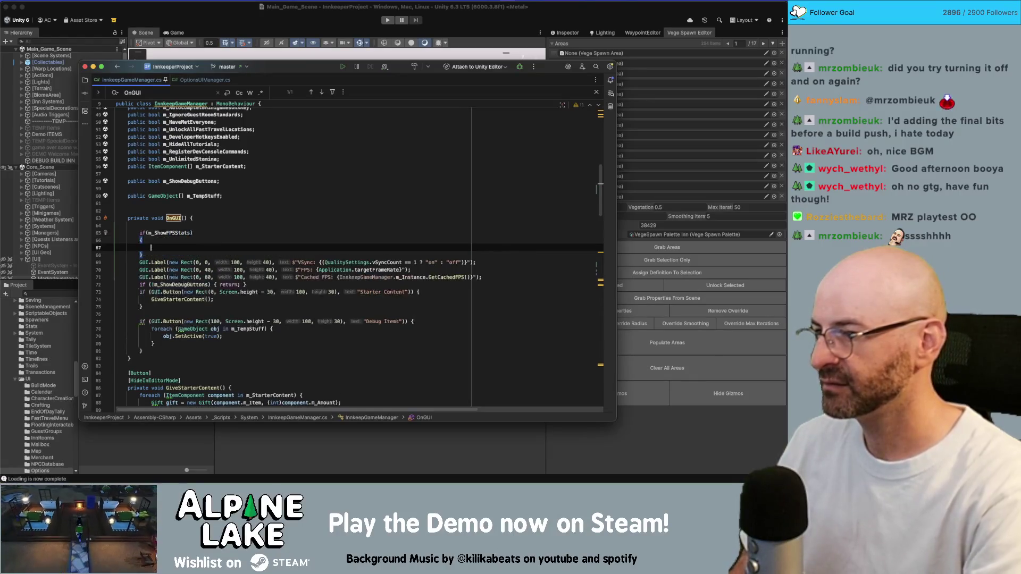
key(Down)
key(Down)
key(Down)
key(End)
key(Return)
text(})
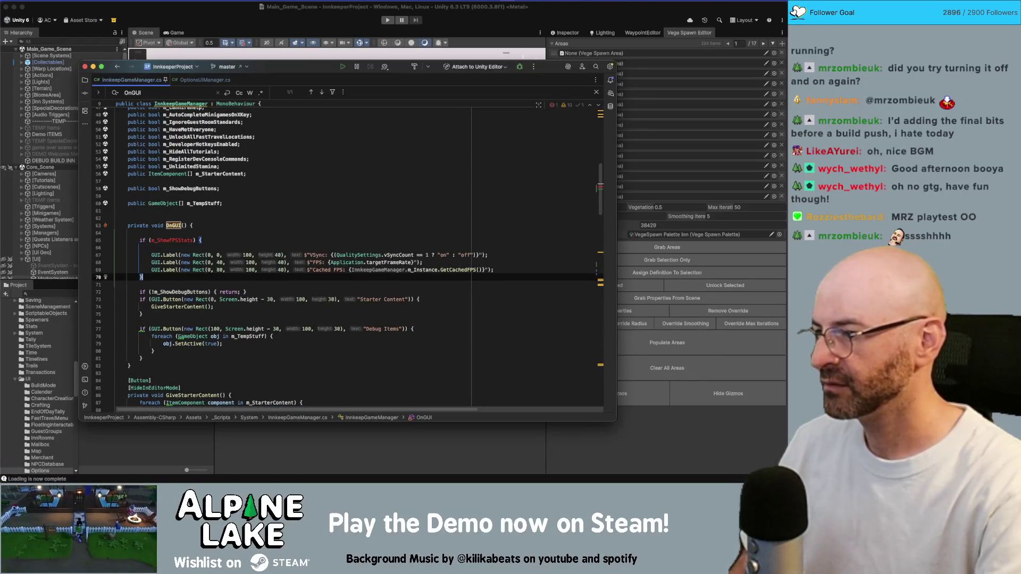
key(Return)
key(Up)
key(Up)
key(Up)
key(BackSpace)
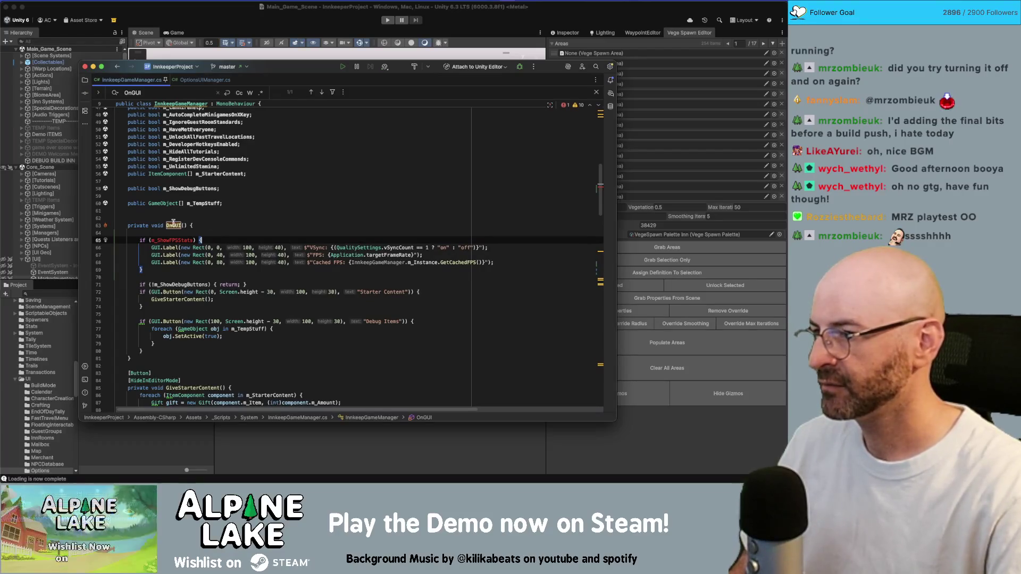
Declare public bool m_ShowFPSStats; under m_ShowDebugButtons and return to Unity
double_click(177, 282)
key(super+f)
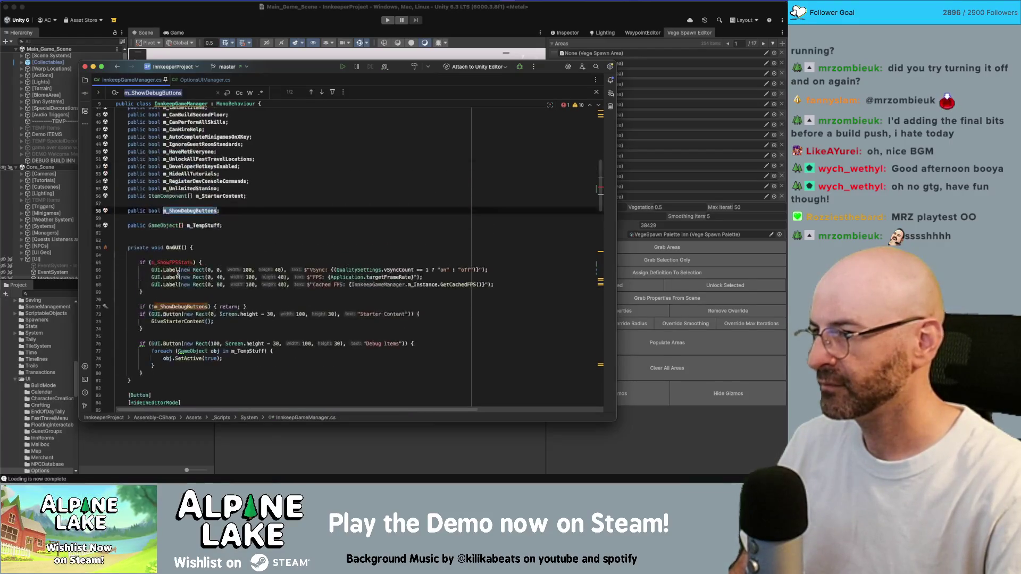
click(225, 215)
text(public bool m_ShowFPSStats;)
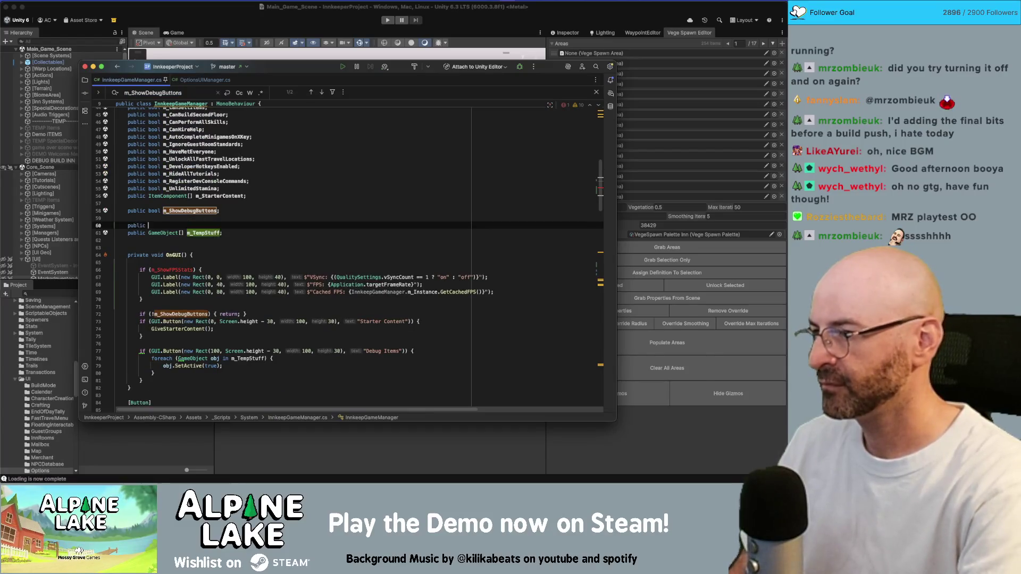
key(alt+shift+Up)
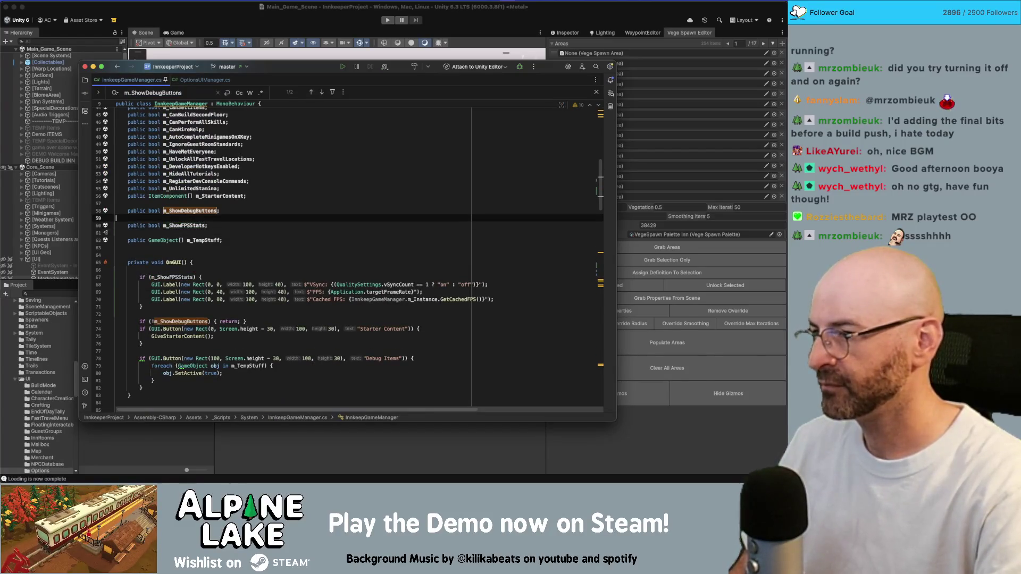
key(Up)
click(509, 10)
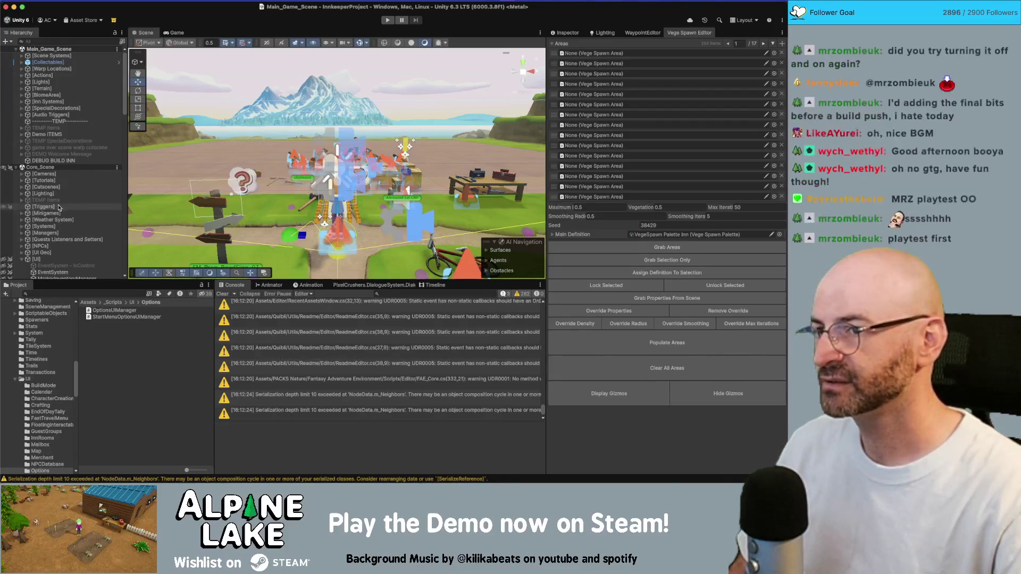
Select GameManager under [Managers], tick Show FPS Stats in the Inspector, and press Play
click(553, 43)
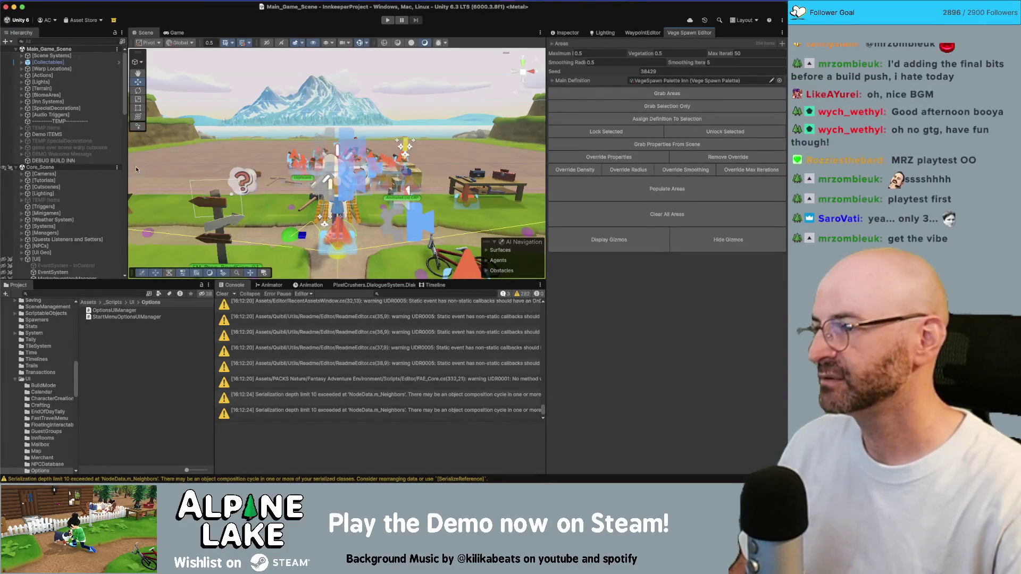
scroll(57, 253, down, 2)
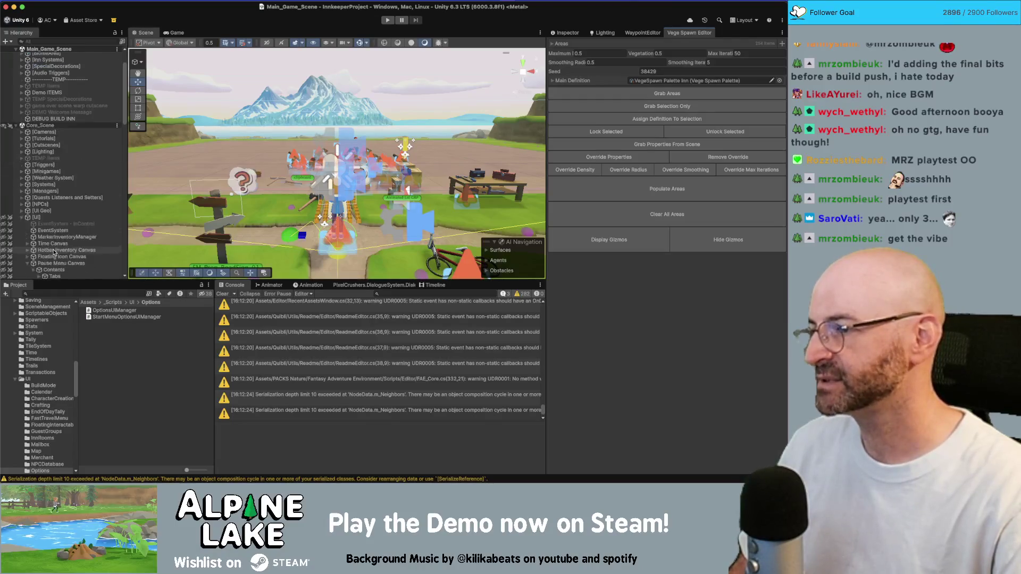
click(62, 186)
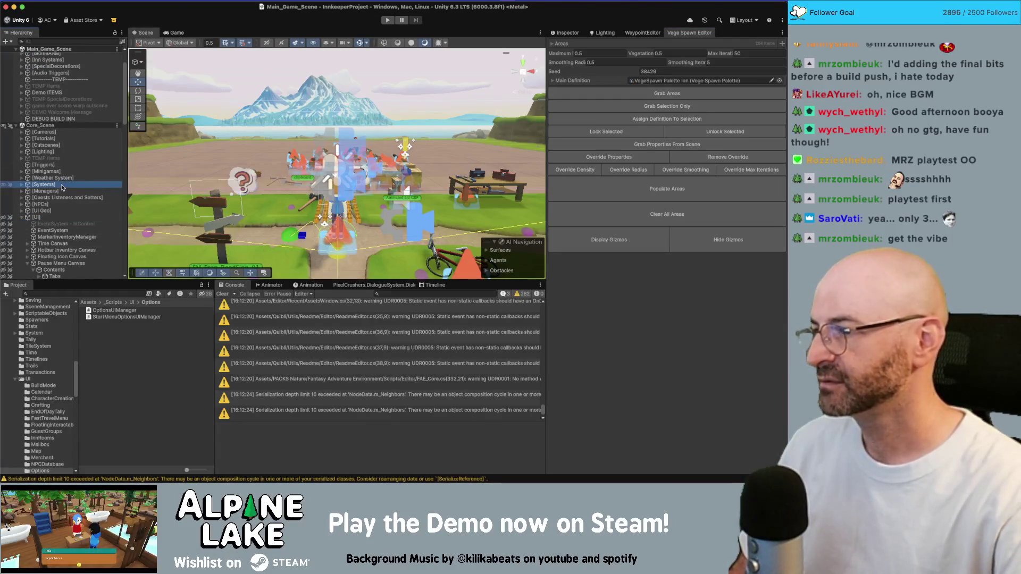
click(21, 191)
click(54, 197)
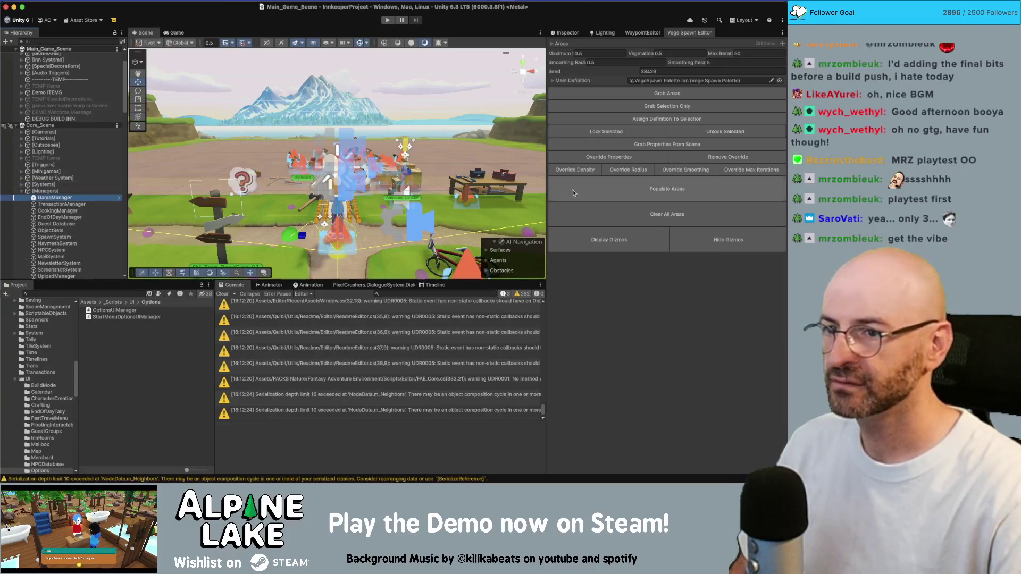
click(568, 33)
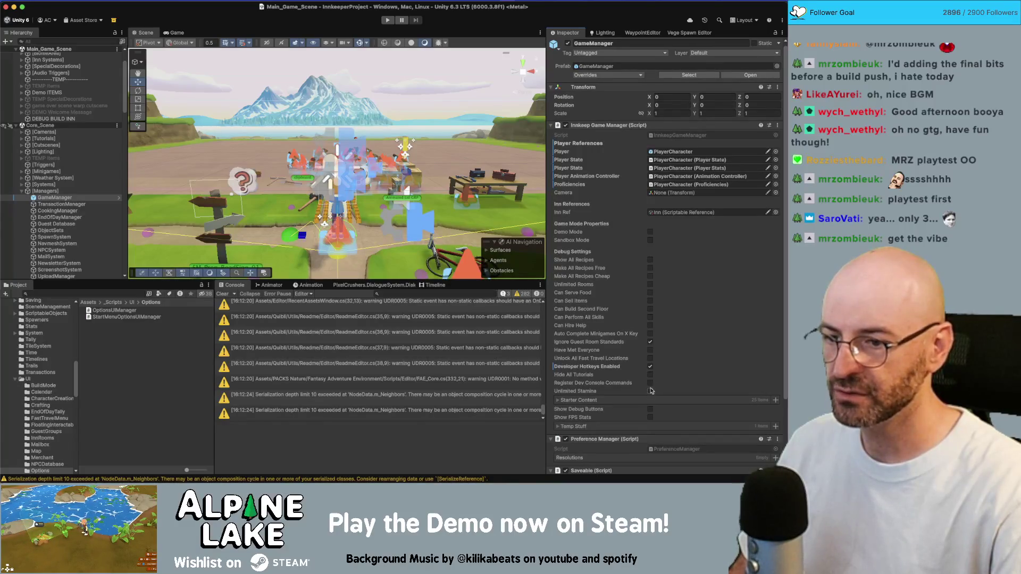
click(649, 417)
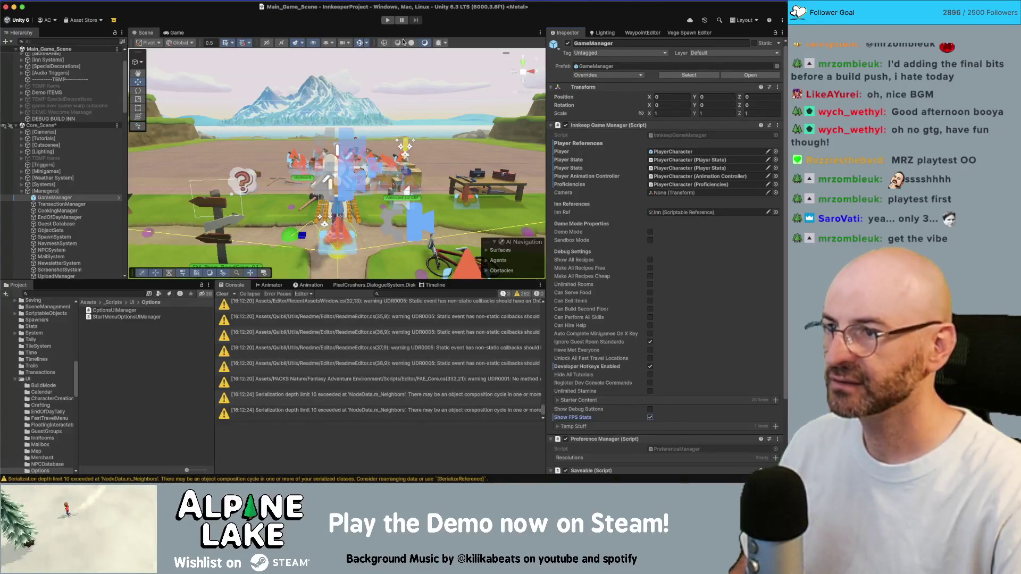
click(390, 20)
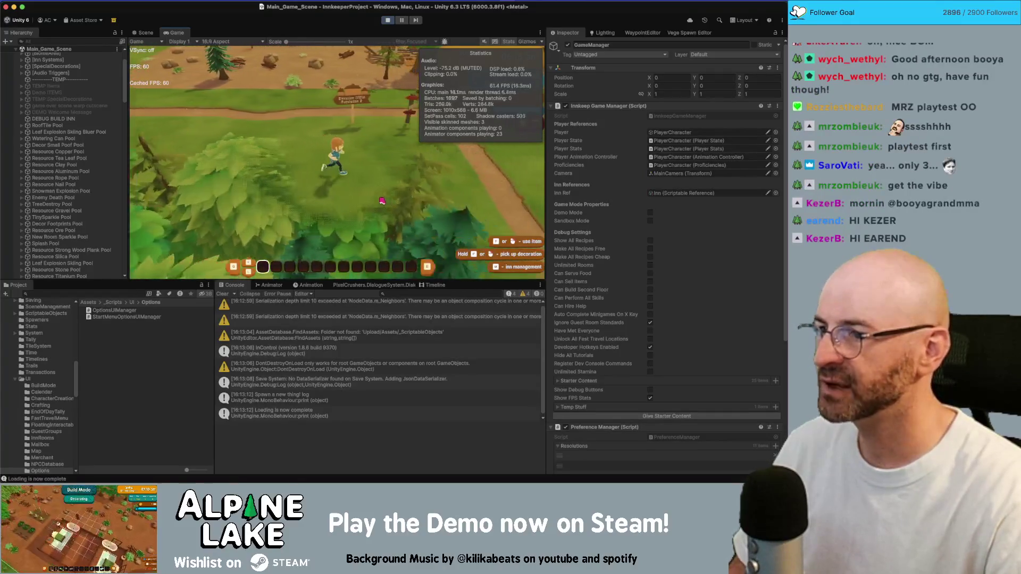
Maximize the Game view and walk the character around the dirt path
double_click(170, 34)
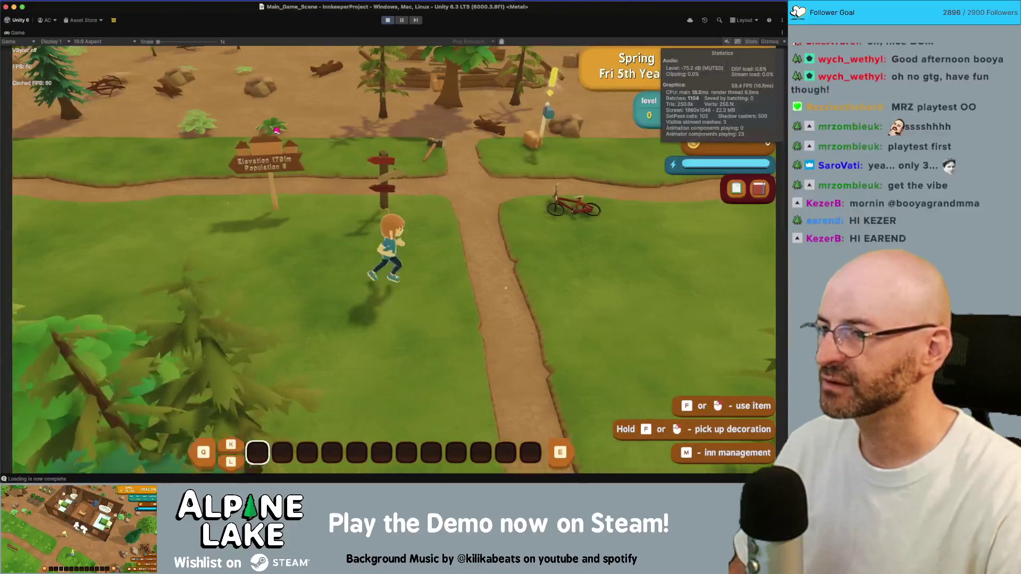
key(d)
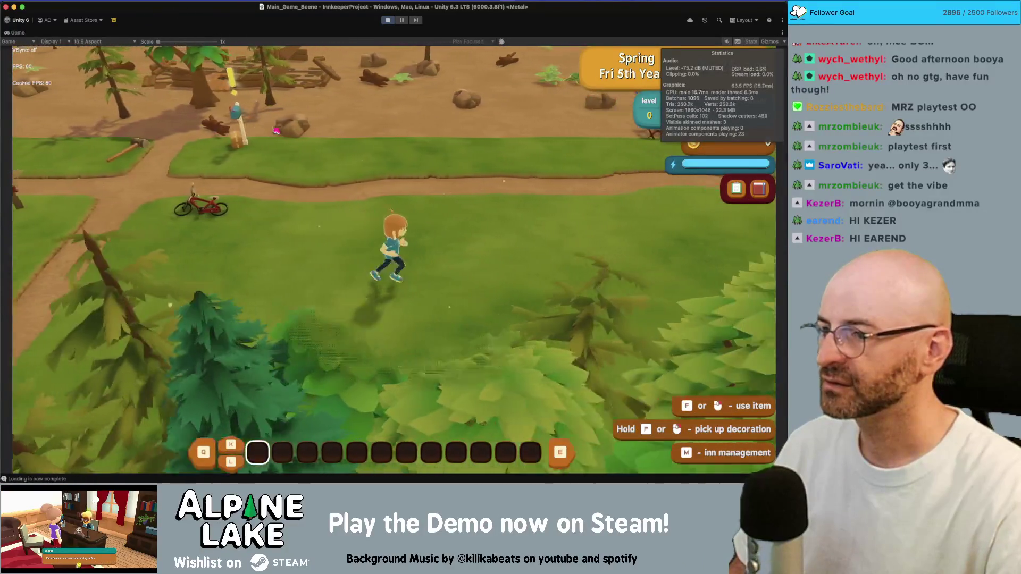
key(w)
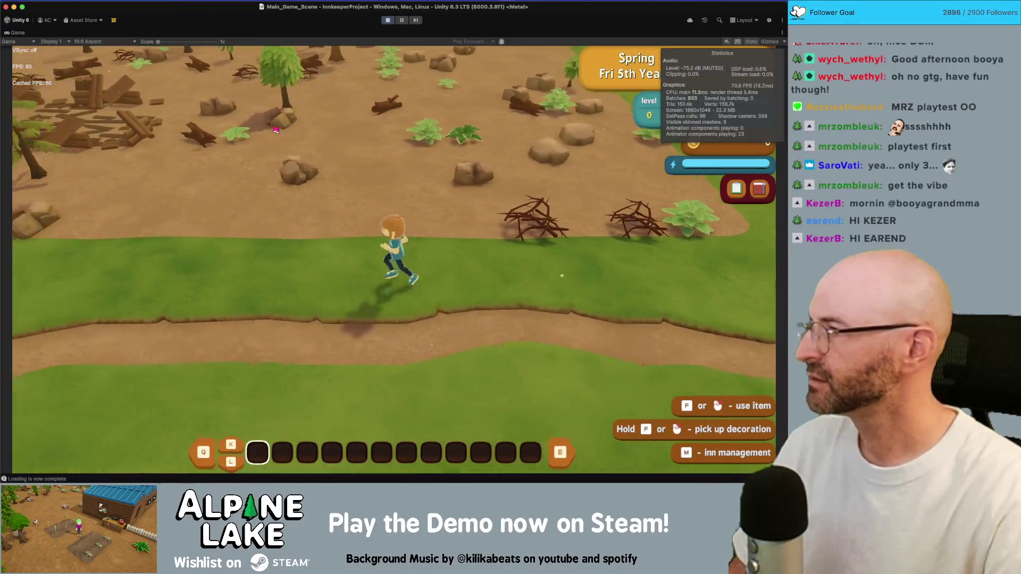
key(a)
key(s)
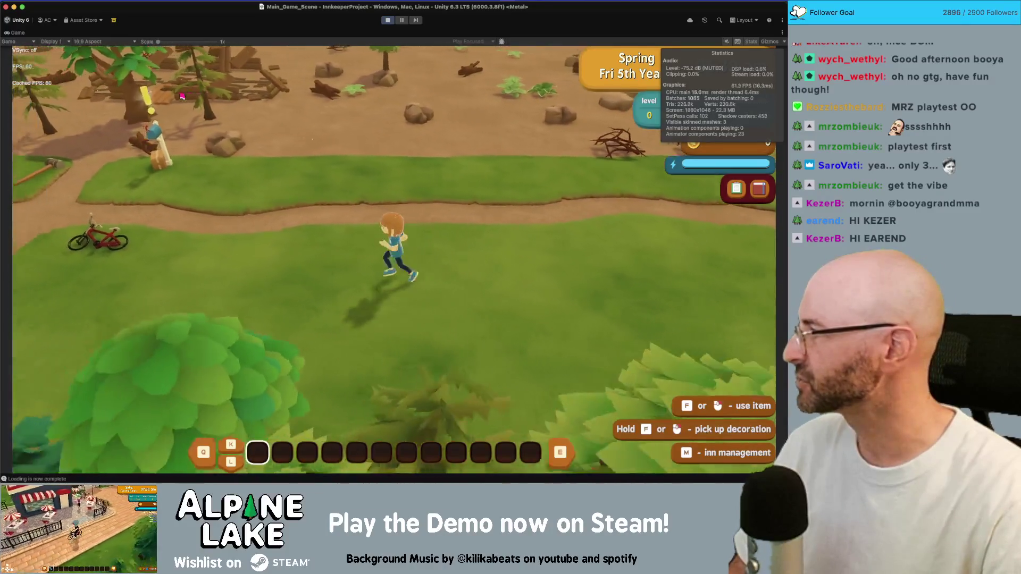
key(a)
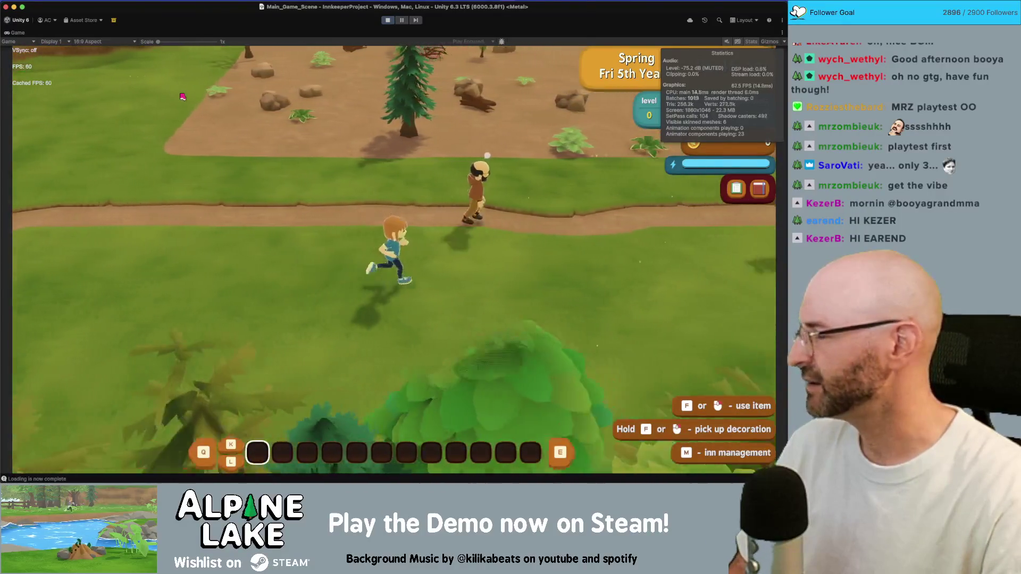
key(d)
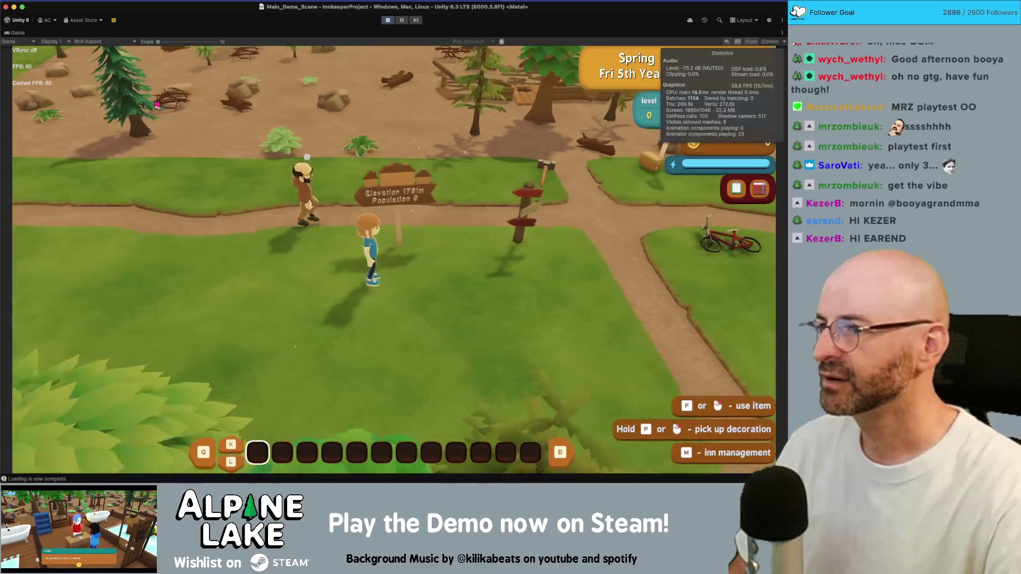
Cycle the game menu through backpack, inn map and settings pages, then resume play
key(i)
key(m)
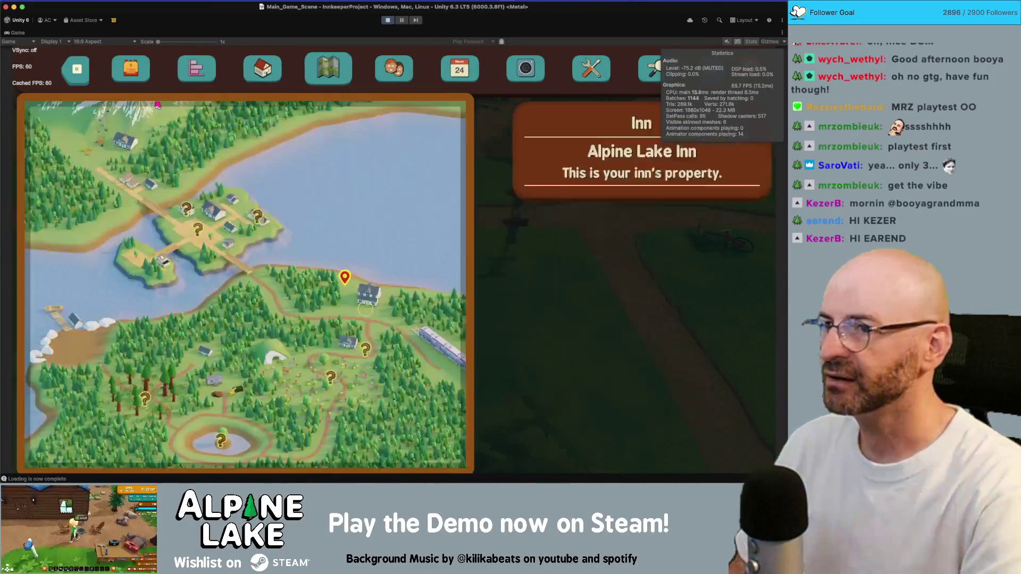
key(p)
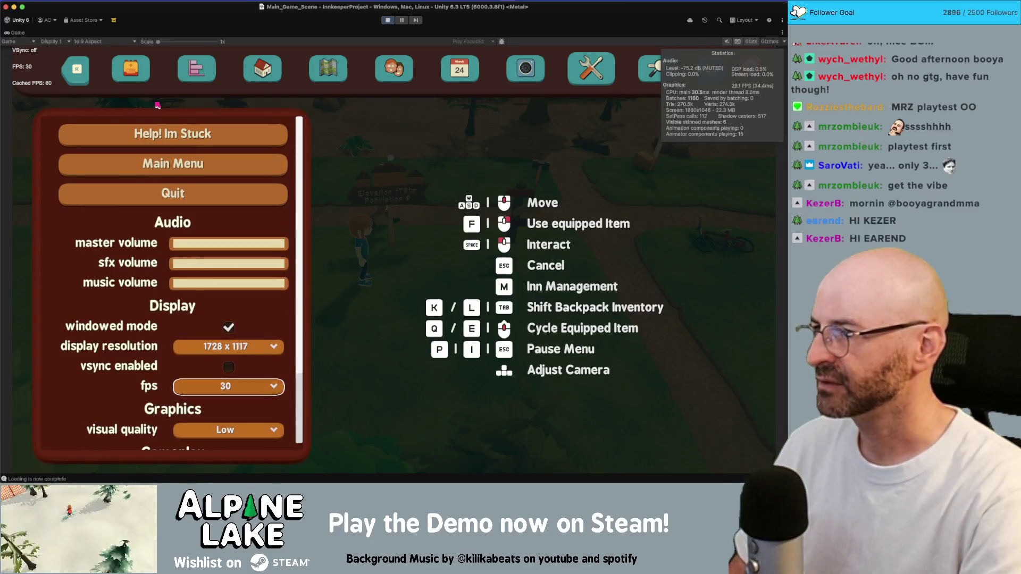
key(Escape)
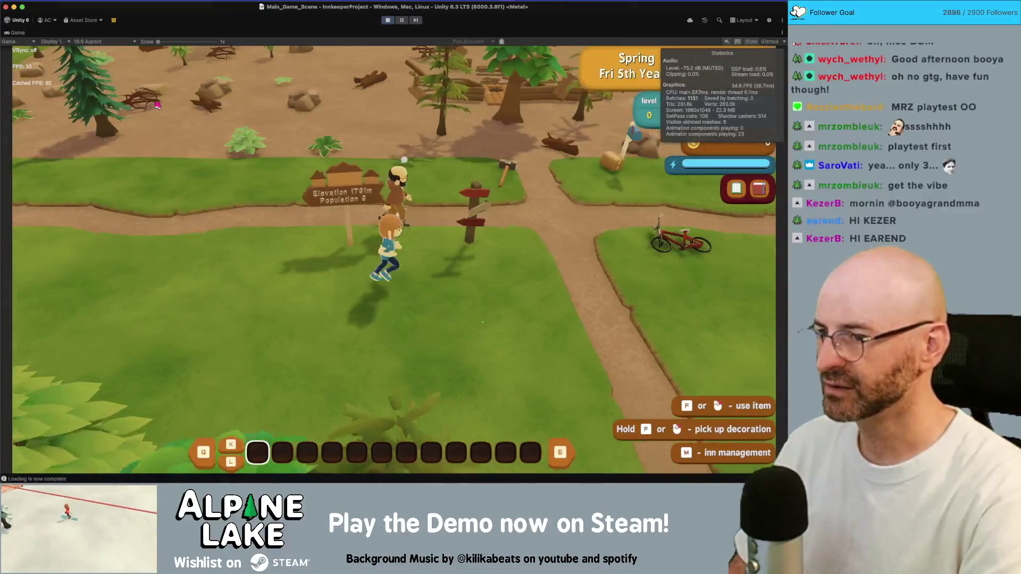
Run the character along the path, briefly opening and closing the pause menu
key(d)
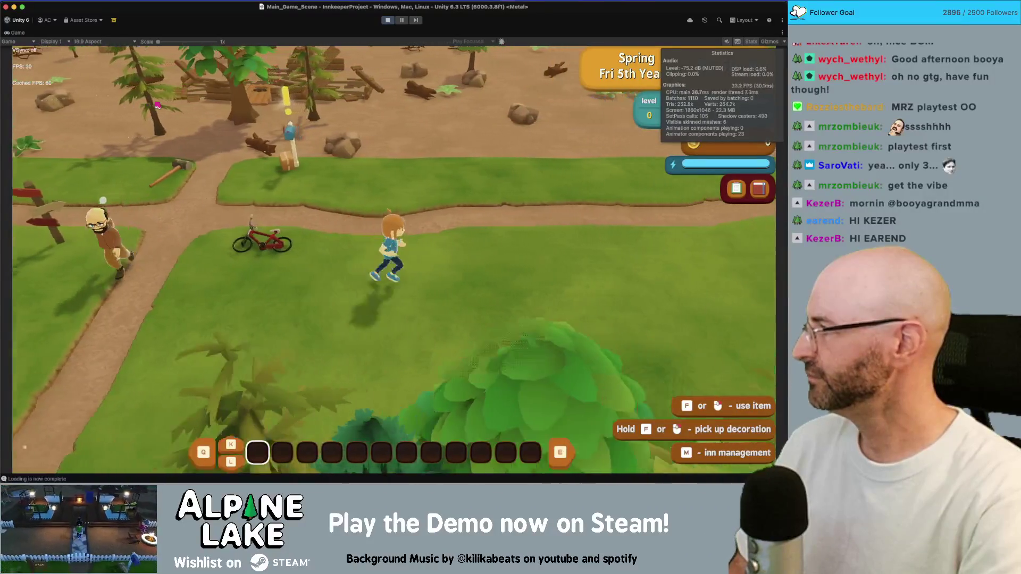
key(d)
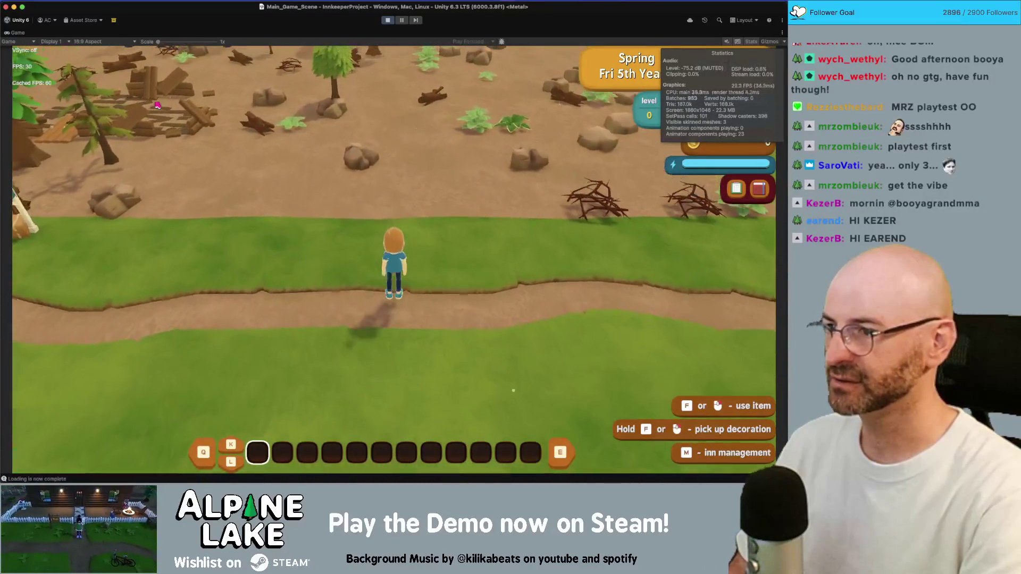
key(s)
key(a)
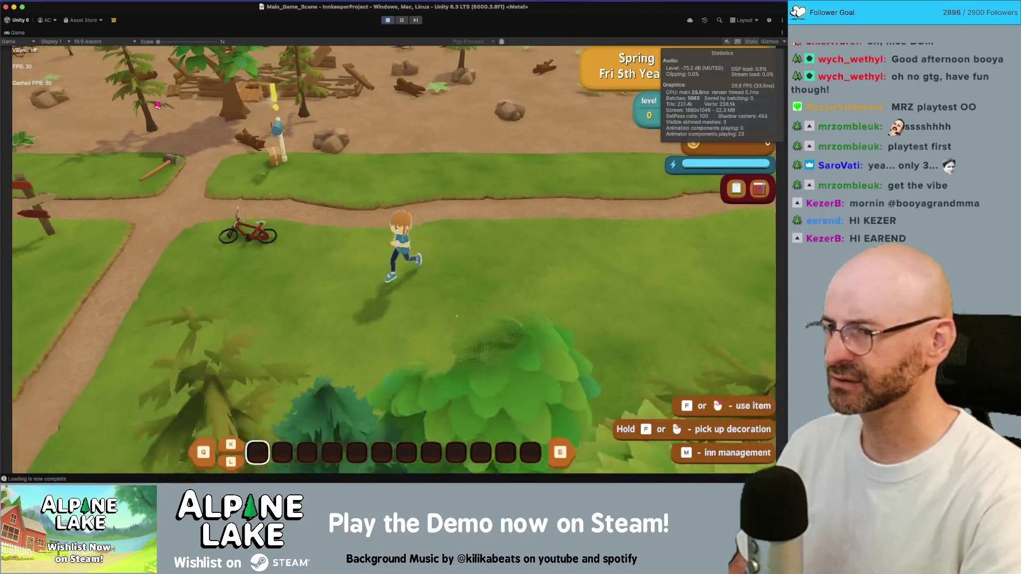
key(Escape)
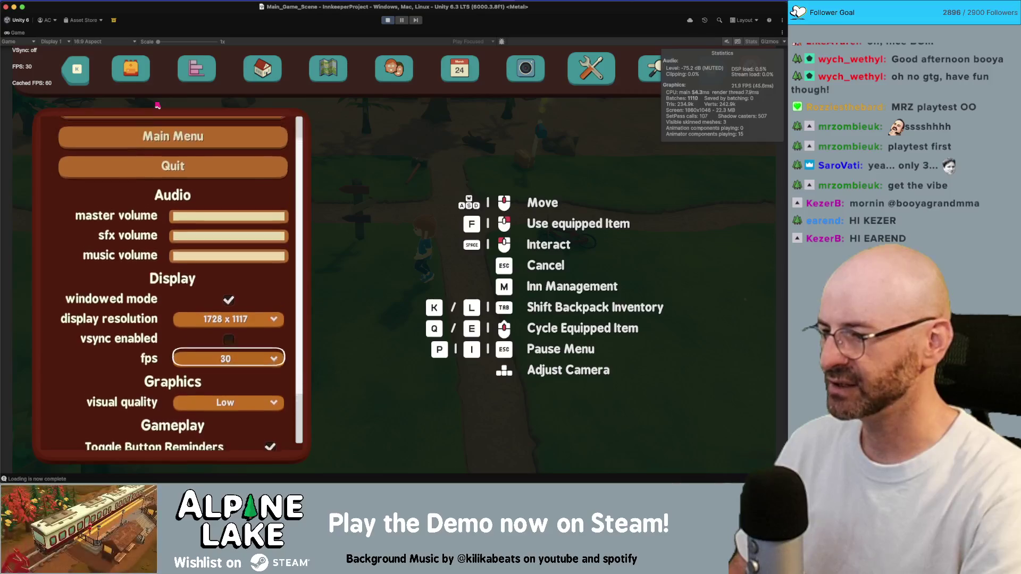
key(Escape)
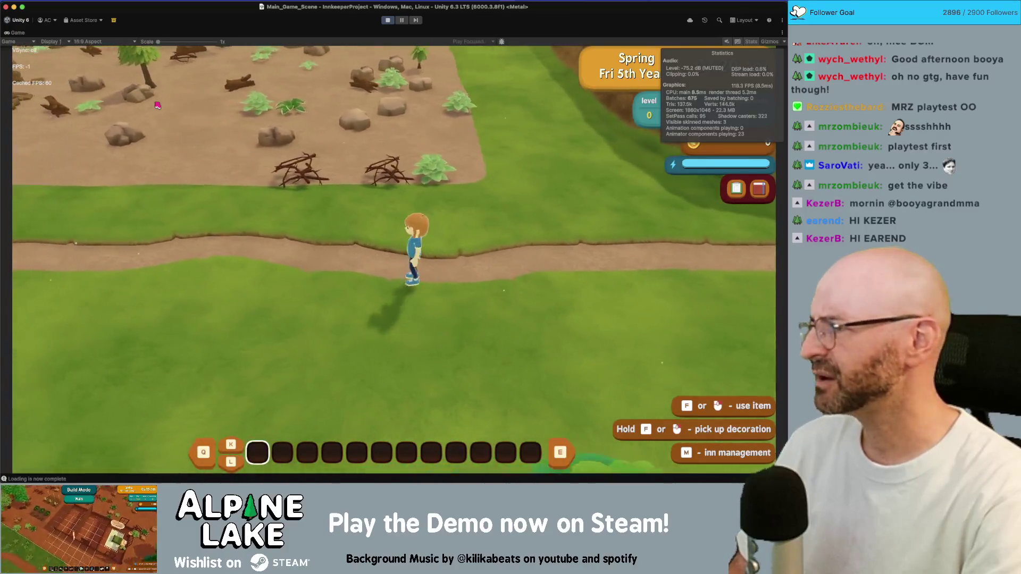
Run left and right along the path while watching the FPS label and Stats overlay
key(a)
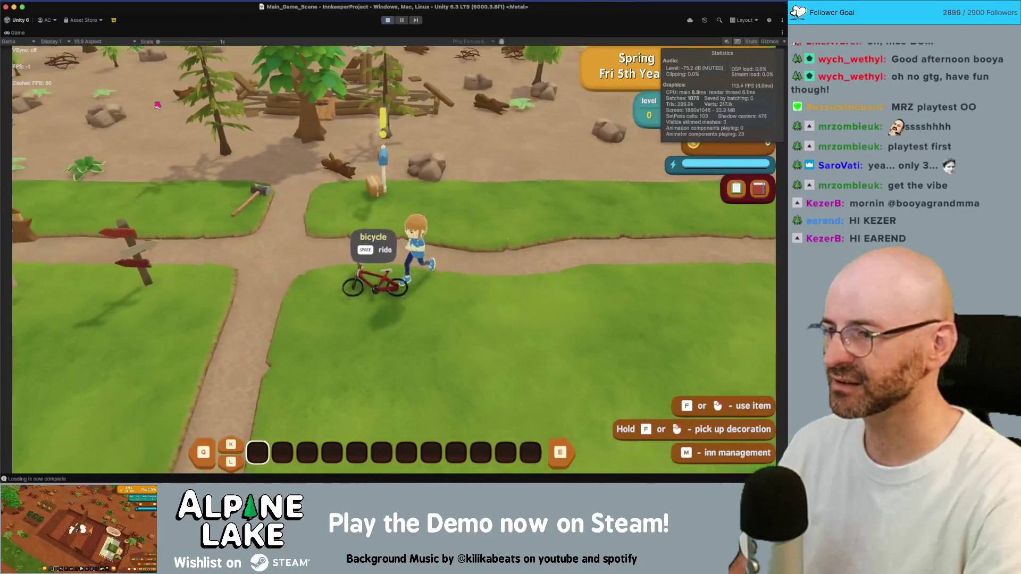
key(a)
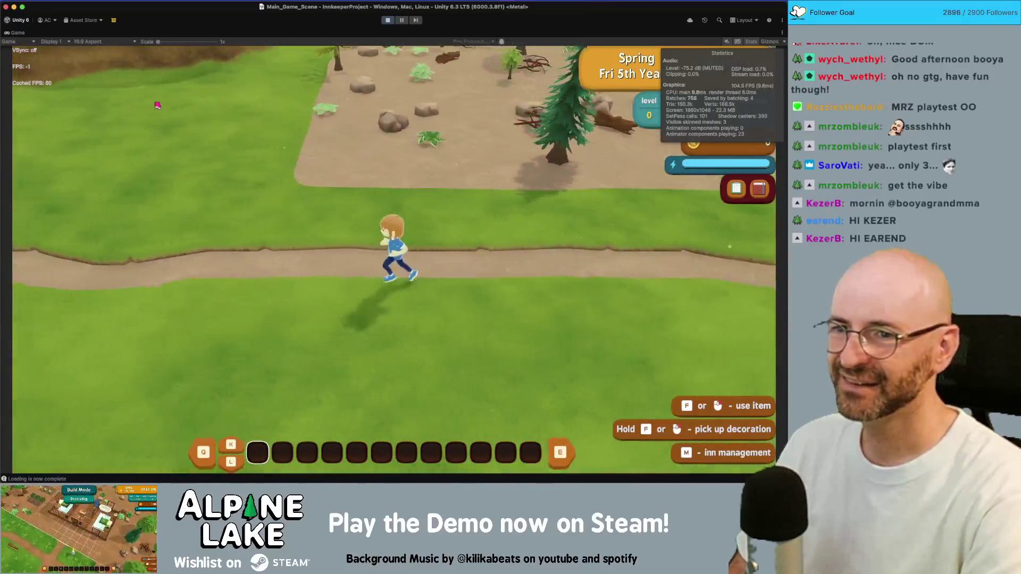
key(a)
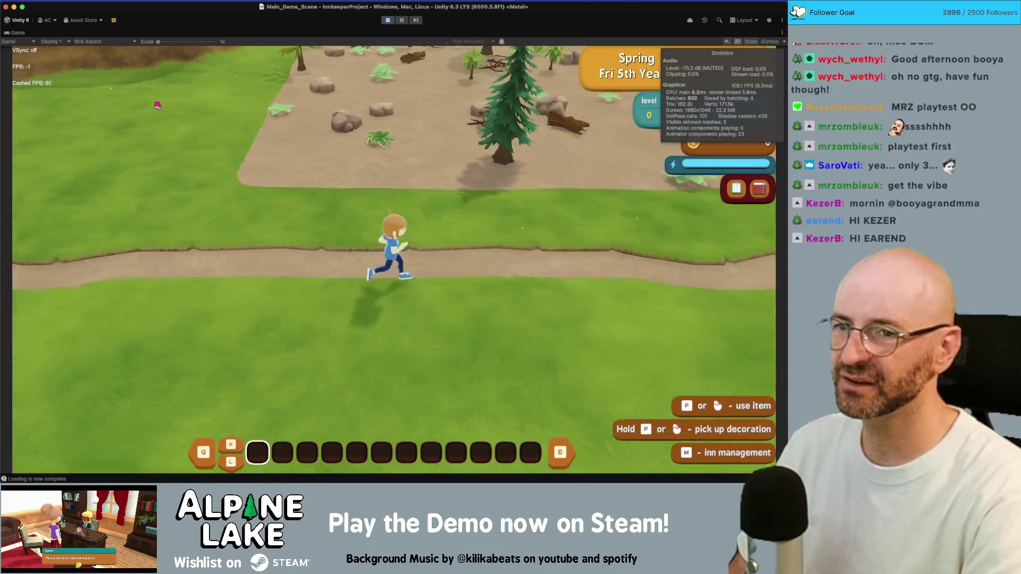
key(d)
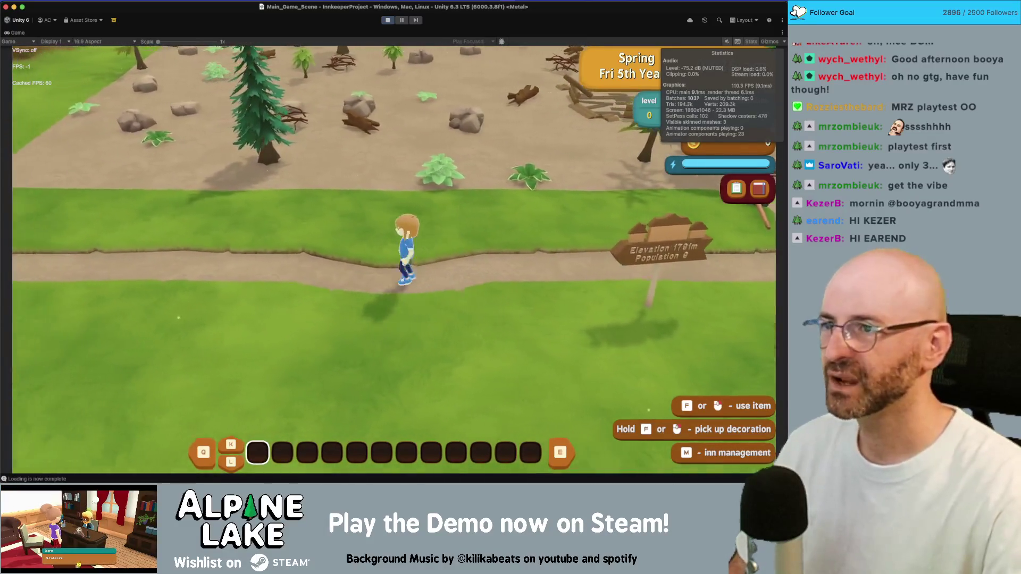
click(389, 6)
Open the Profiler from Window > Analysis
mouse_move(417, 209)
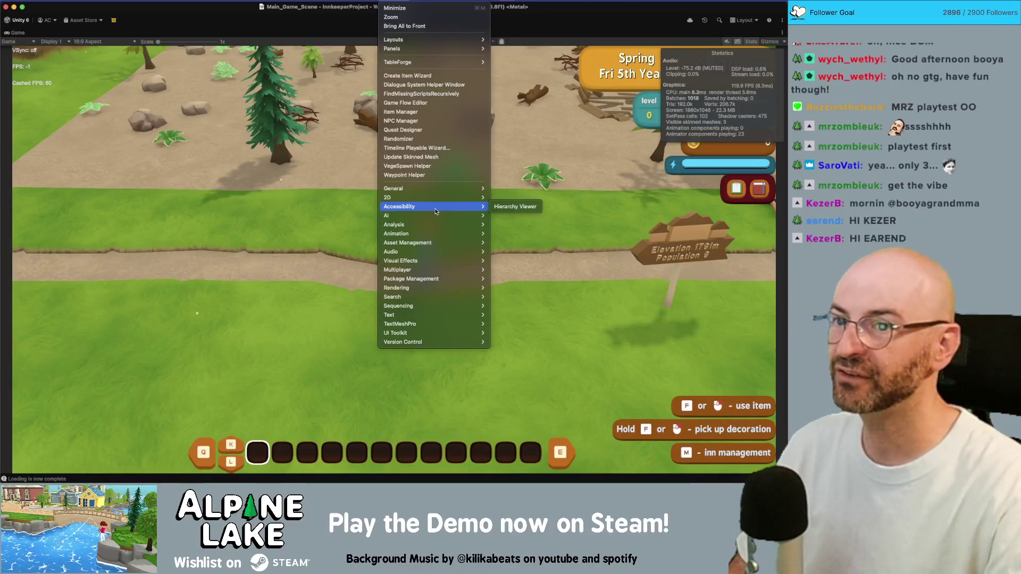
mouse_move(452, 225)
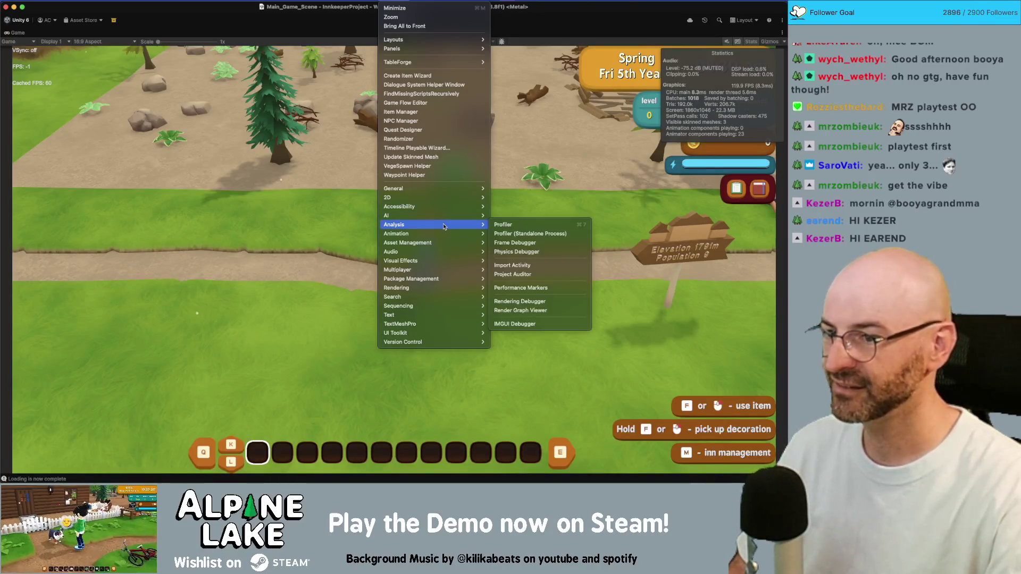
click(536, 225)
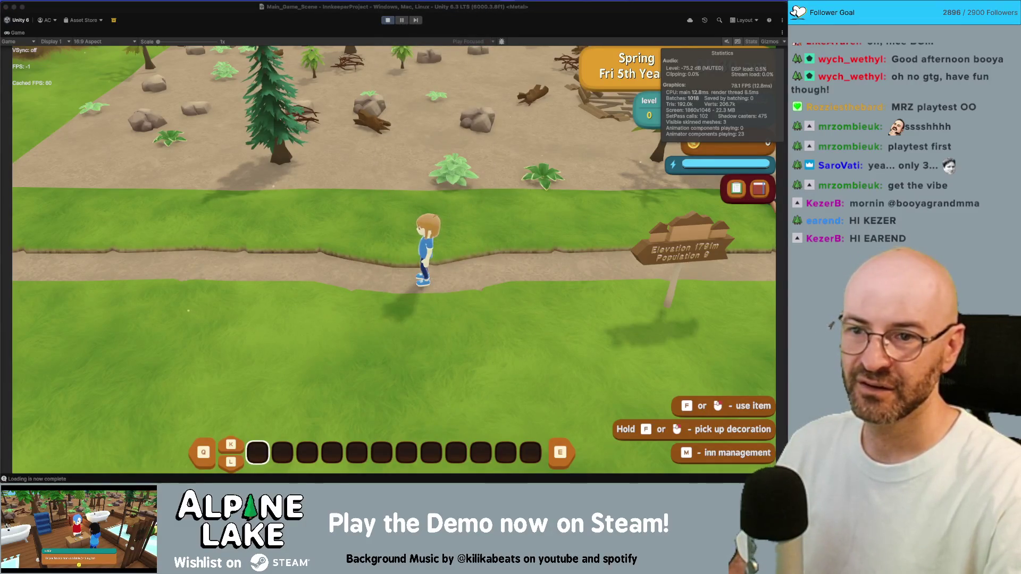
Run the character around, then pause play mode and restore the full editor layout
key(d)
key(d)
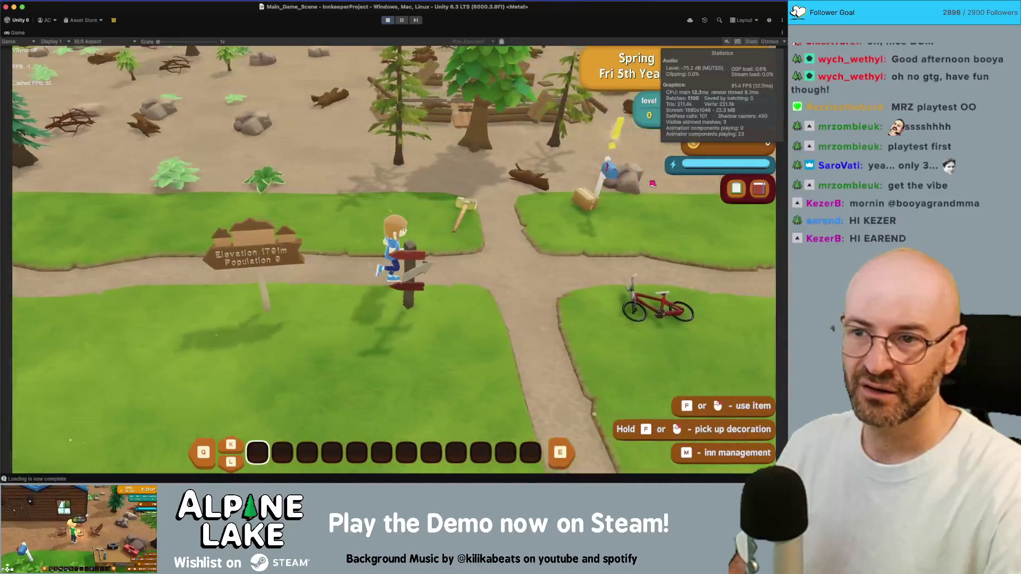
key(d)
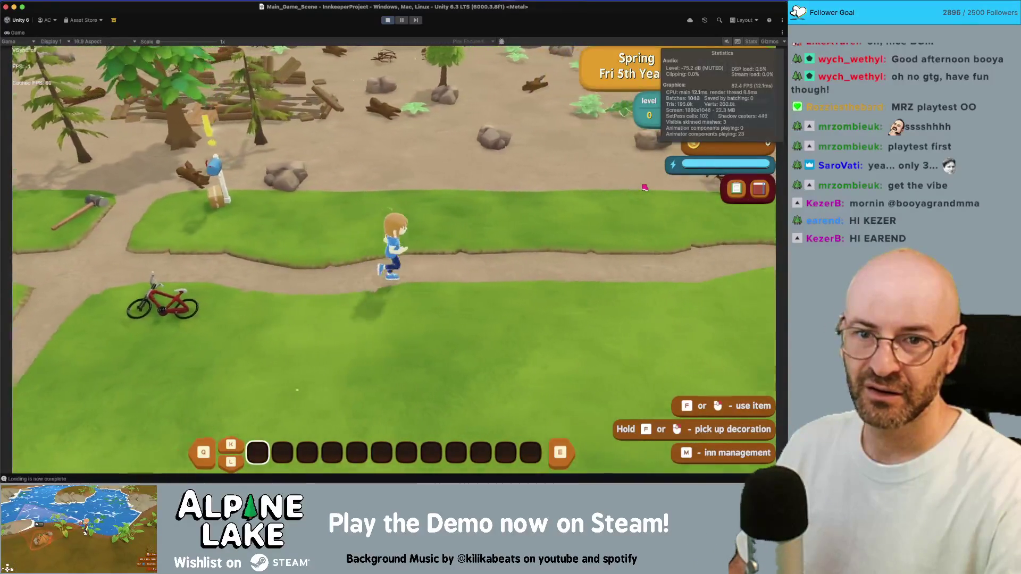
key(a)
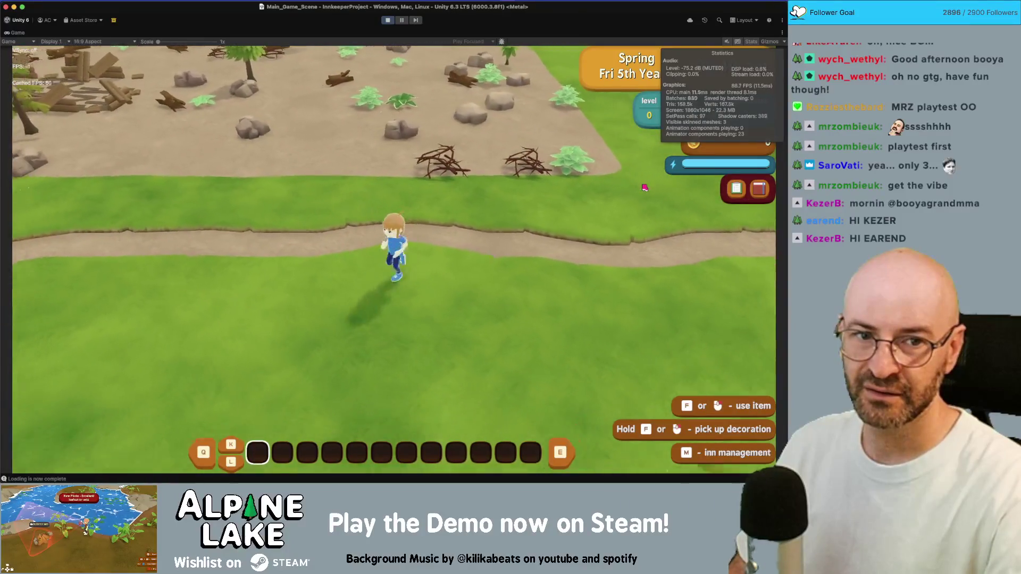
key(d)
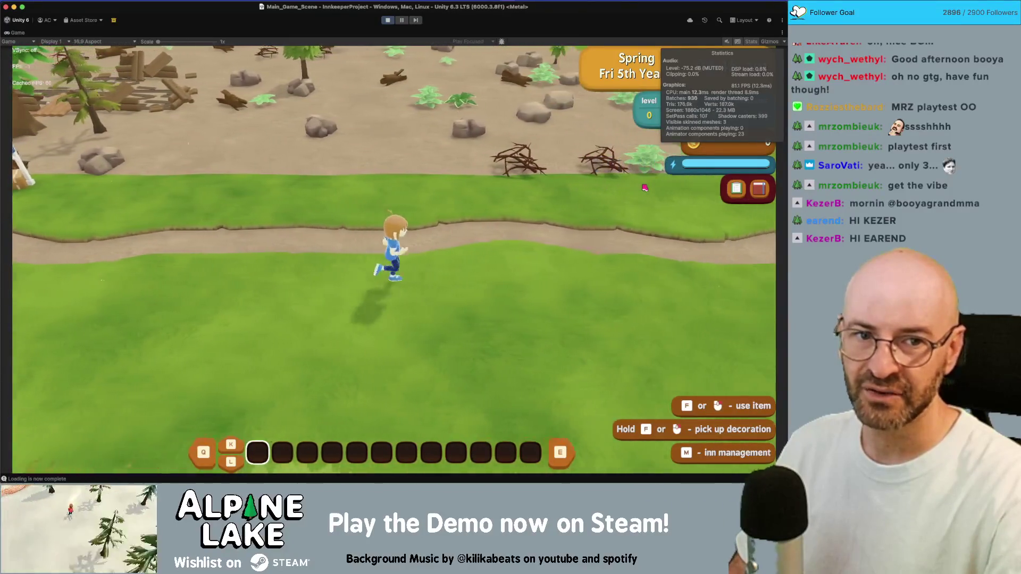
key(w)
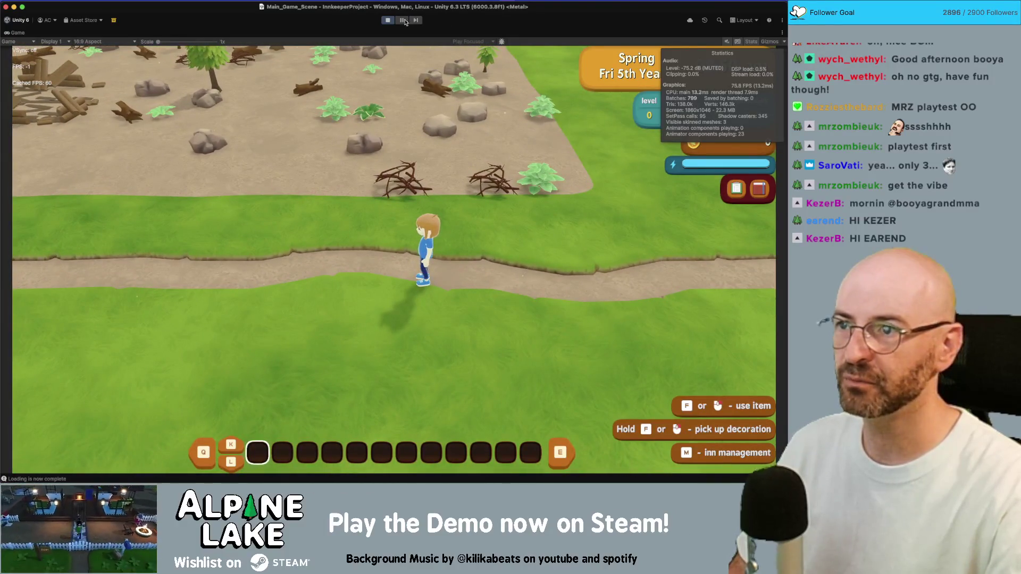
key(super+shift+p)
key(shift+space)
key(super+7)
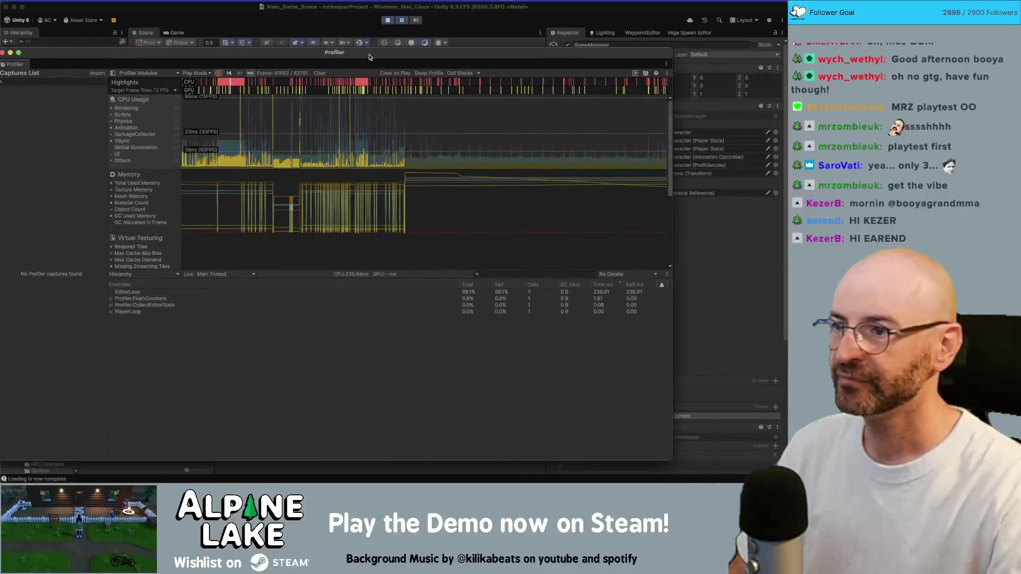
Inspect a slow frame's highlights, showing Shadows.ScheduleRenderJobs as top cost, then close the Profiler
click(522, 157)
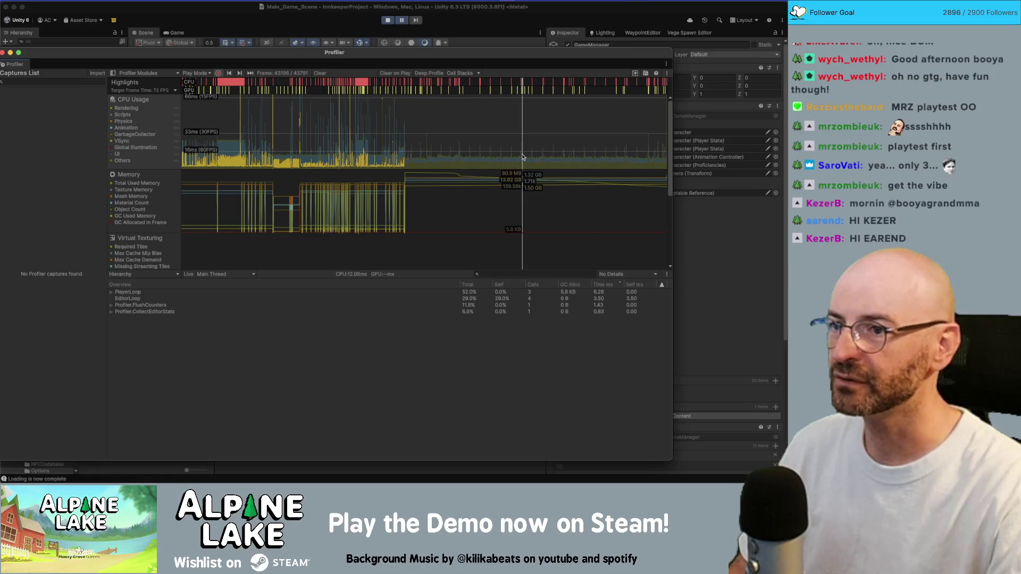
click(520, 128)
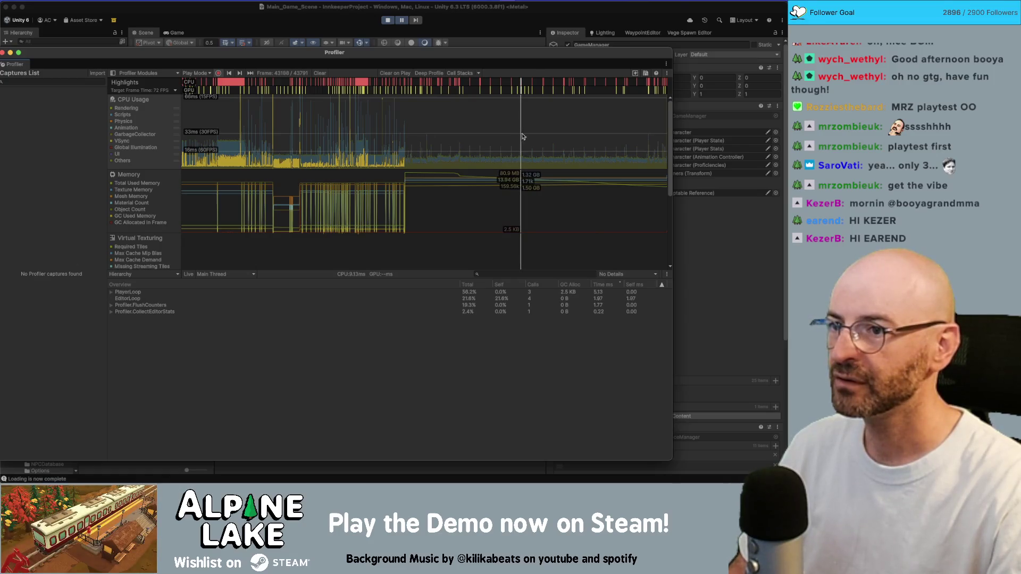
click(520, 85)
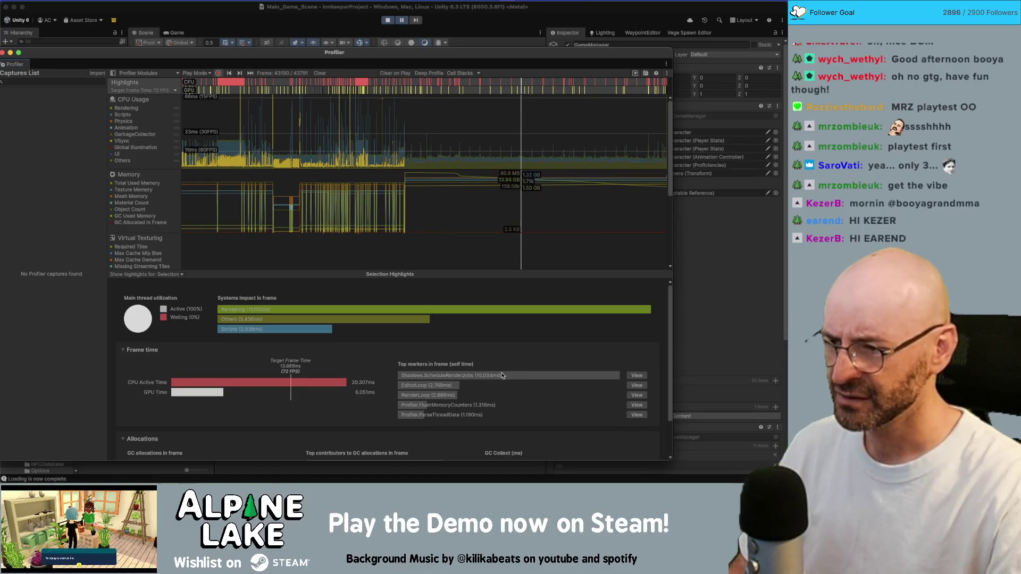
mouse_move(499, 379)
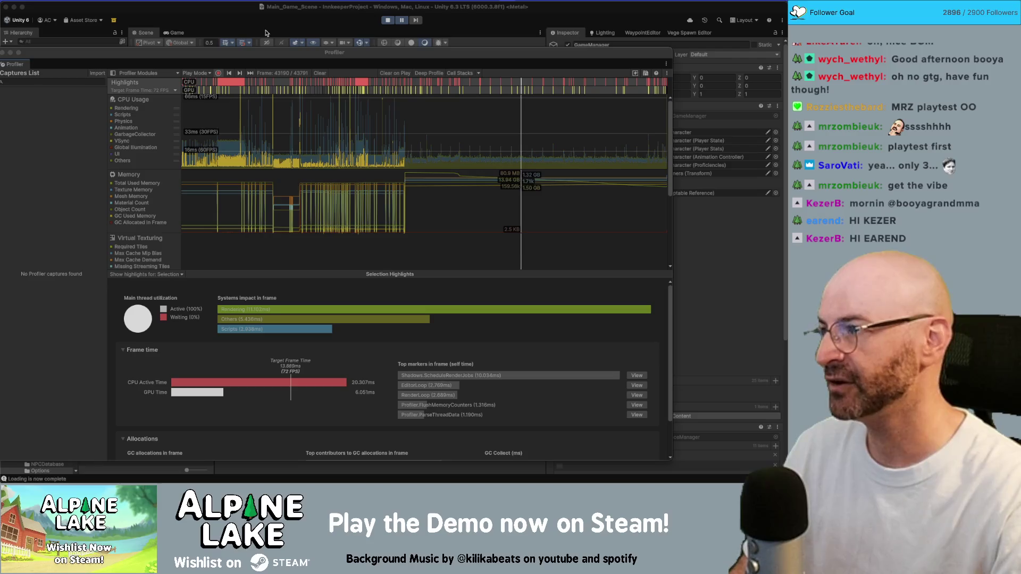
drag(245, 53, 179, 41)
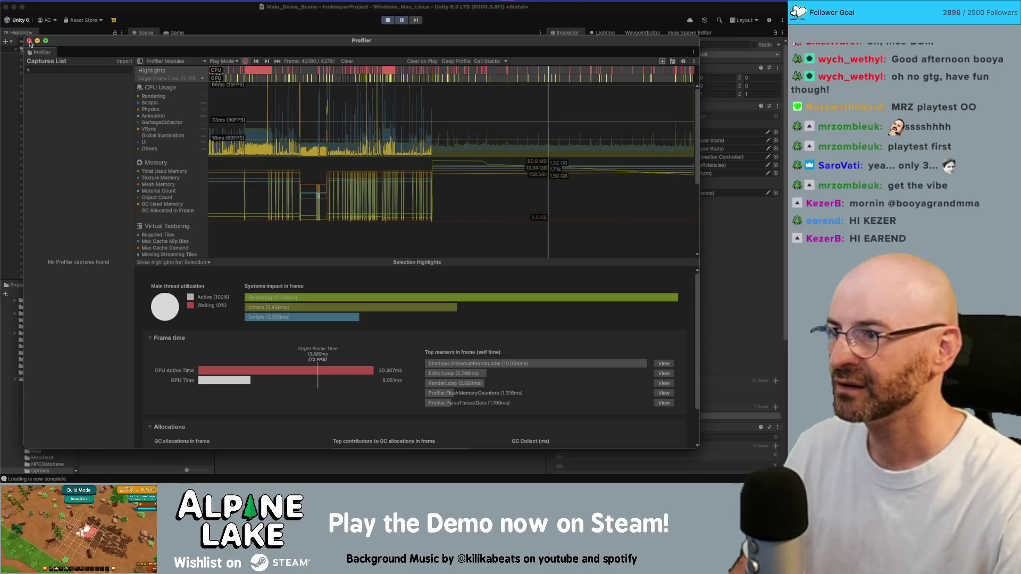
click(29, 42)
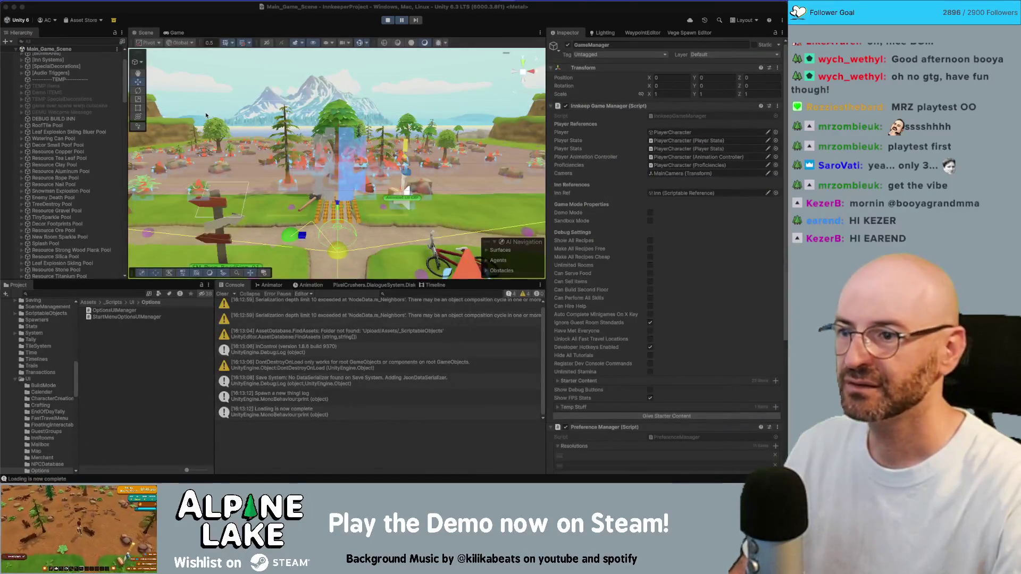
Show the Game view at 1x scale and find the Innkeeper URP asset by searching 'universal inn'
click(181, 35)
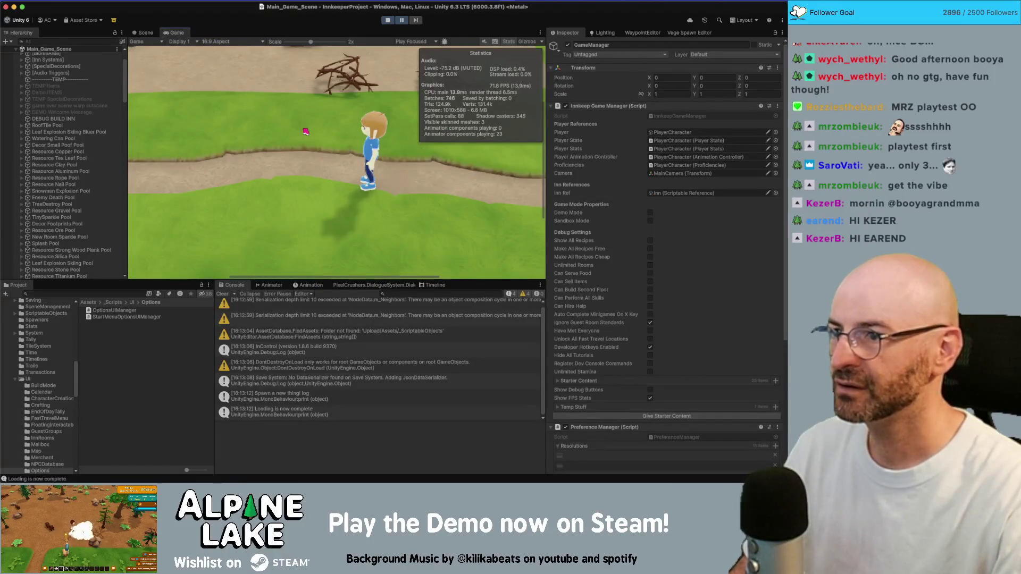
drag(311, 43, 215, 50)
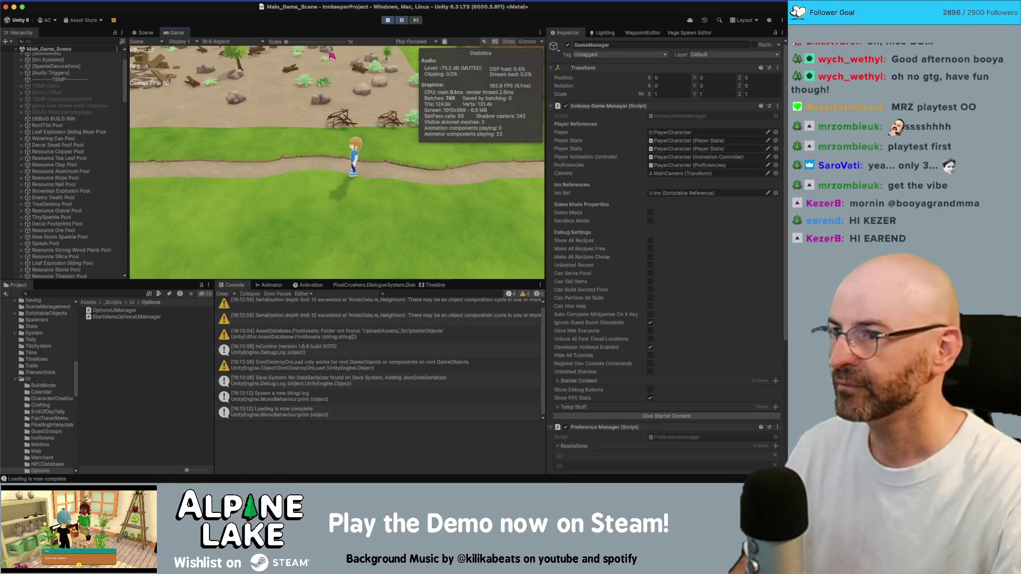
click(91, 291)
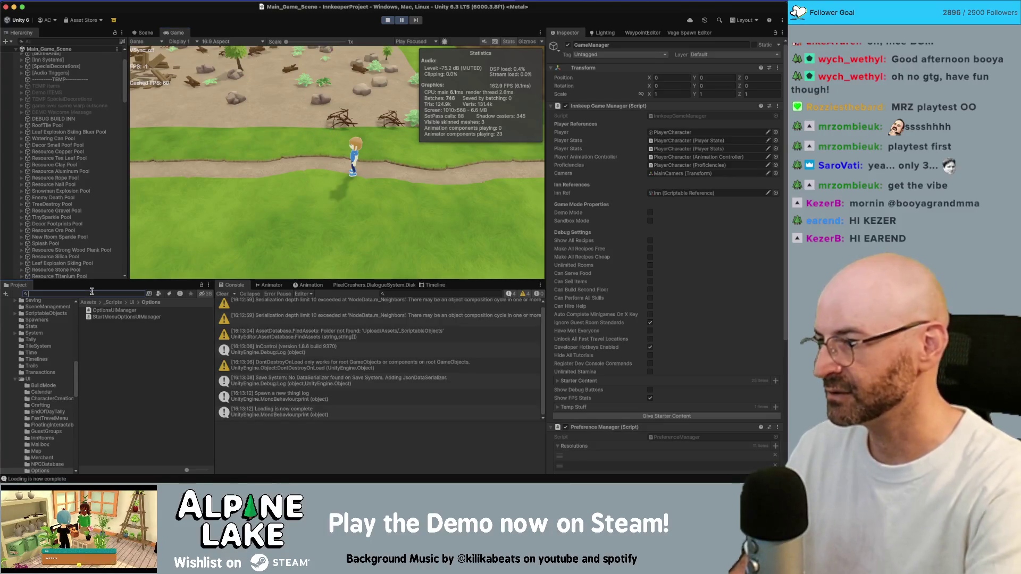
text(universal inn)
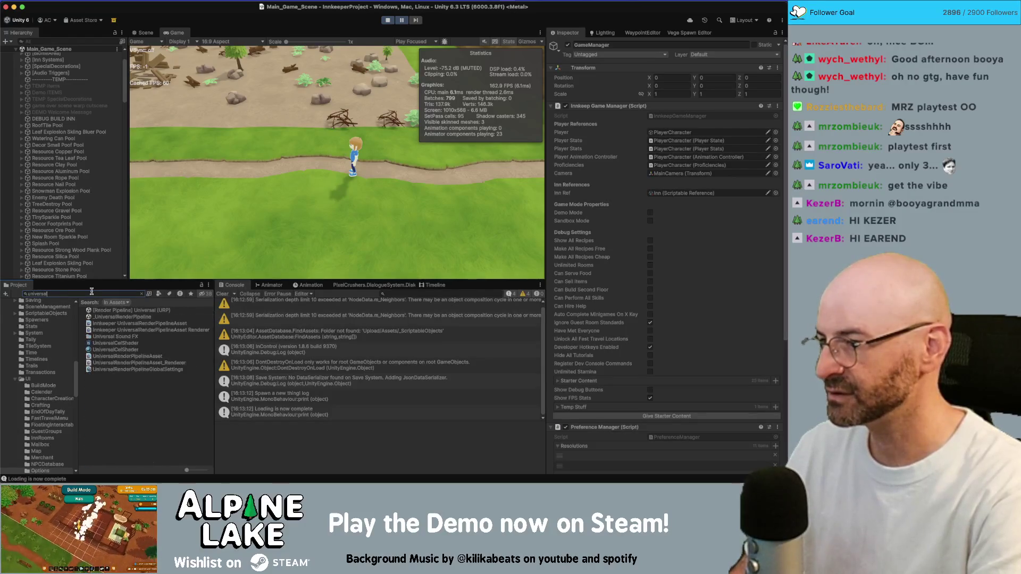
click(136, 311)
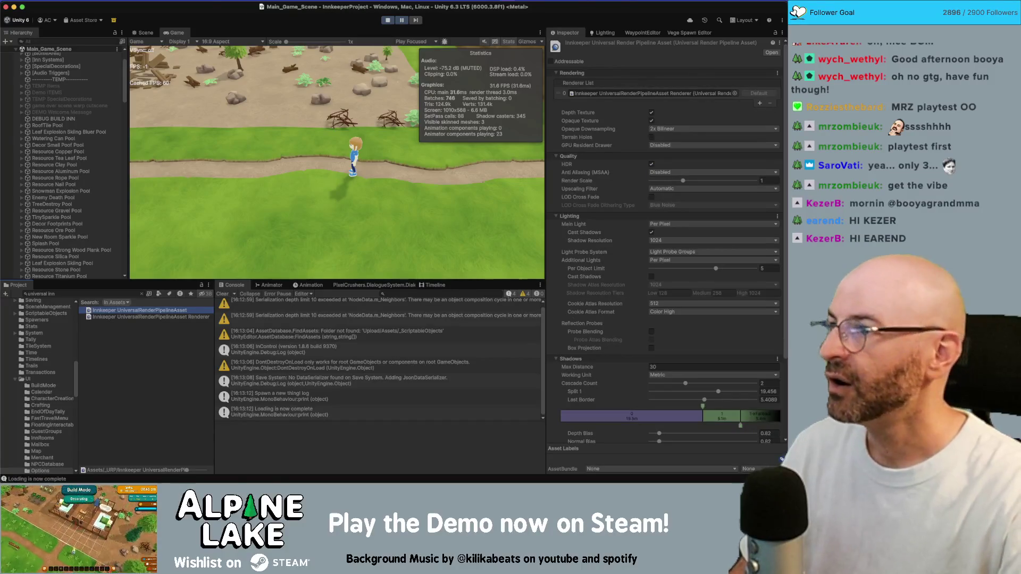
Check the active render pipeline asset in Project Settings, then close it
click(66, 0)
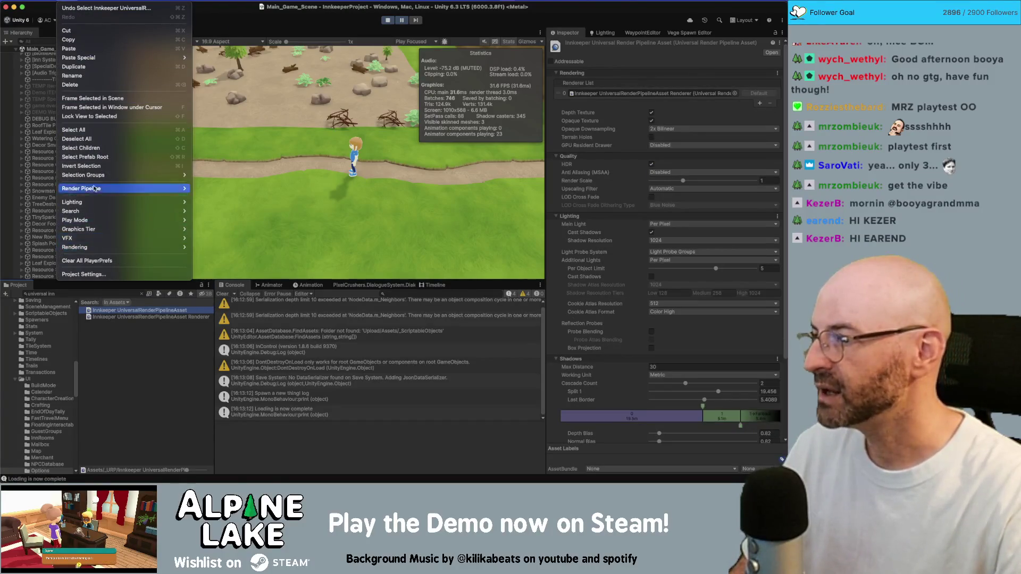
click(106, 273)
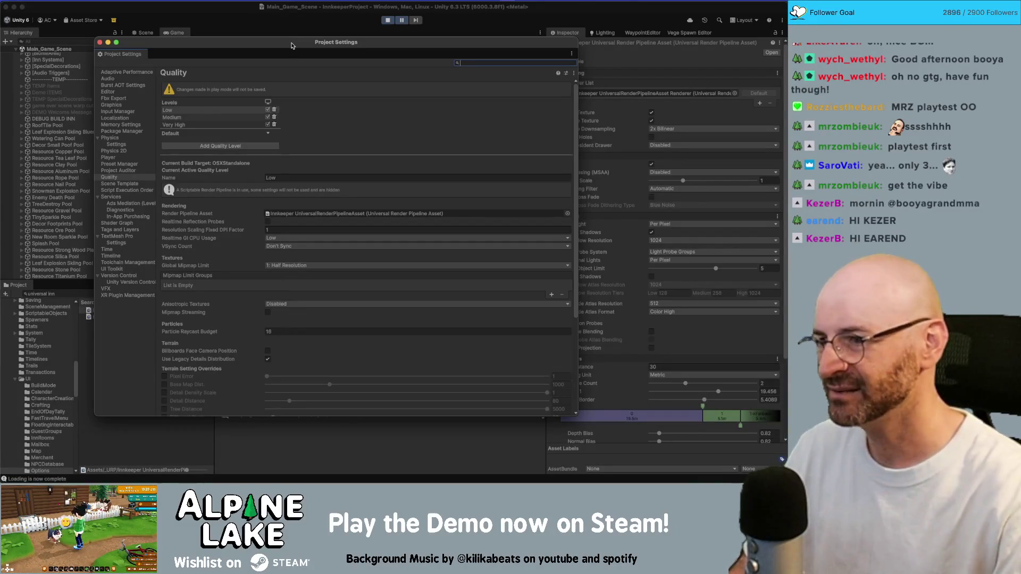
click(323, 215)
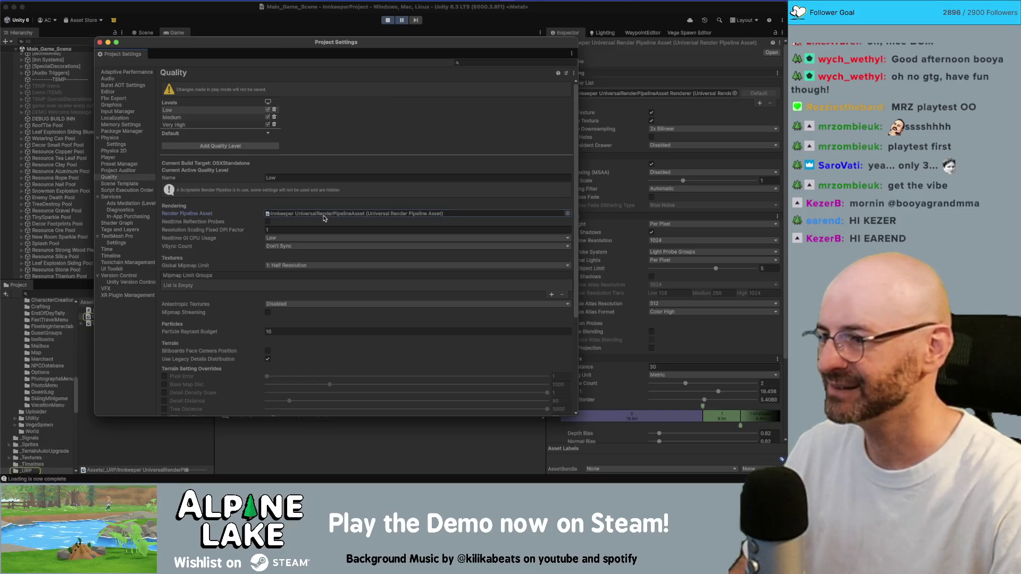
click(99, 43)
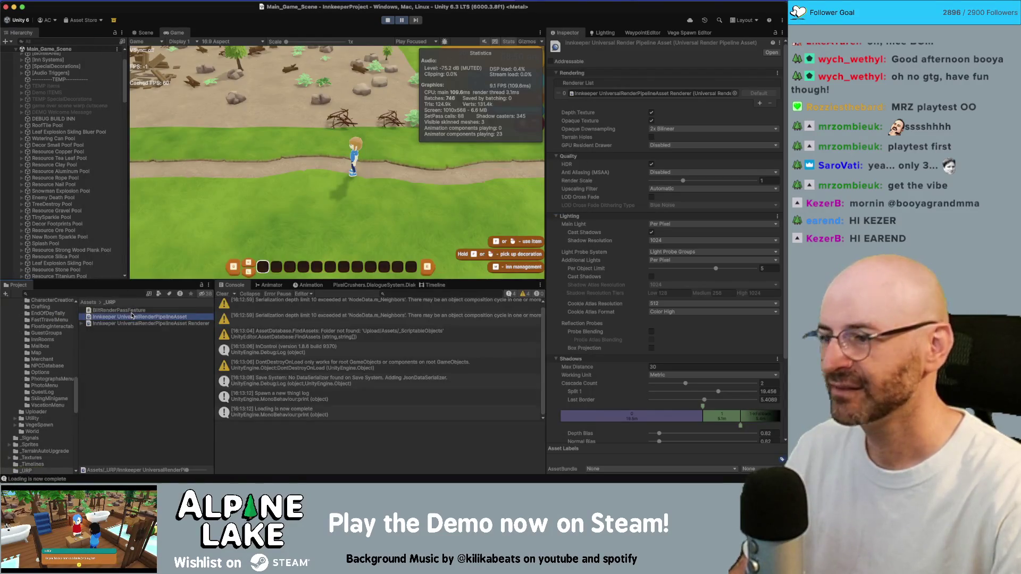
Lower the Innkeeper URP asset's first shadow cascade split to about 13.5
click(156, 317)
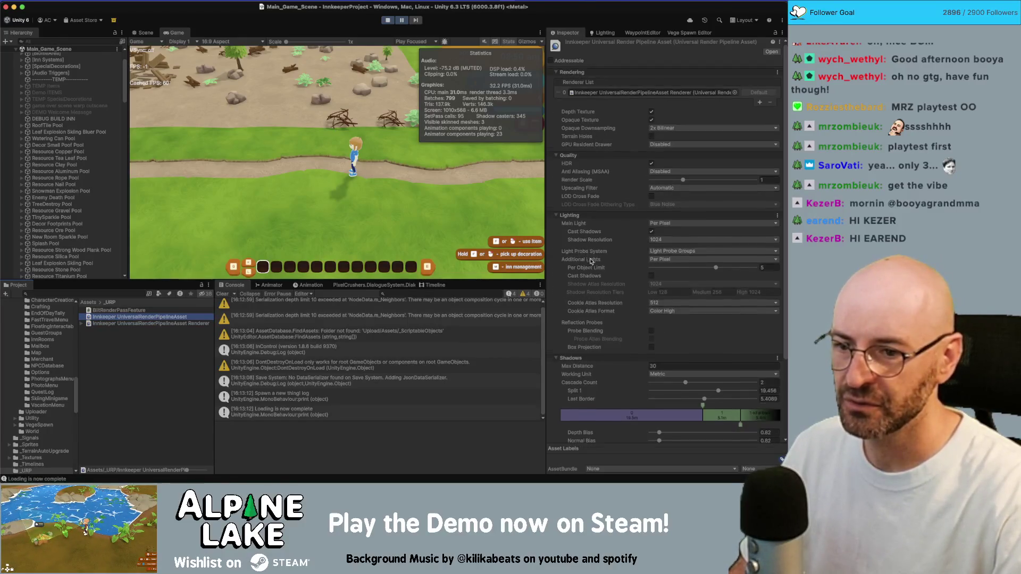
scroll(638, 330, down, 3)
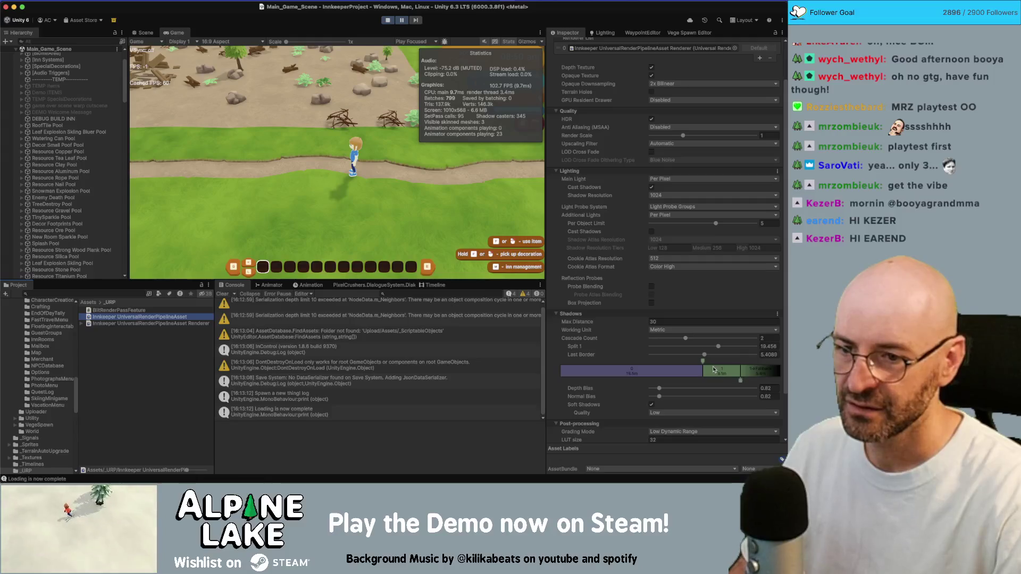
mouse_move(704, 362)
mouse_down()
mouse_move(662, 367)
mouse_move(702, 379)
mouse_move(761, 373)
mouse_move(746, 376)
mouse_up()
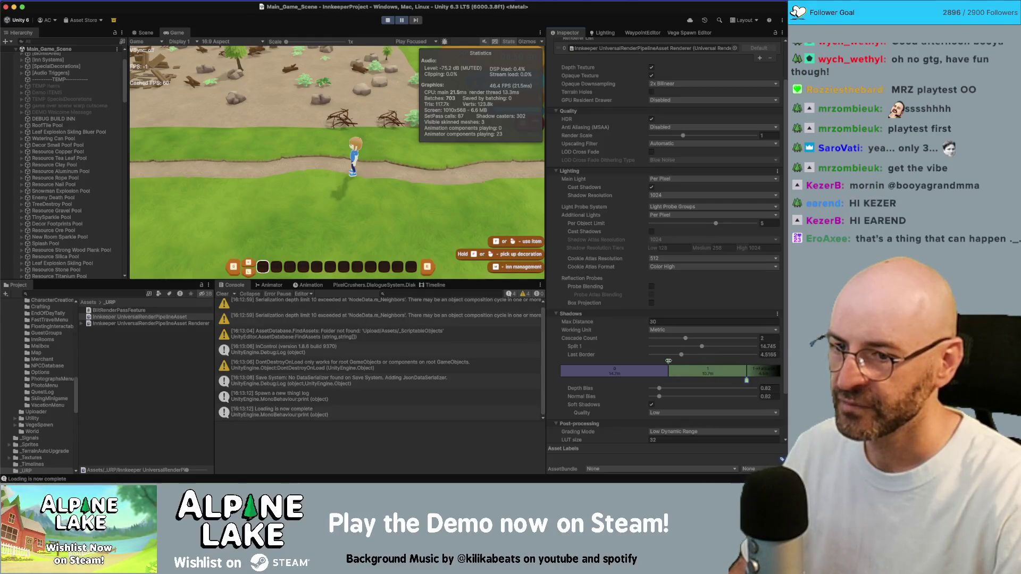
drag(668, 361, 660, 361)
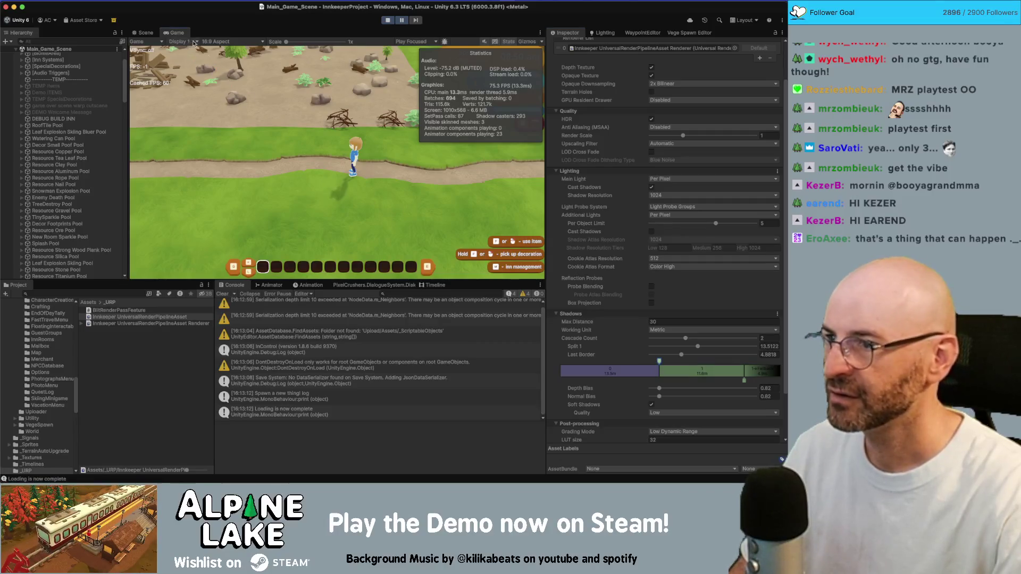
Run the character around in Play mode to check the frame rate
key(a)
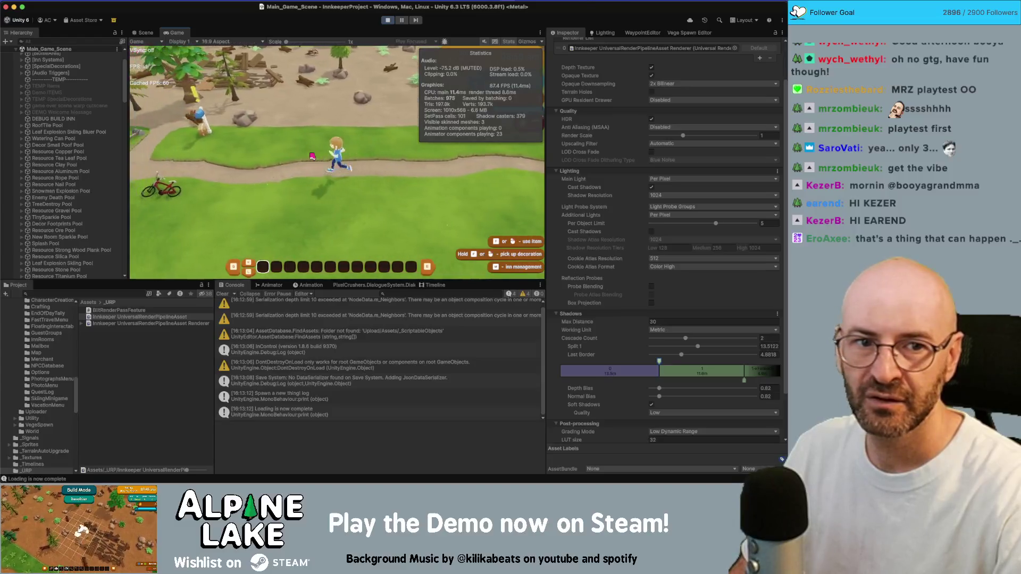
key(d)
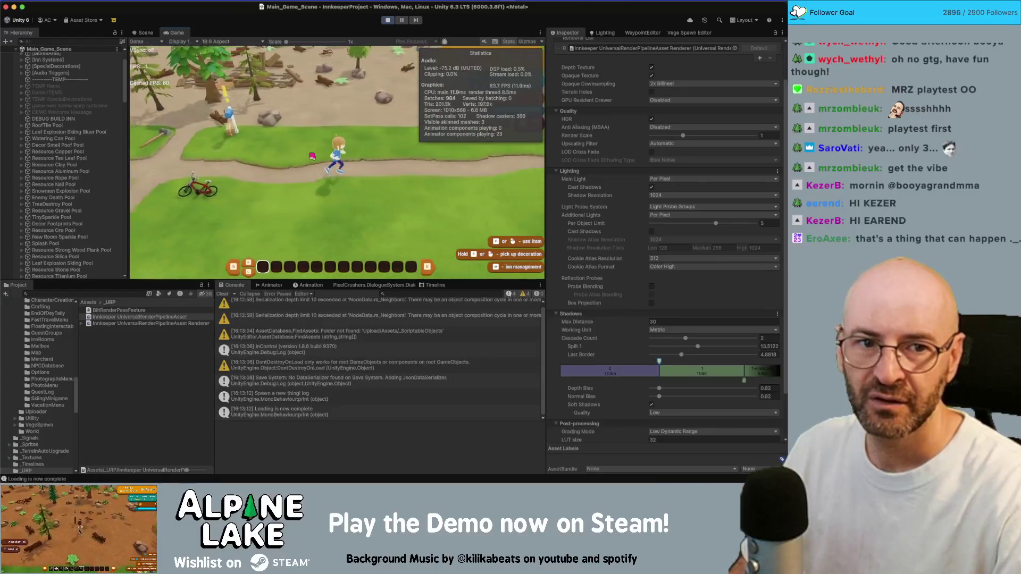
key(d)
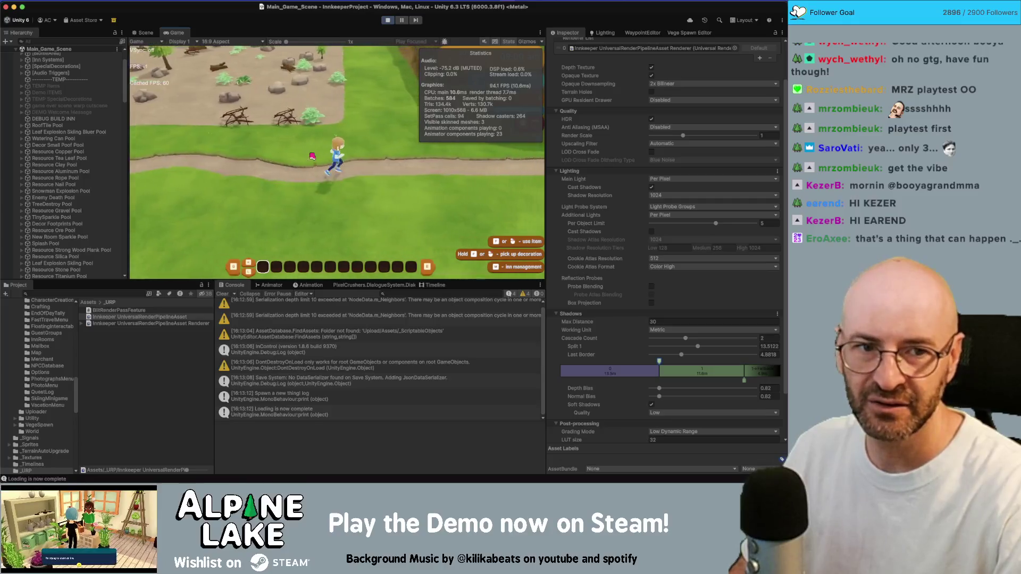
key(a)
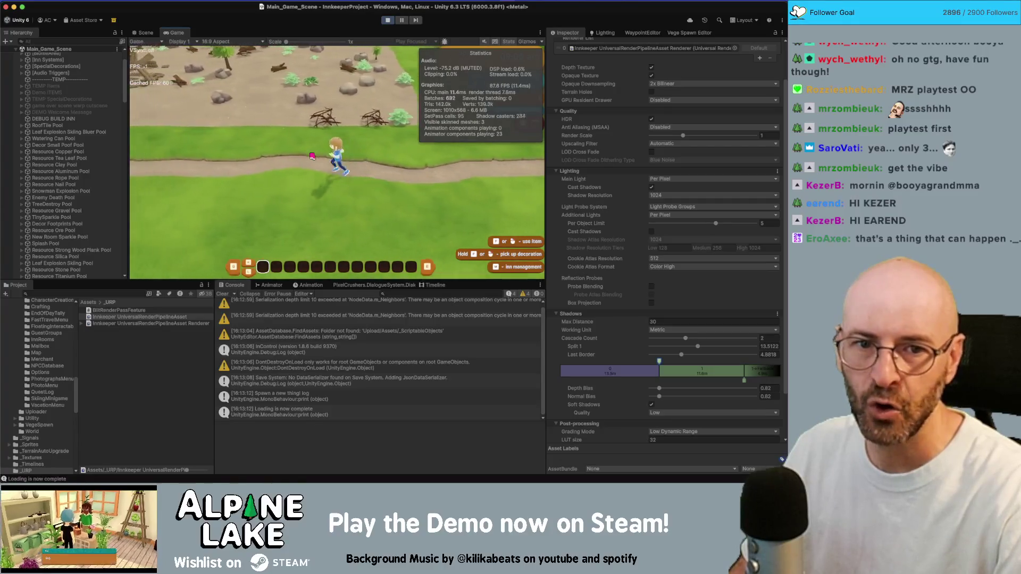
key(w)
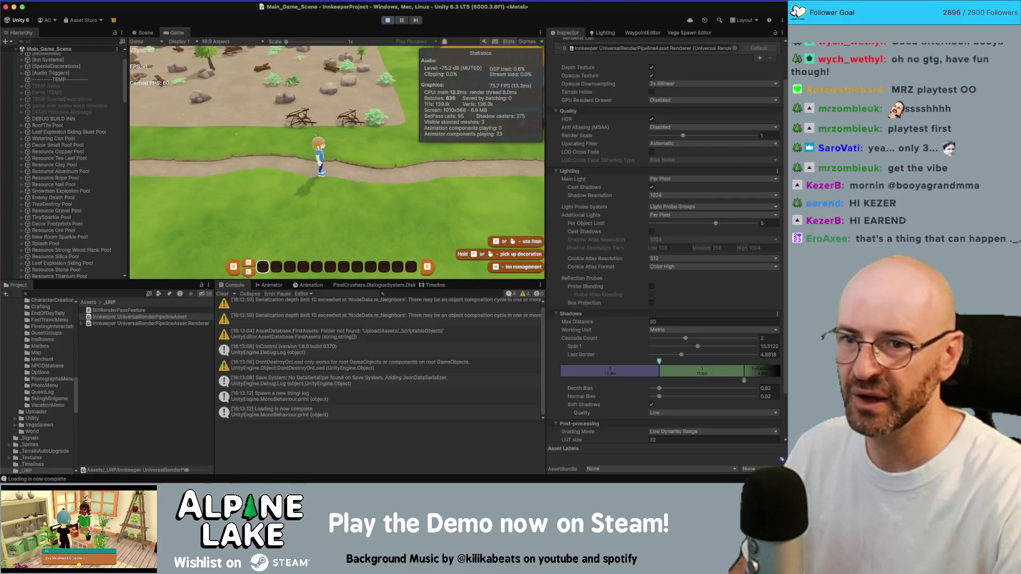
key(d)
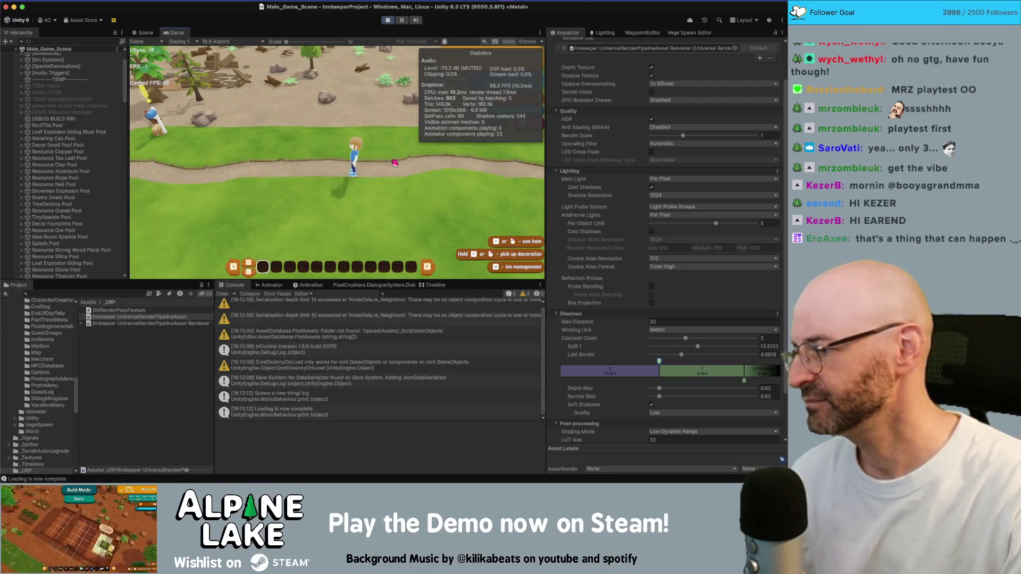
click(653, 321)
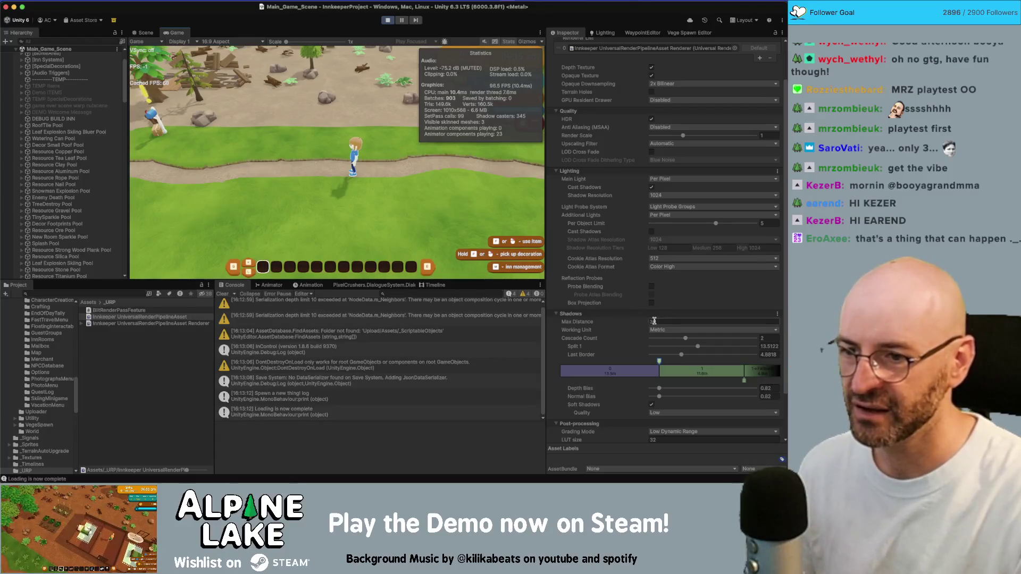
Set Shadows Max Distance to 15, turn off Main Light Cast Shadows, and exit Play mode
text(15)
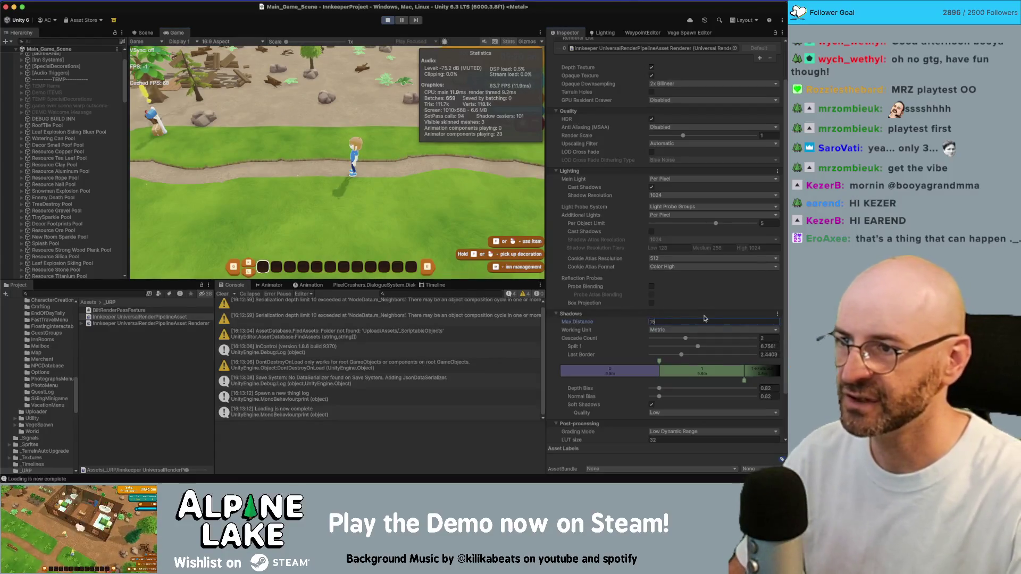
key(Return)
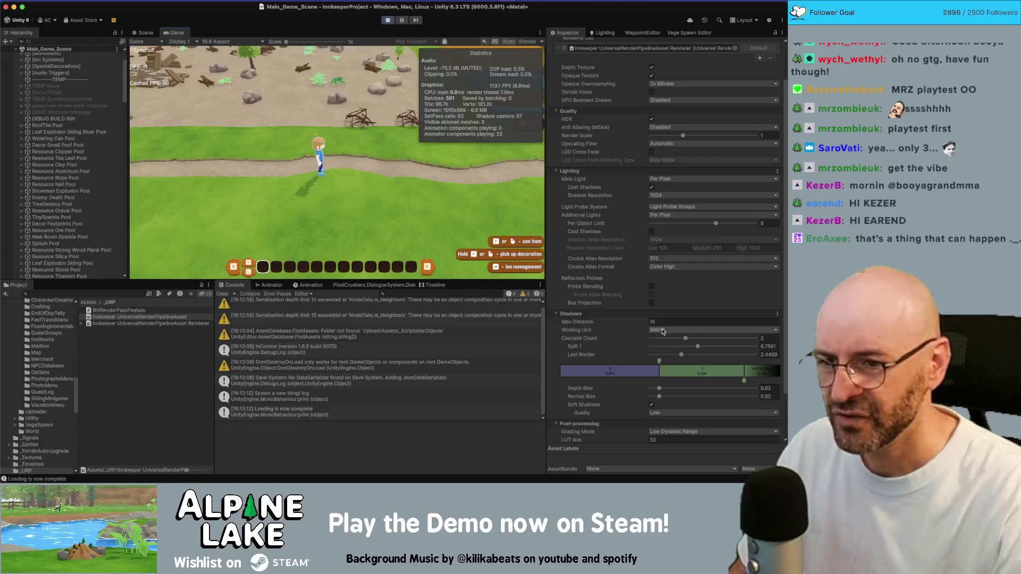
click(651, 187)
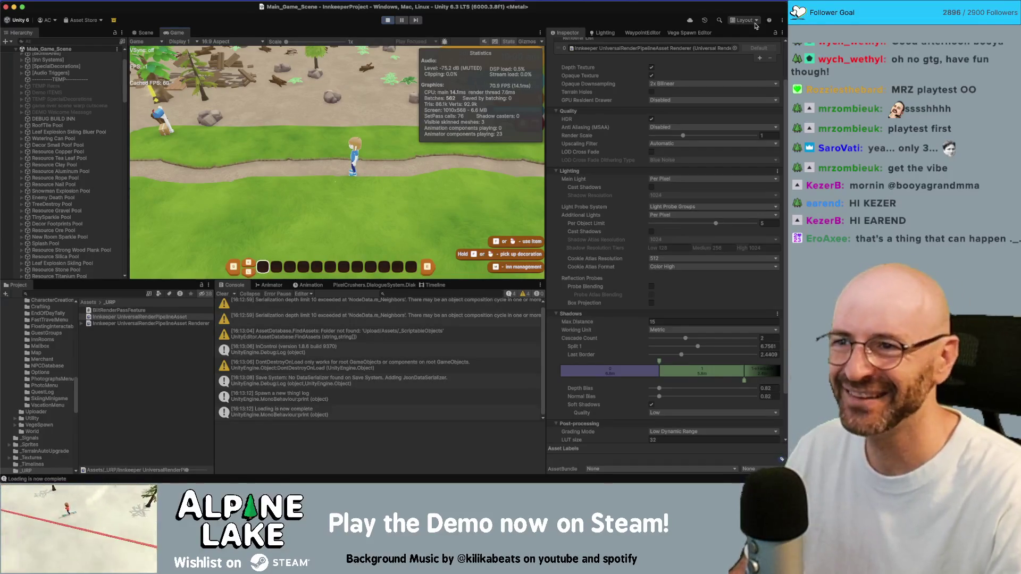
click(387, 20)
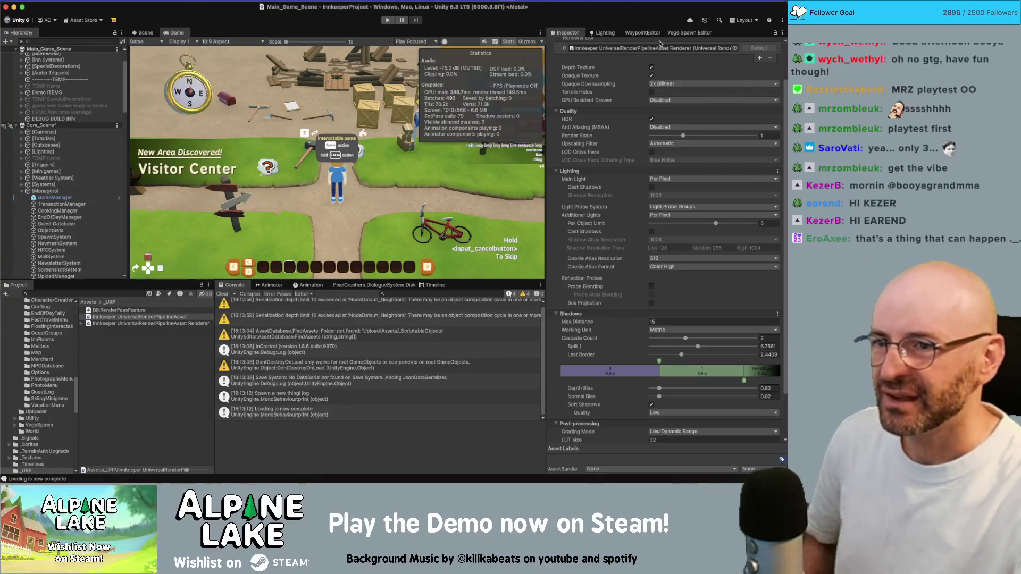
Untick Screen Space Ambient Occlusion on the Innkeeper Universal Renderer Data and press Play
click(119, 324)
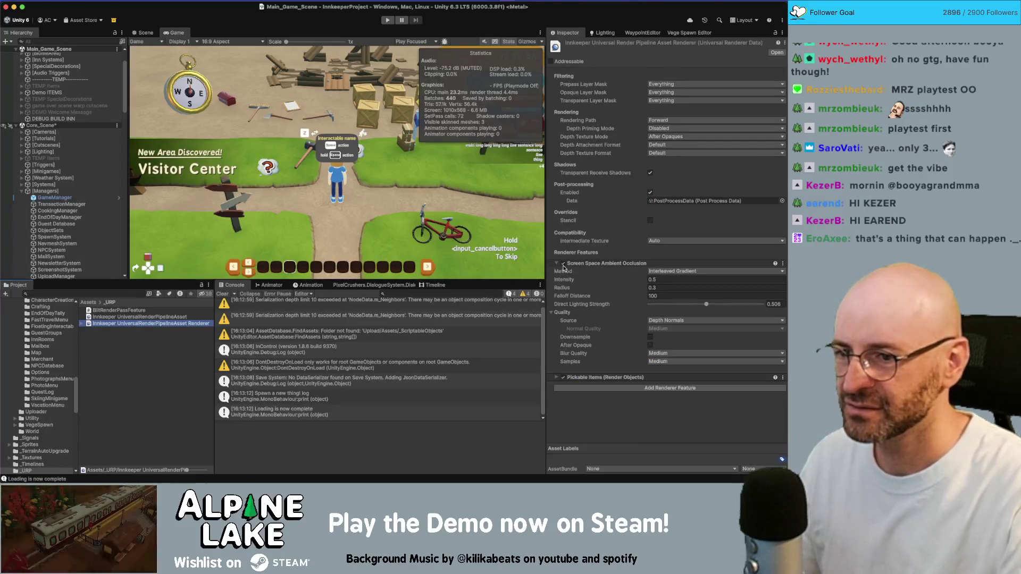
click(563, 264)
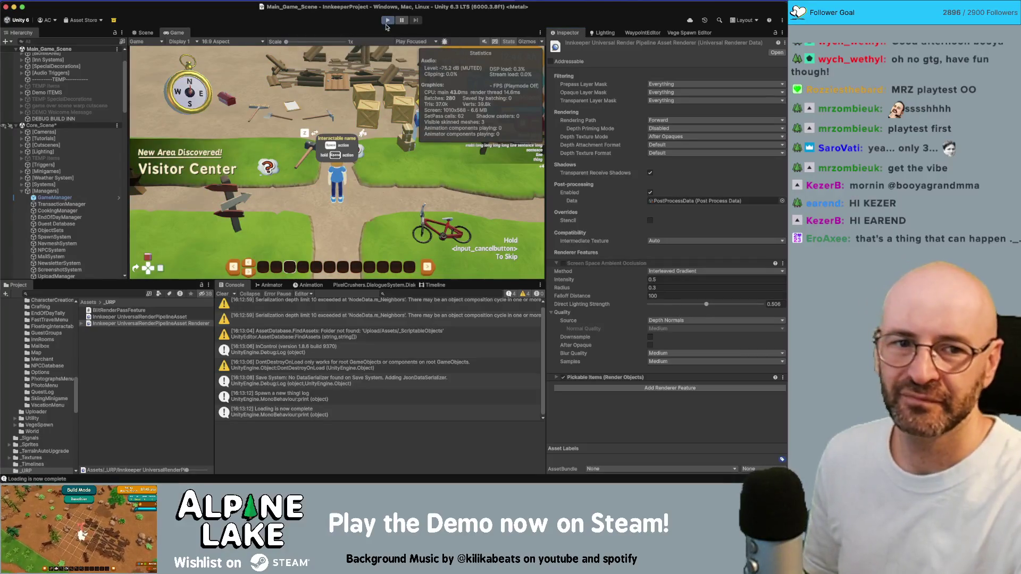
click(386, 24)
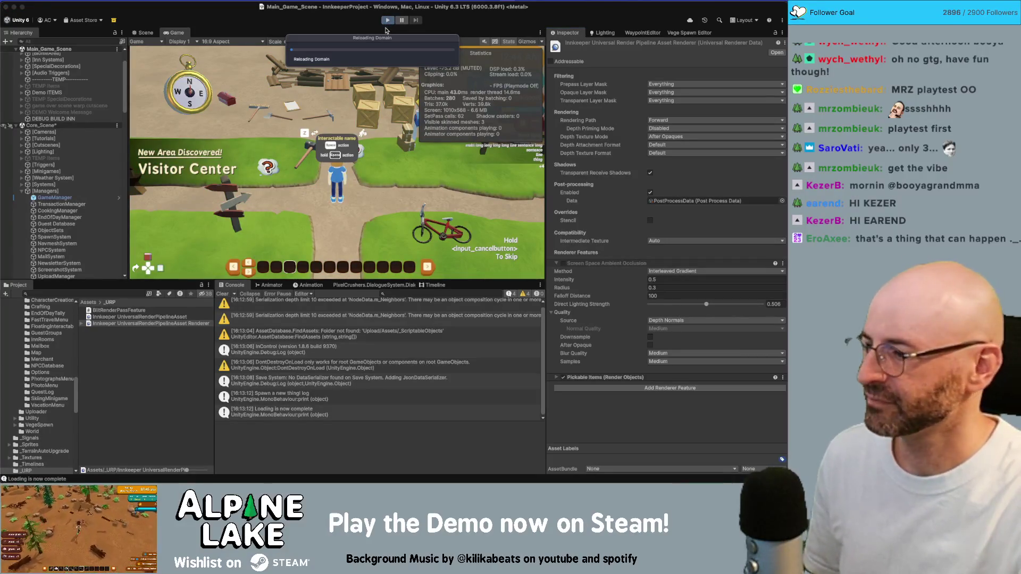
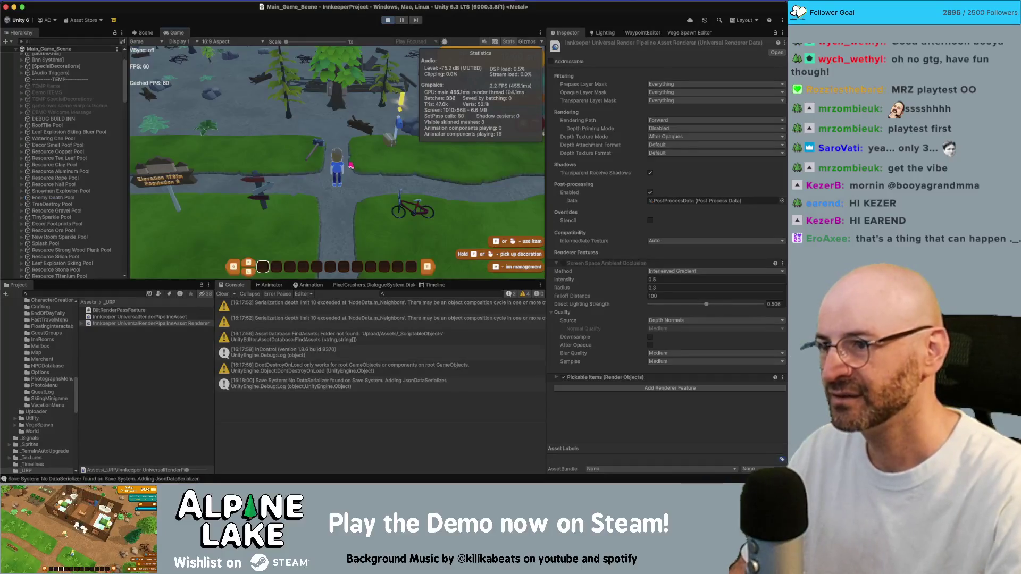
Walk the character east, west and north, then bring up the management menu on Rooms
key(d)
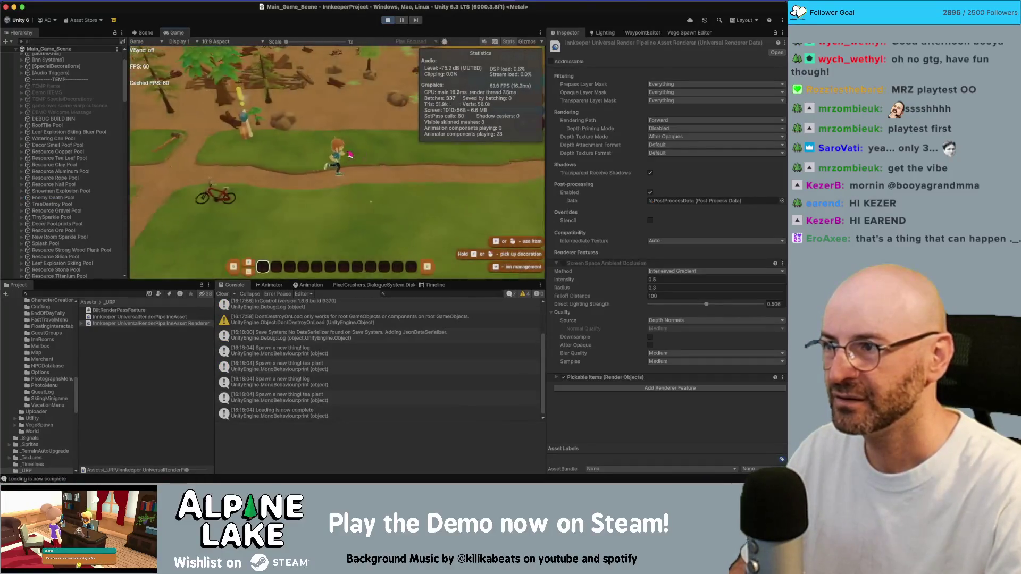
key(a)
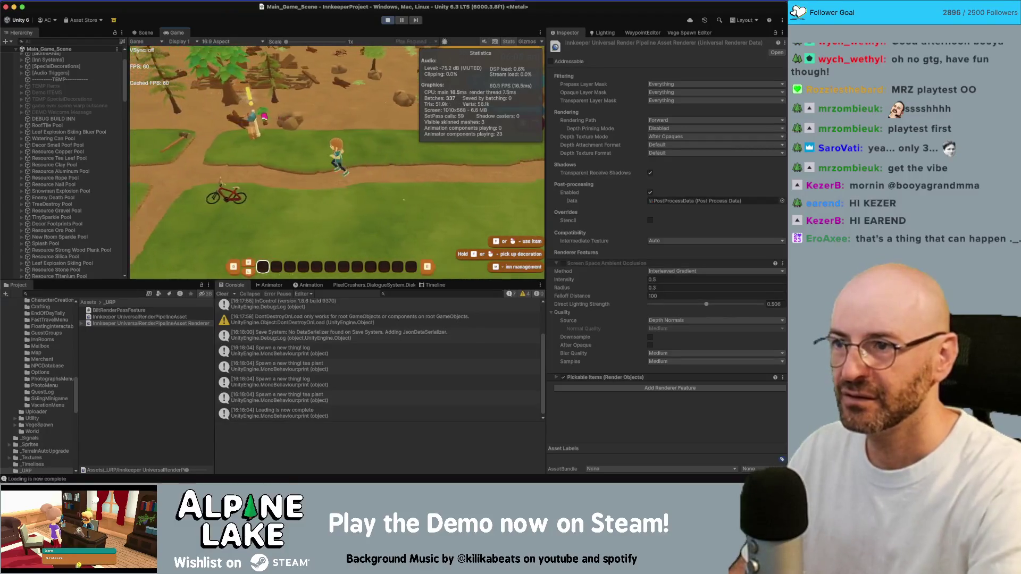
key(d)
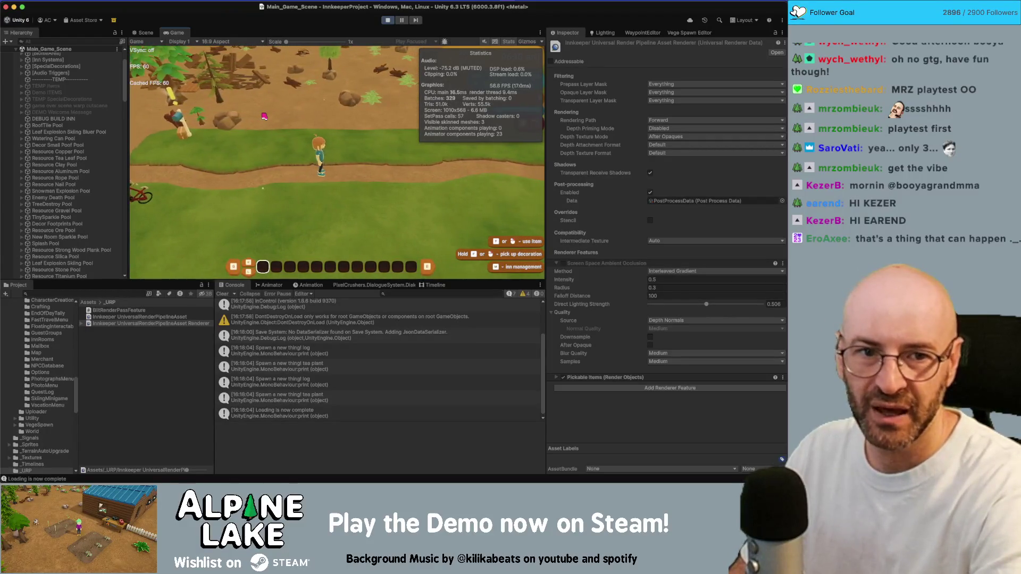
key(w)
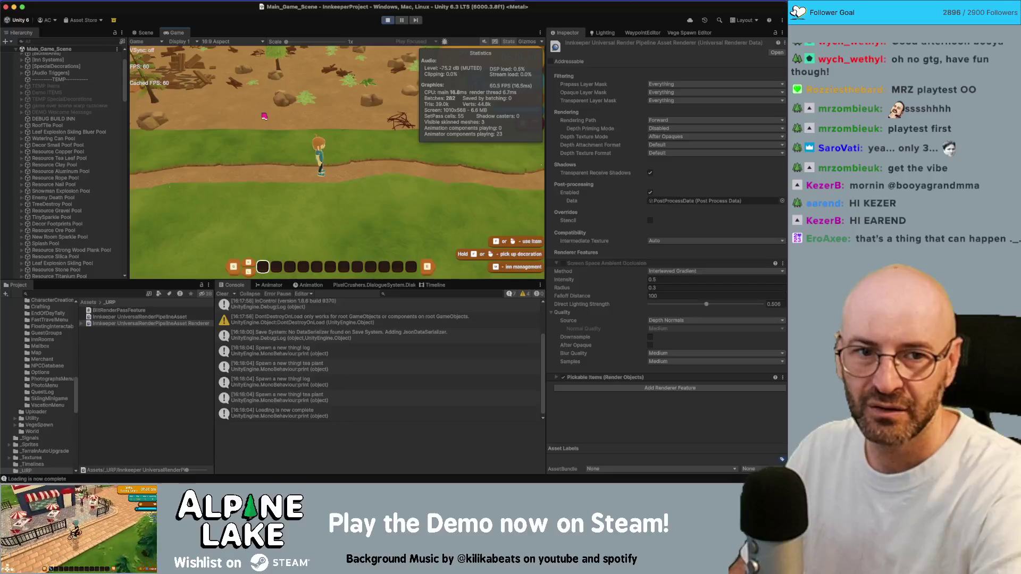
key(Tab)
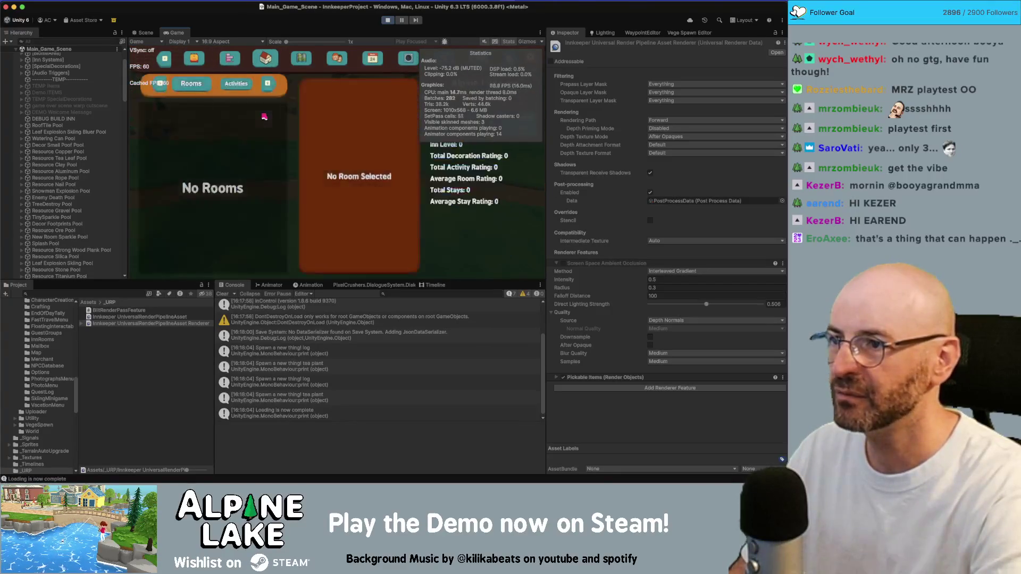
Cycle the management pages, then open the pause menu and scroll through its options
key(e)
key(e)
key(e)
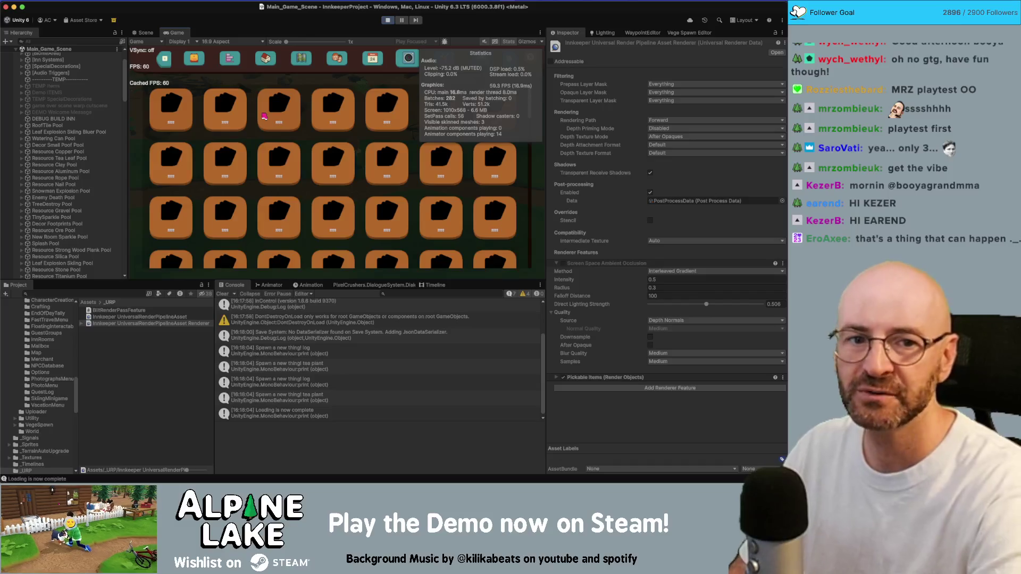
key(p)
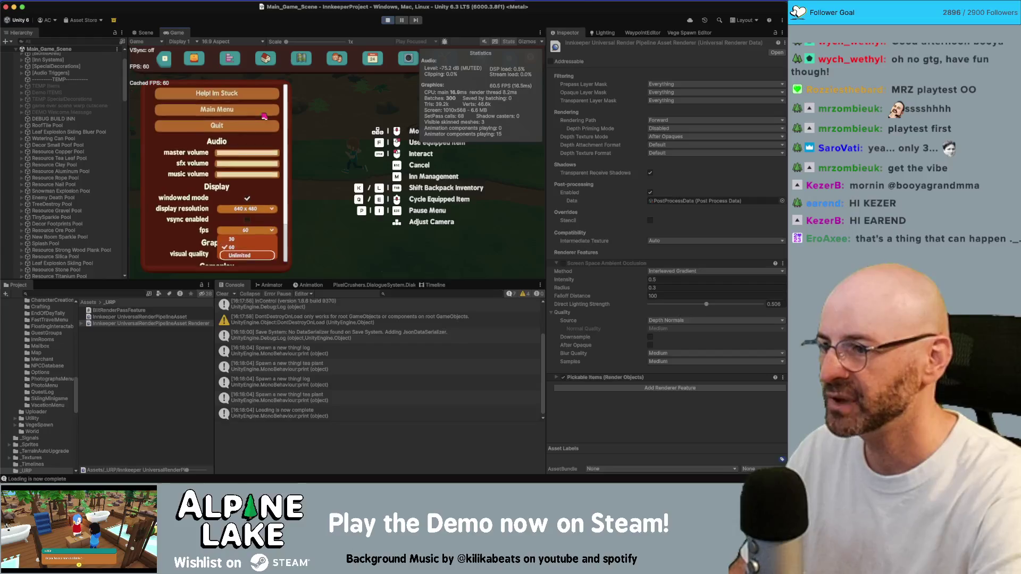
scroll(264, 116, down, 3)
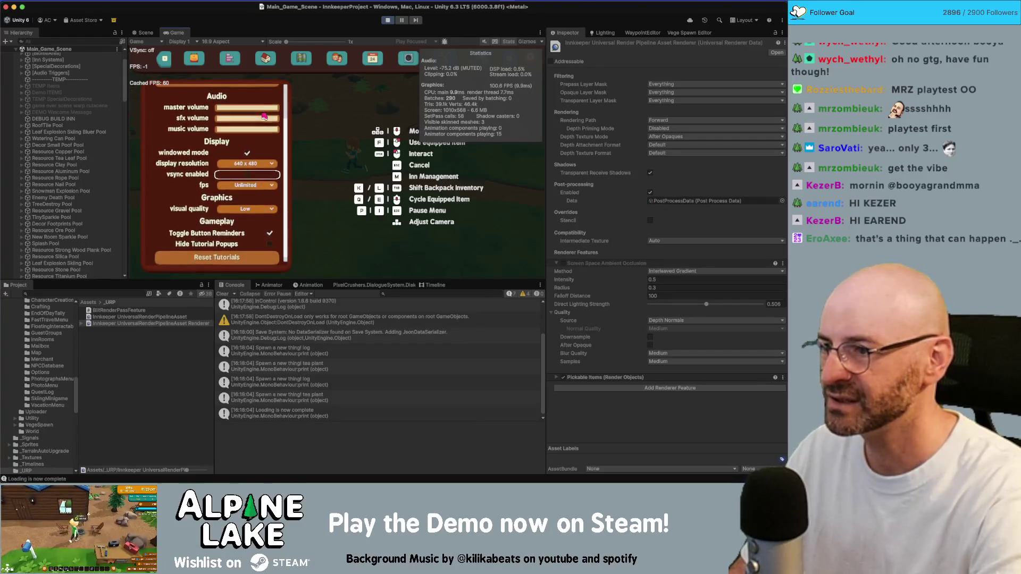
Resume play and walk the character left, then pause the game and open the Profiler
key(p)
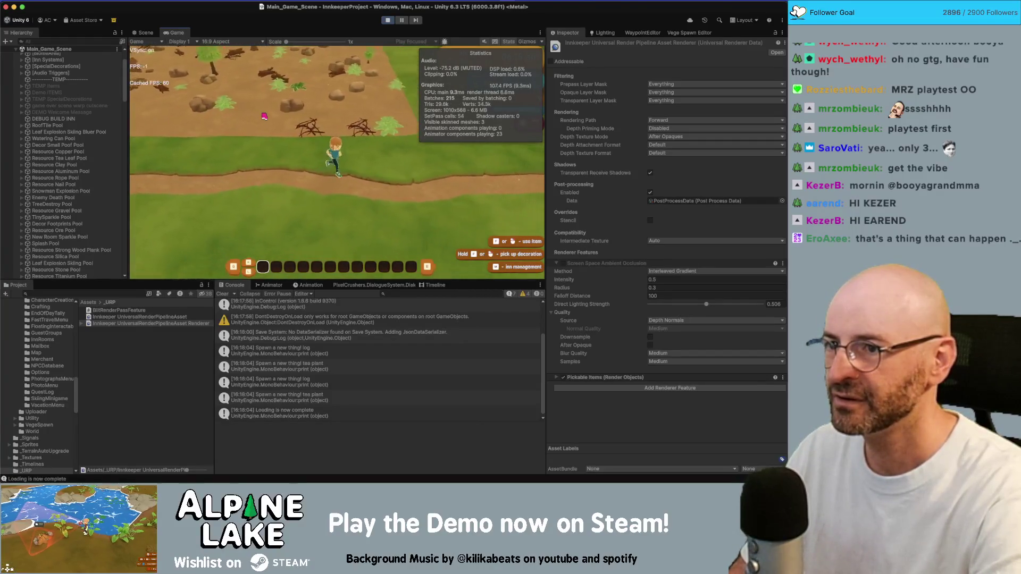
key(a)
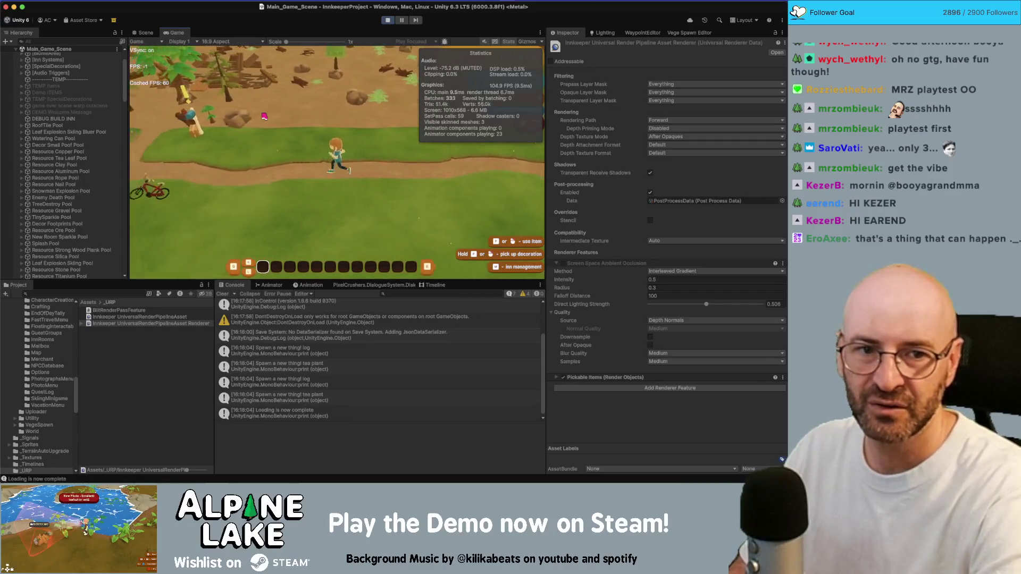
key(a)
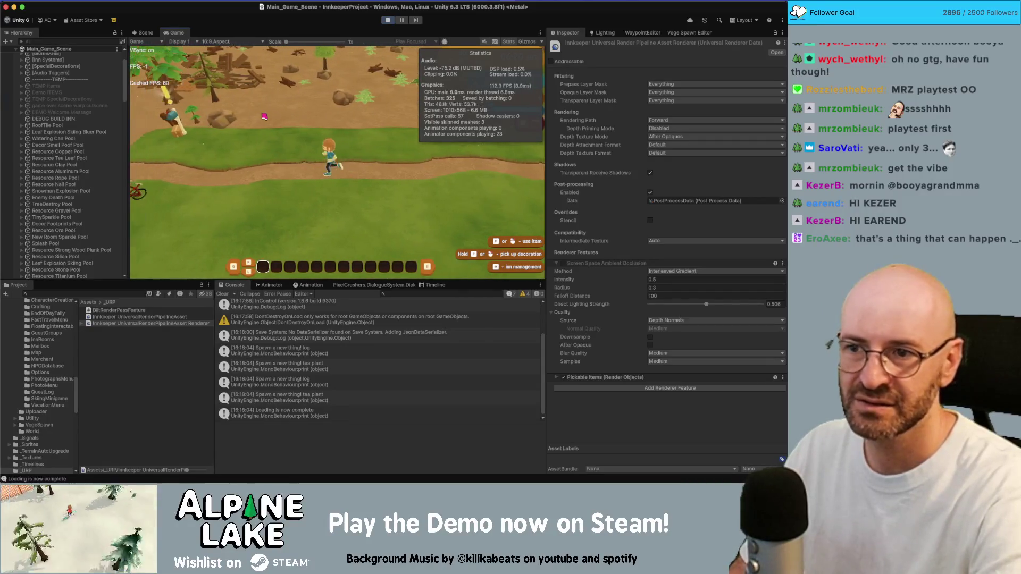
key(a)
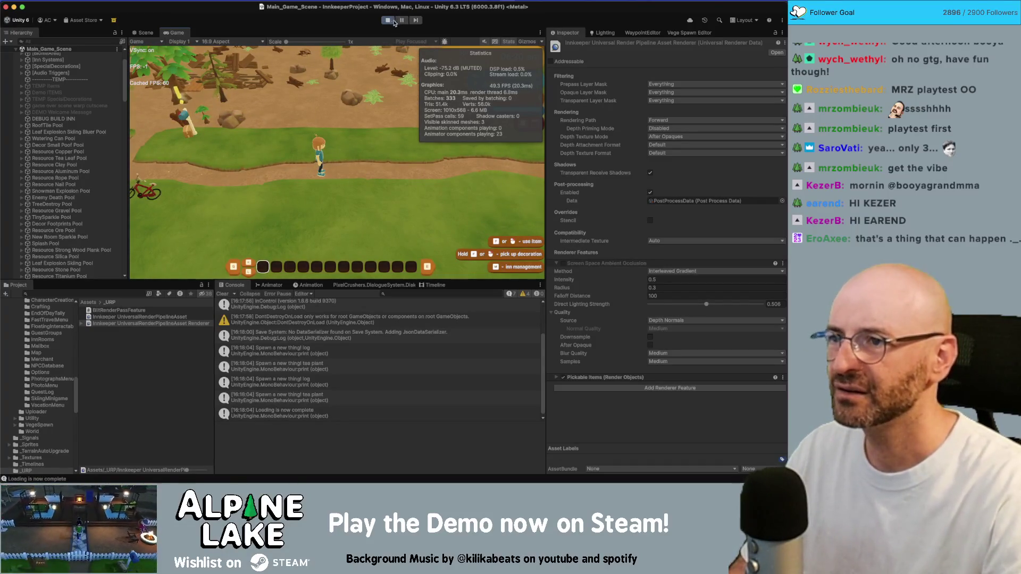
key(super+shift+p)
key(super+7)
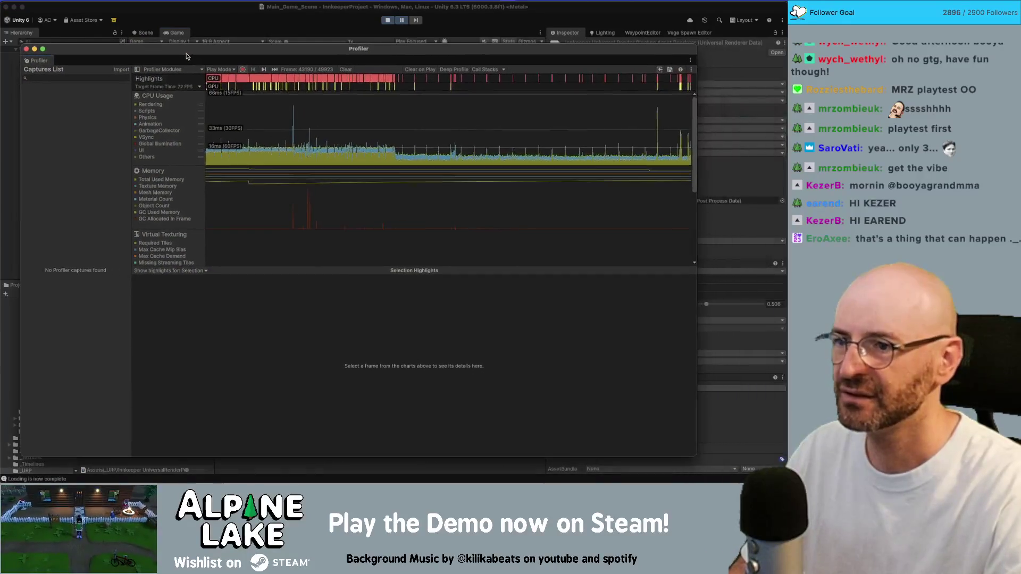
Pick and scrub CPU chart frames, then filter frame 49134's Render Thread hierarchy to RenderLoop
click(501, 140)
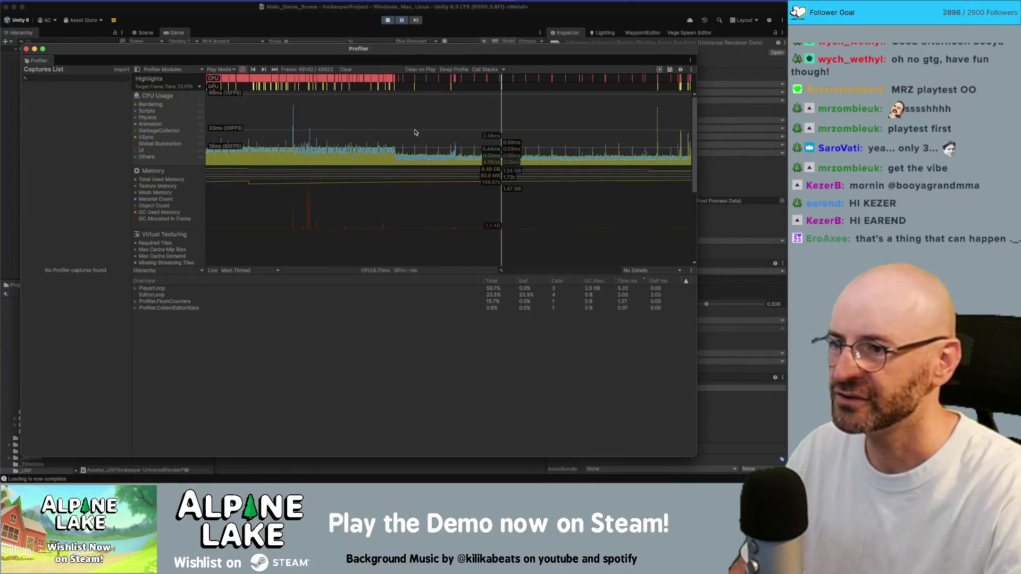
mouse_move(415, 133)
mouse_down()
mouse_move(369, 132)
mouse_move(536, 137)
mouse_move(469, 137)
mouse_move(492, 137)
mouse_move(500, 79)
mouse_up()
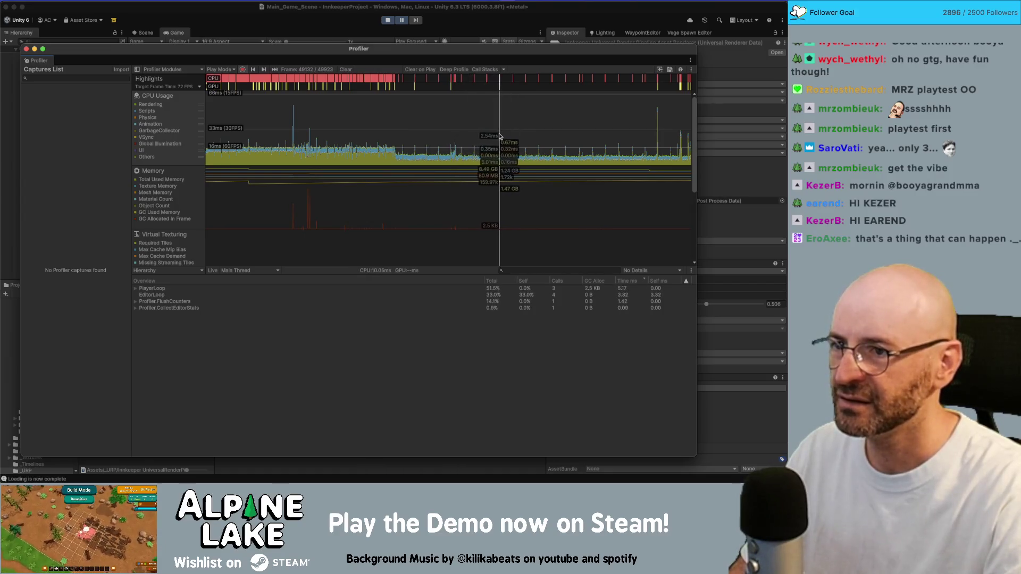
click(500, 79)
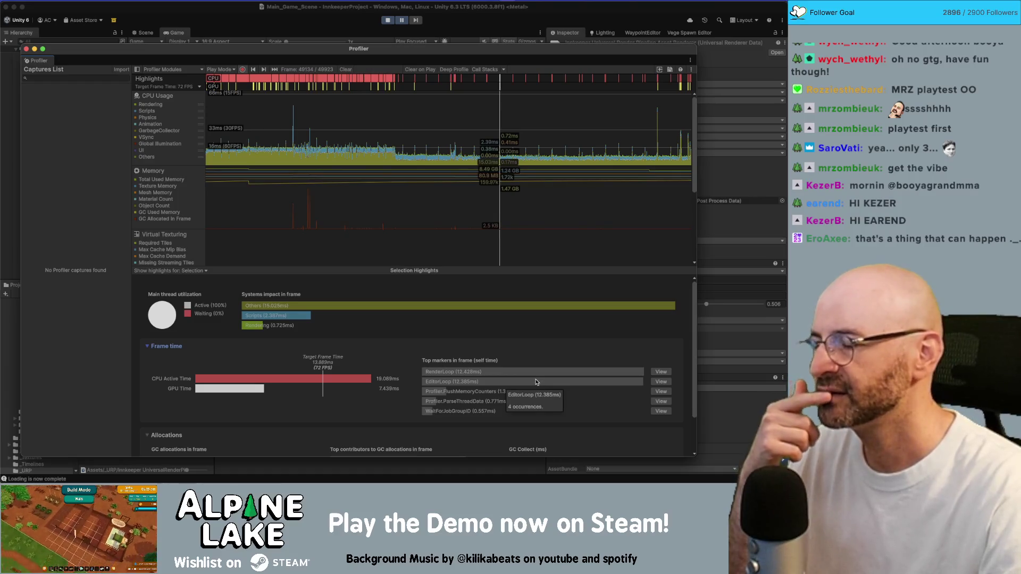
click(659, 373)
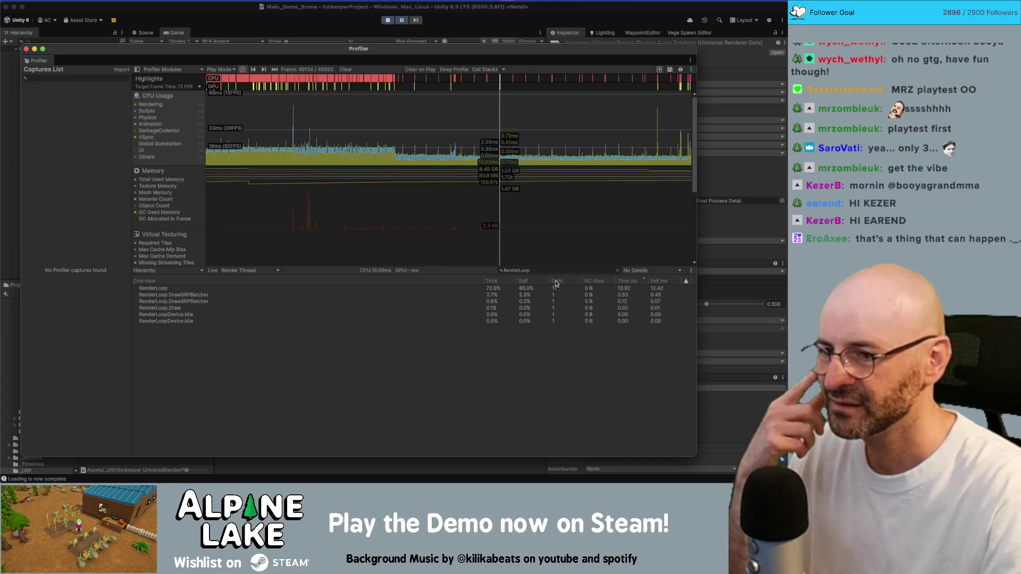
click(623, 289)
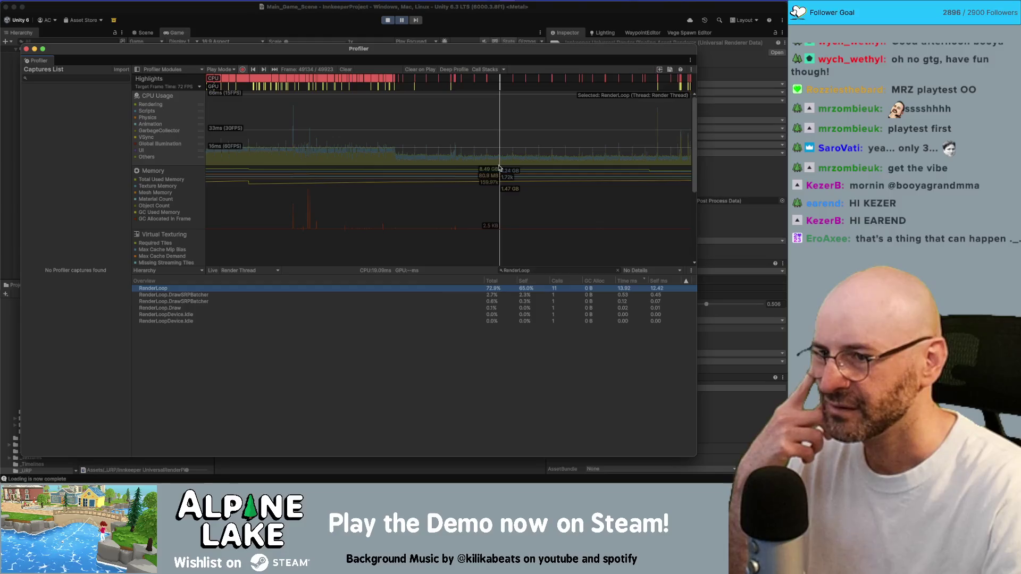
Select frame 49188, which exceeds the 72 FPS target, and view its thread Timeline
click(502, 128)
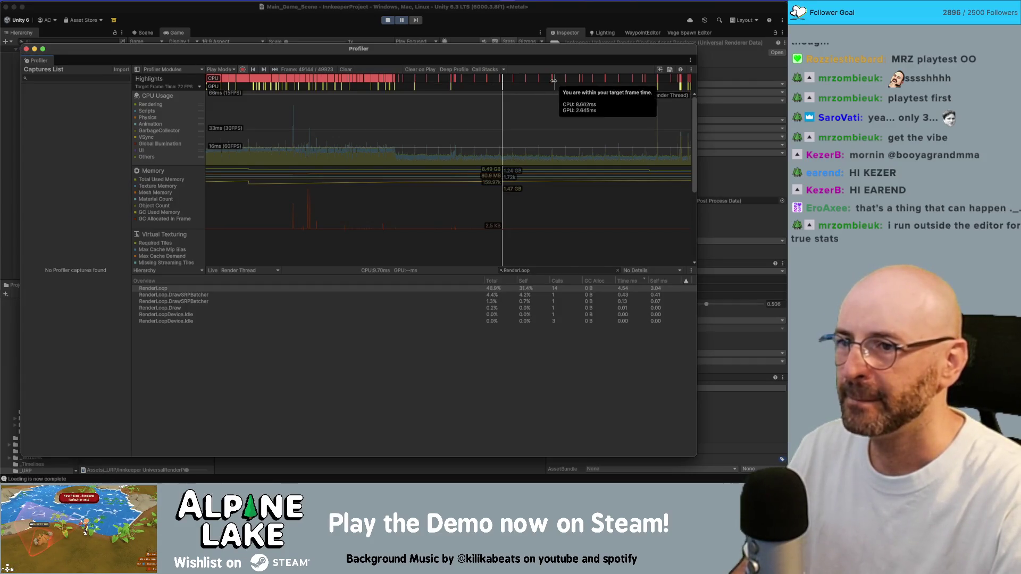
click(516, 89)
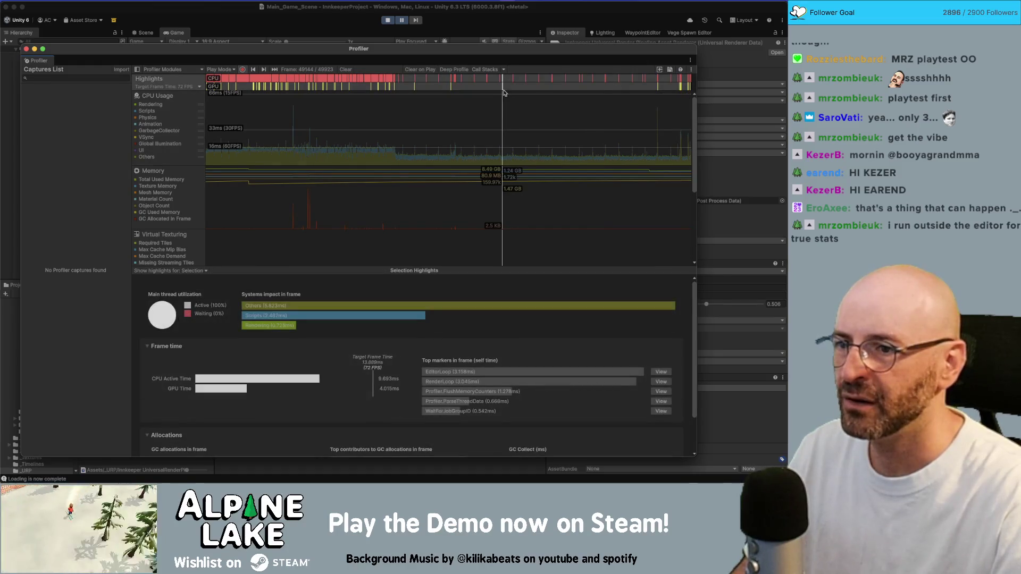
click(513, 79)
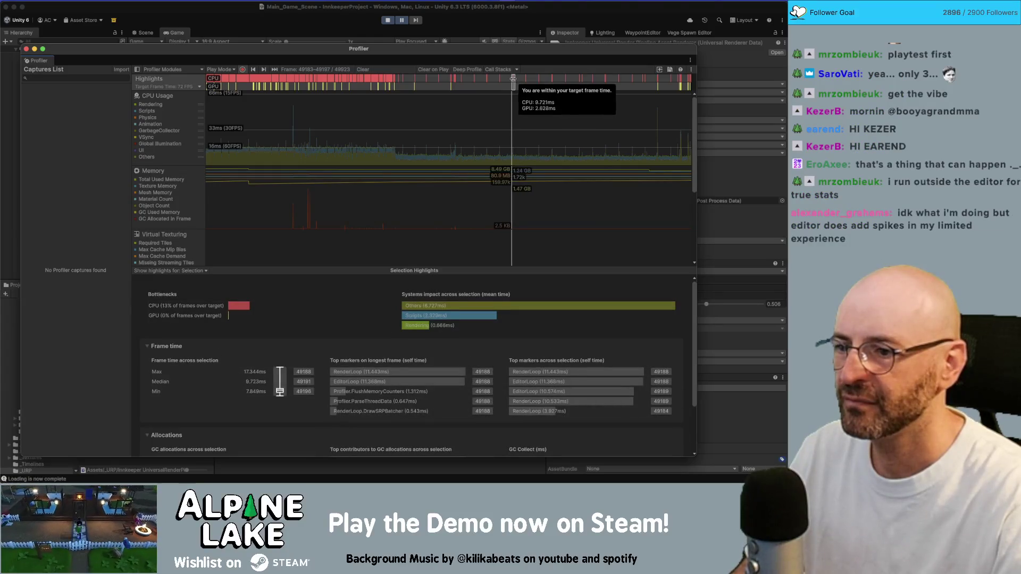
click(513, 79)
click(513, 79)
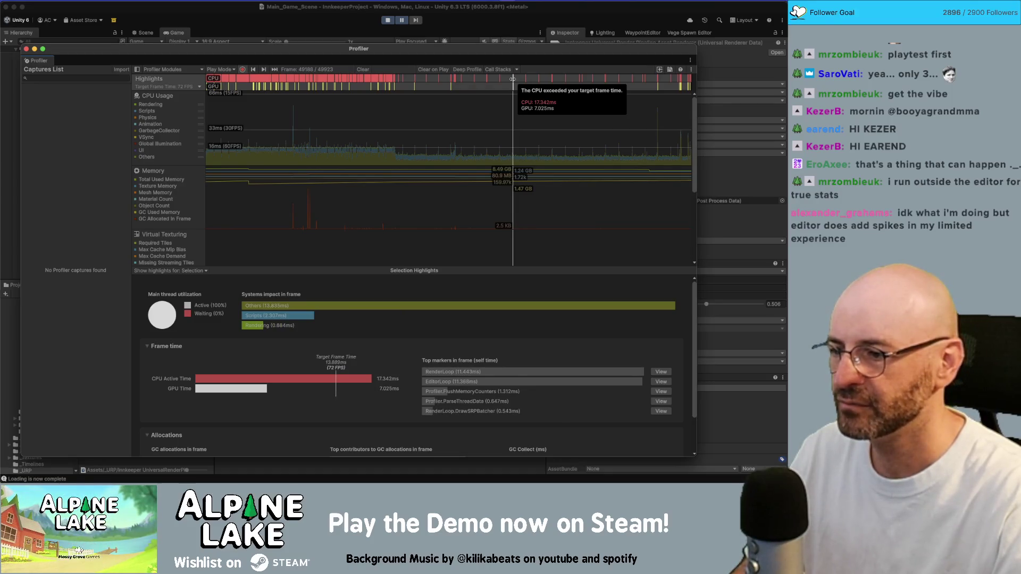
click(303, 378)
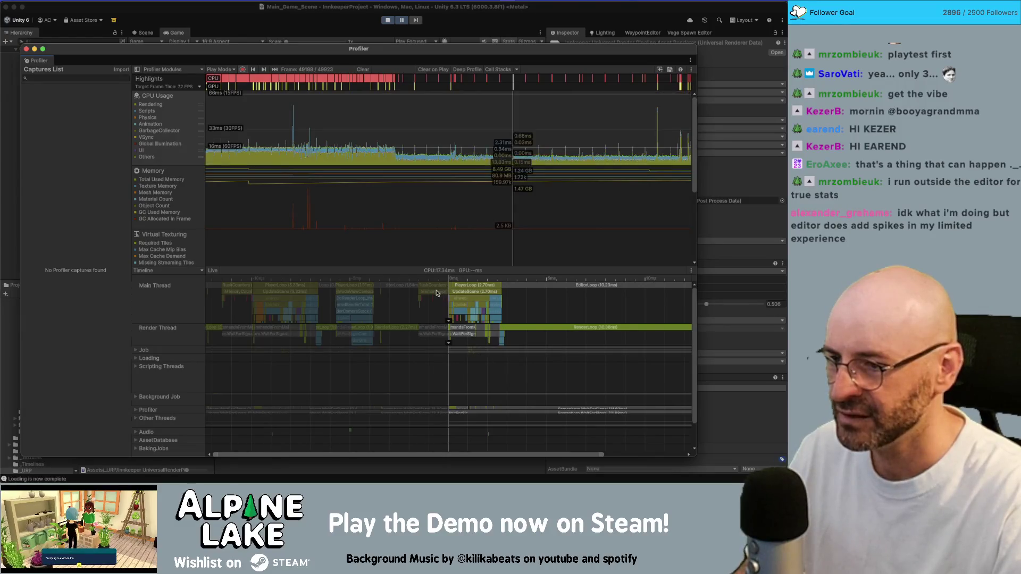
Inspect the PlayerLoop, UpdateScene and ScriptRunBehaviourUpdate main-thread samples in the Timeline
click(452, 292)
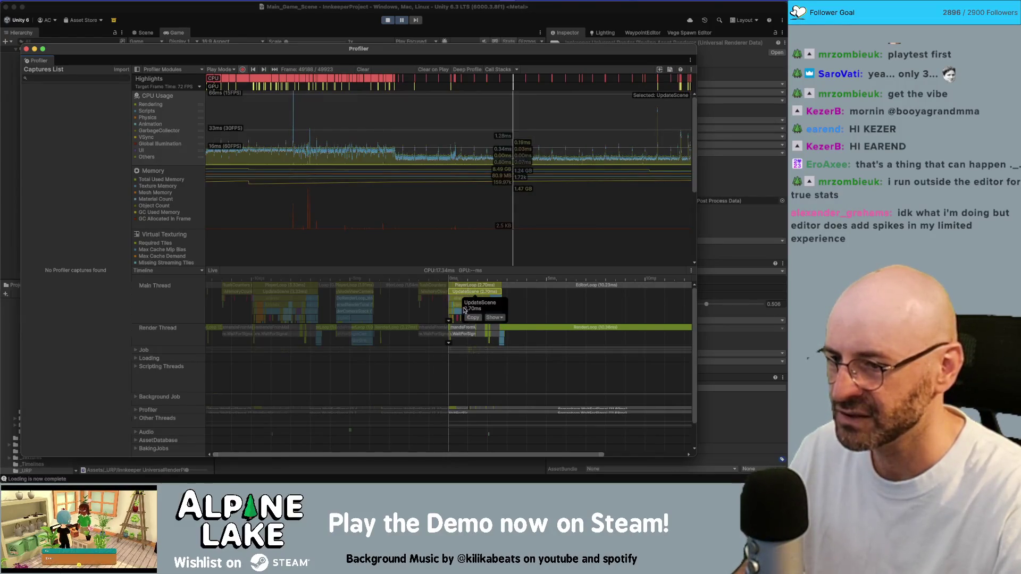
click(494, 286)
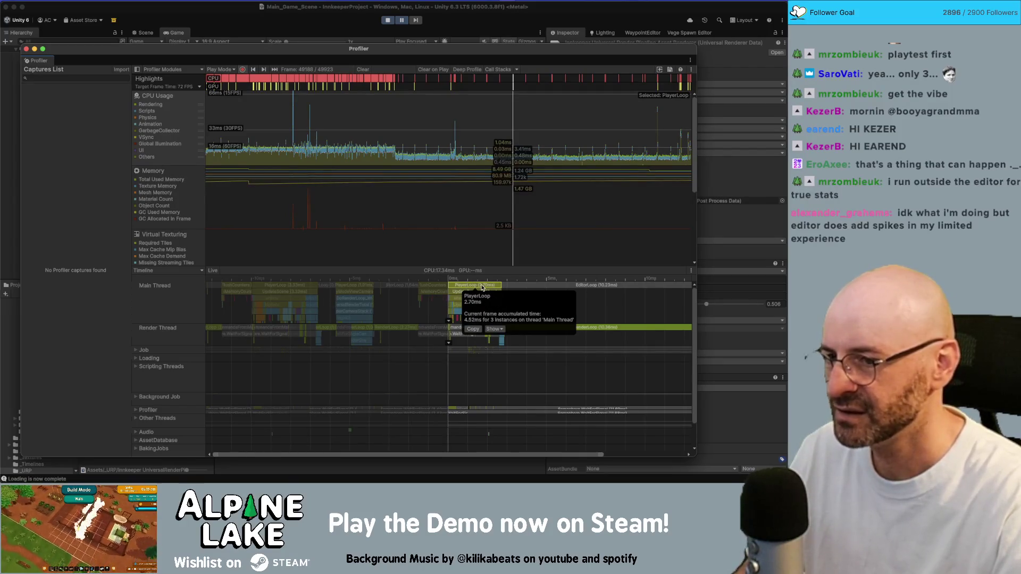
scroll(482, 288, up, 5)
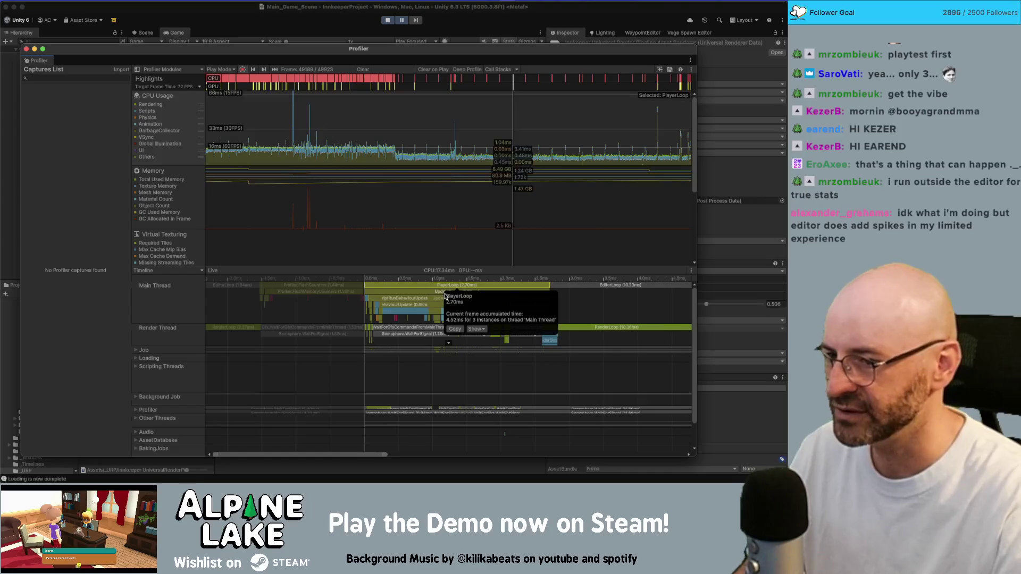
click(443, 293)
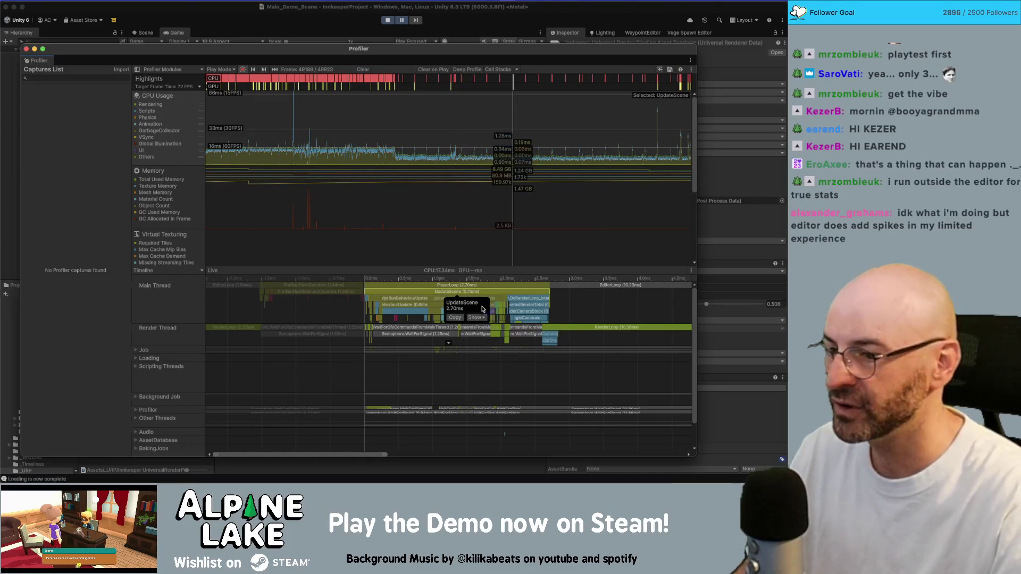
click(420, 298)
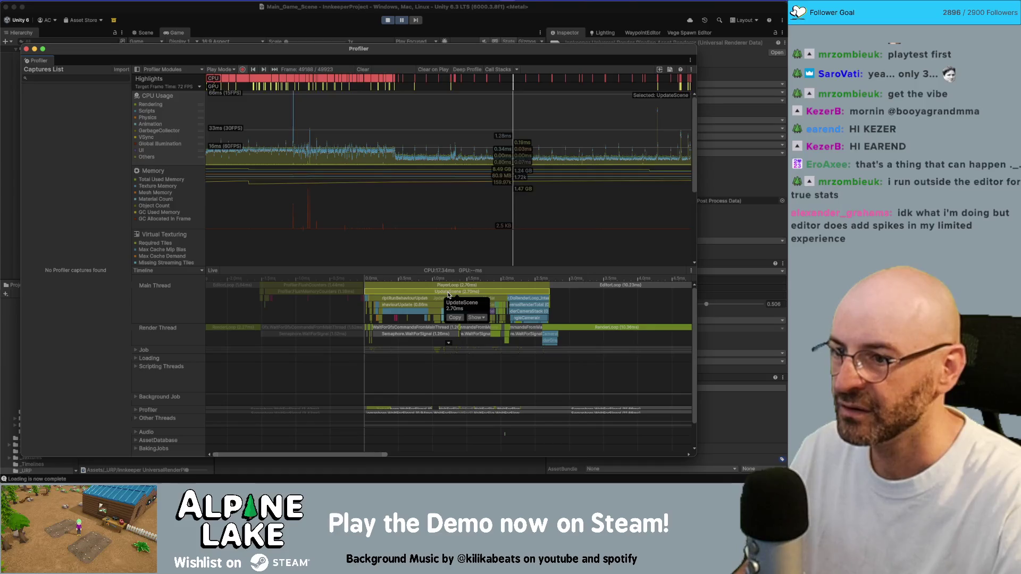
click(586, 302)
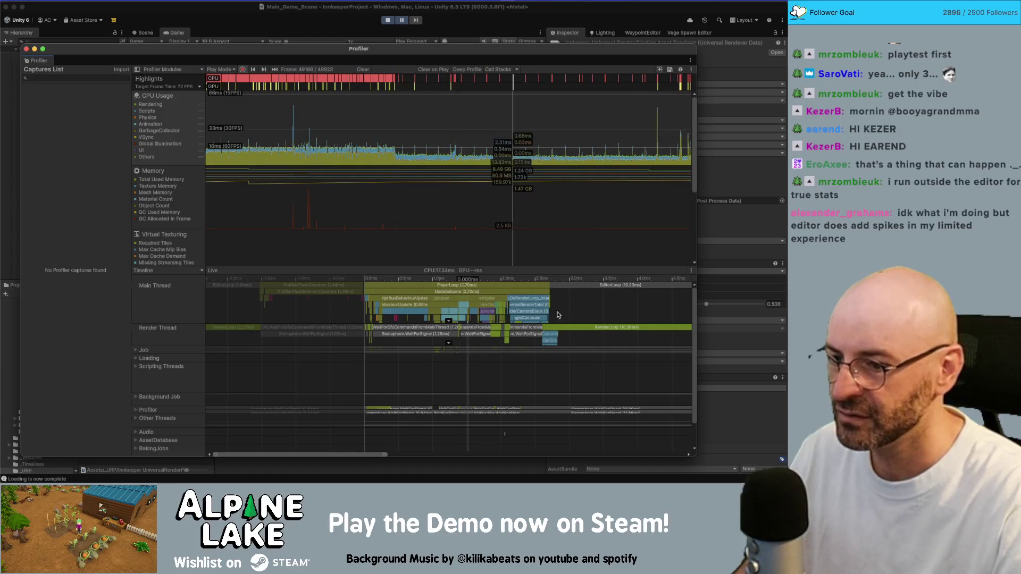
Inspect the render thread's RenderLoop samples, then show Selection Highlights for frame 49785
scroll(472, 371, down, 1)
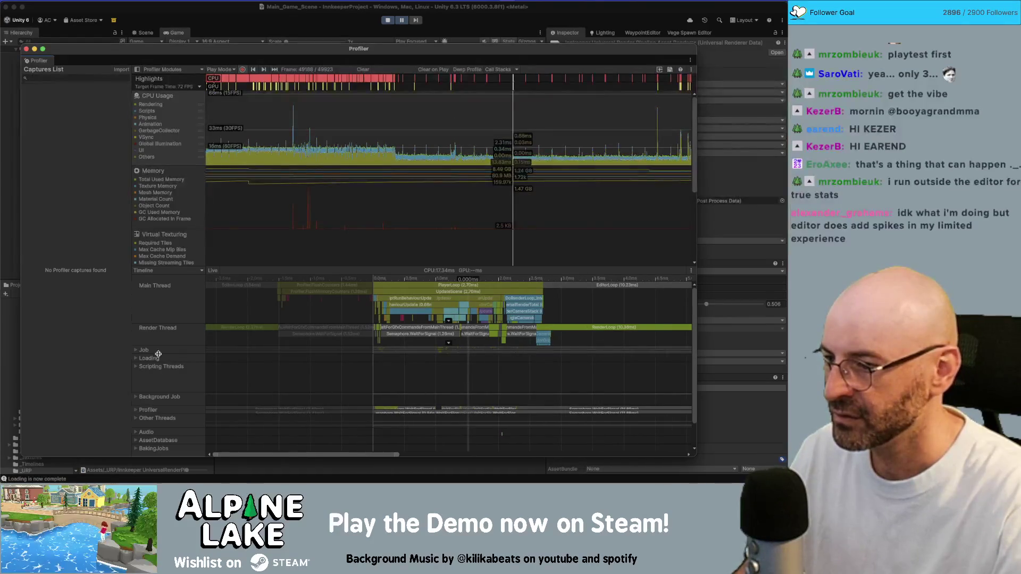
click(425, 330)
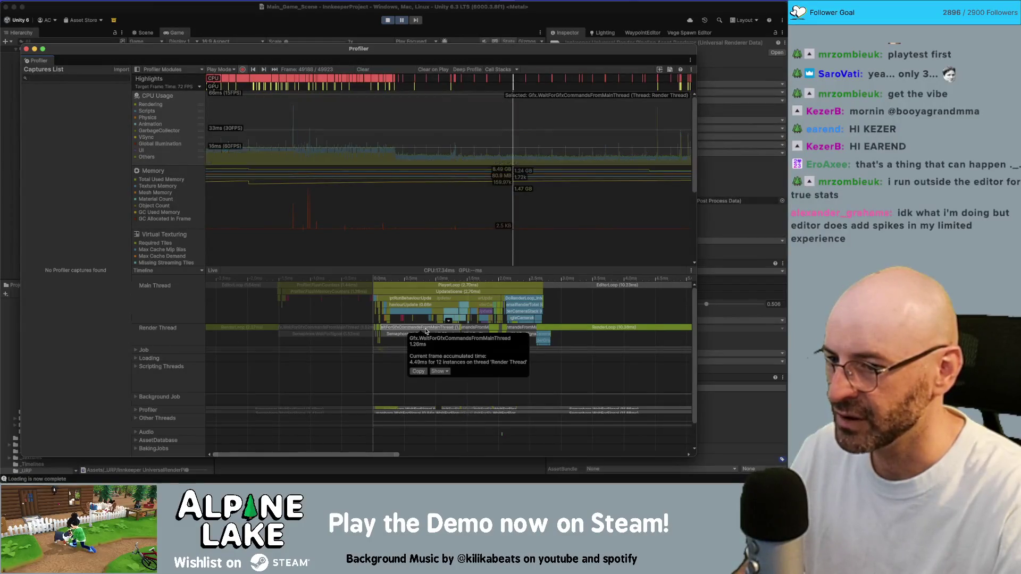
click(503, 330)
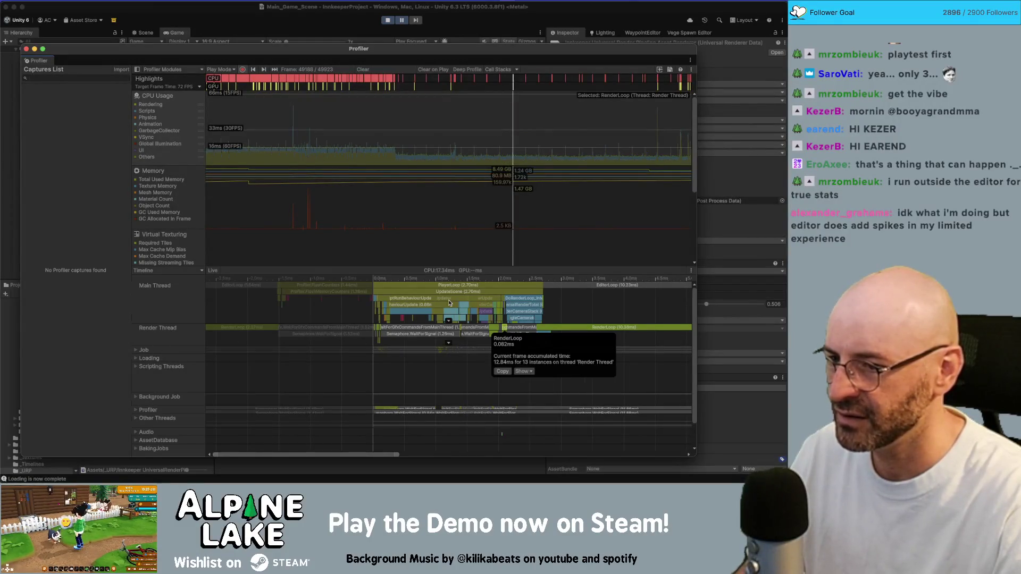
click(426, 300)
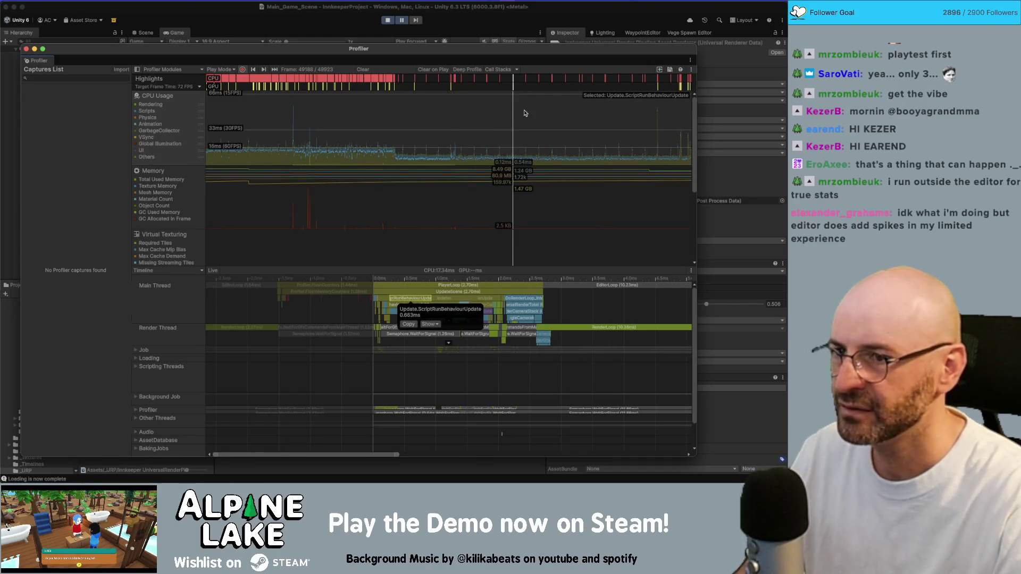
click(658, 78)
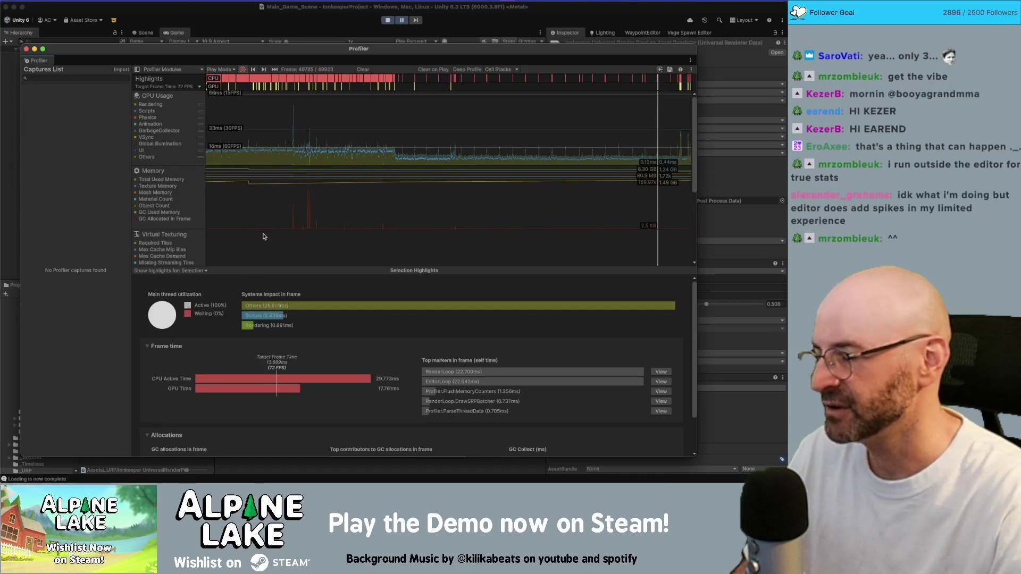
drag(192, 53, 226, 48)
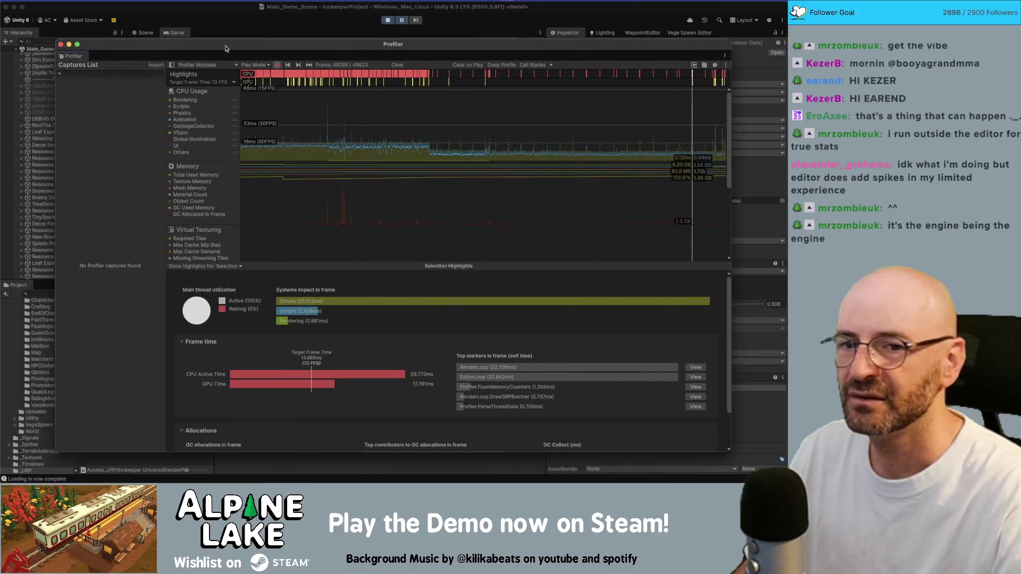
Close the Profiler and toggle the URP Screen Space Ambient Occlusion feature on, then off
click(388, 21)
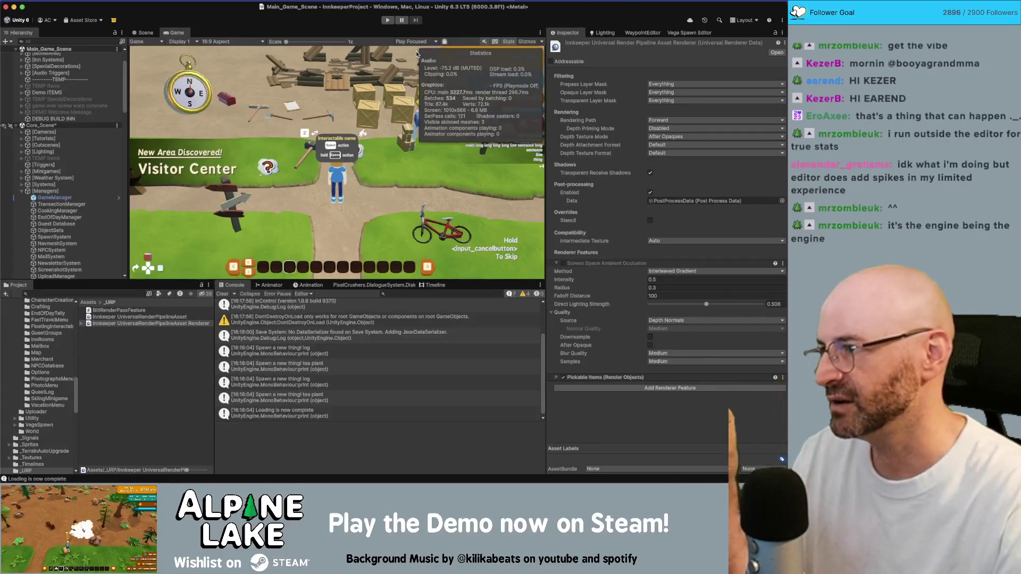
click(563, 264)
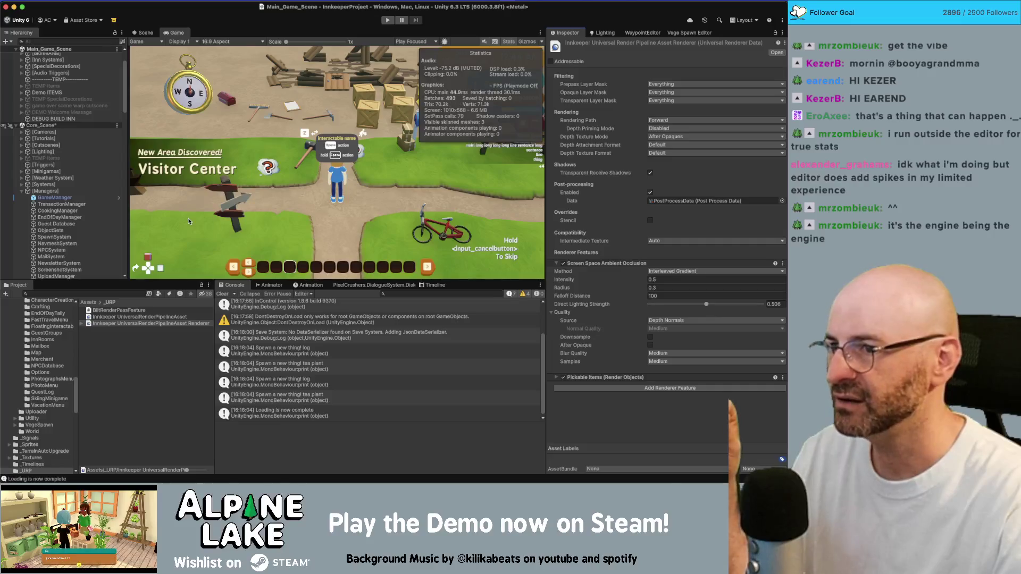
click(563, 263)
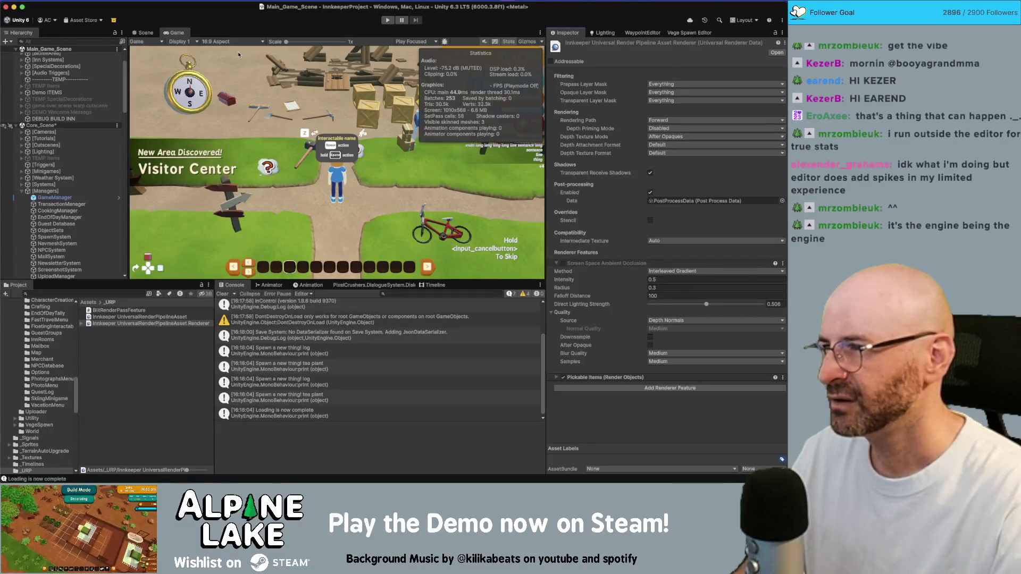
scroll(85, 170, down, 5)
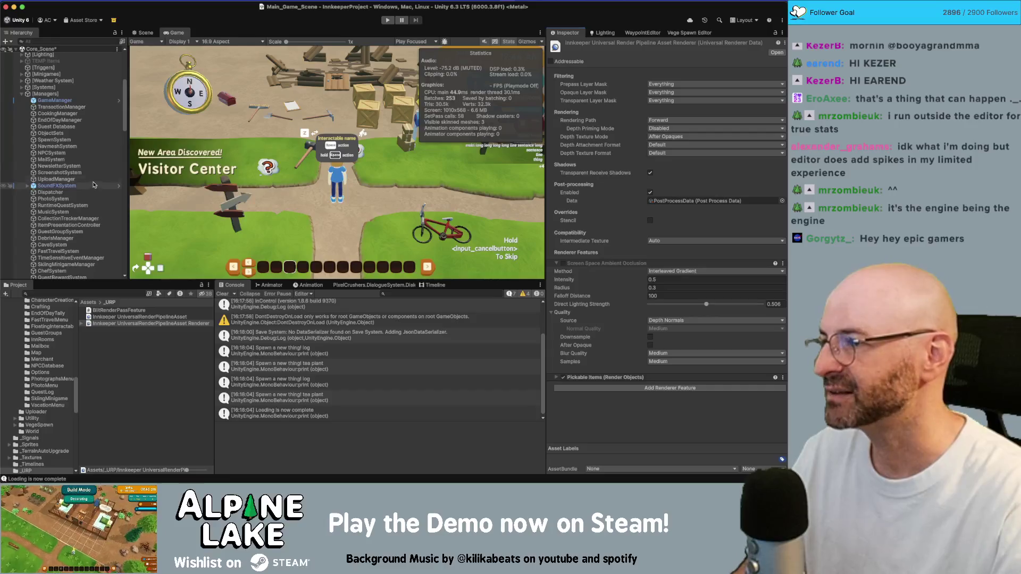
scroll(91, 96, up, 4)
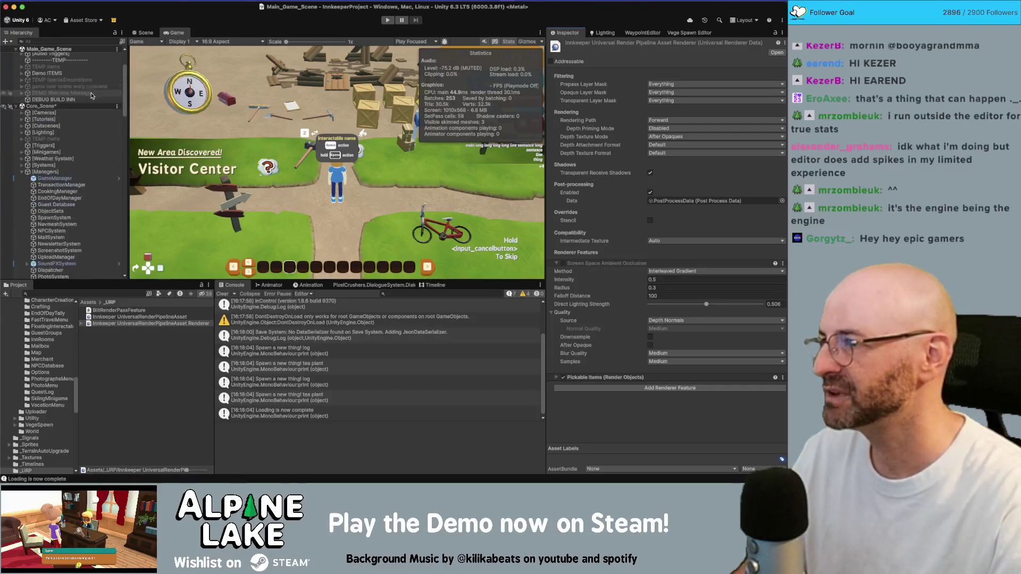
scroll(85, 160, down, 10)
Select Pause Menu Canvas, Window Inn and Window Options in the Hierarchy to display the options menu
click(74, 217)
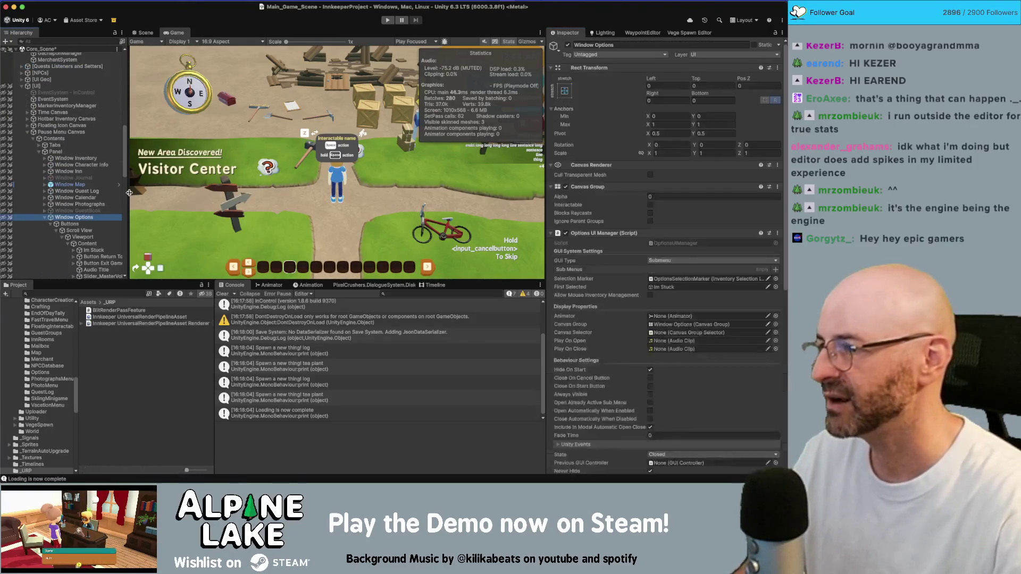
key(Down)
scroll(125, 193, down, 7)
drag(128, 188, 149, 184)
scroll(63, 81, up, 5)
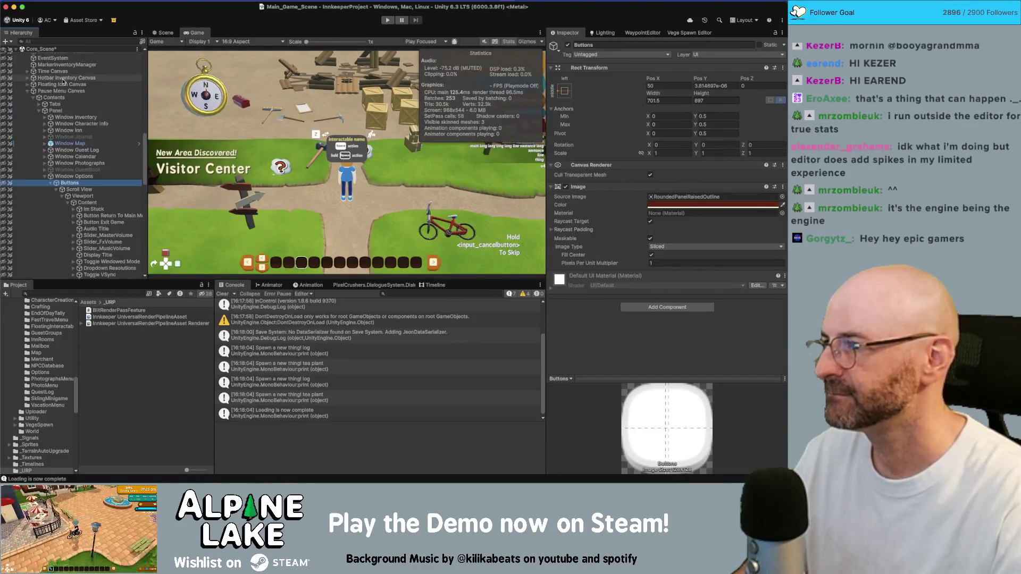
click(61, 91)
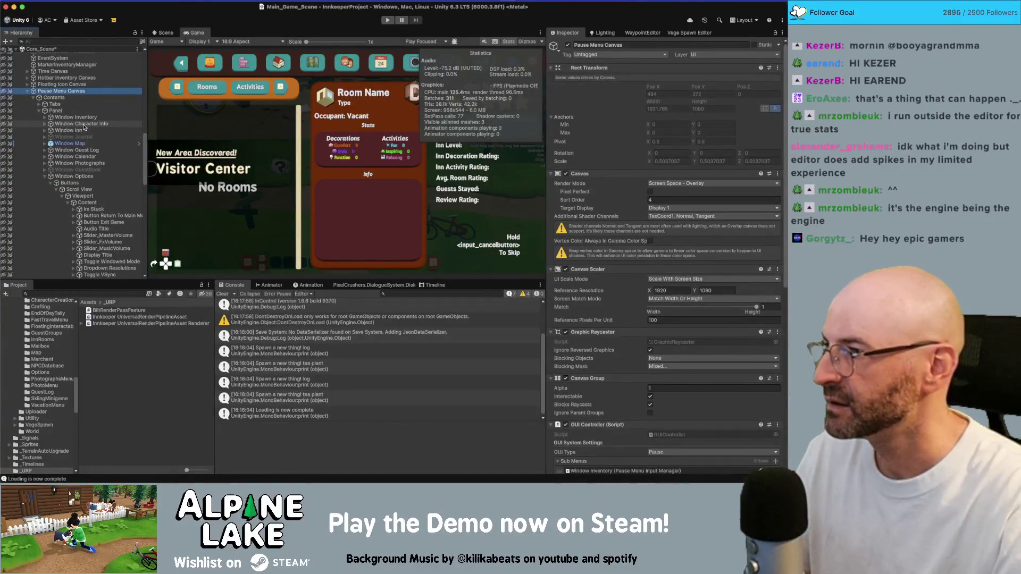
click(84, 131)
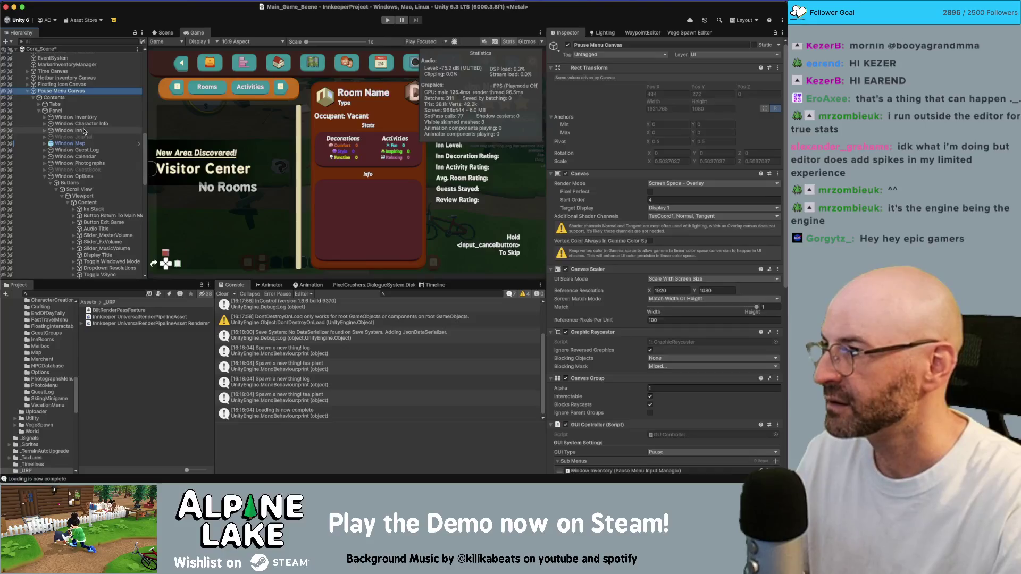
click(74, 176)
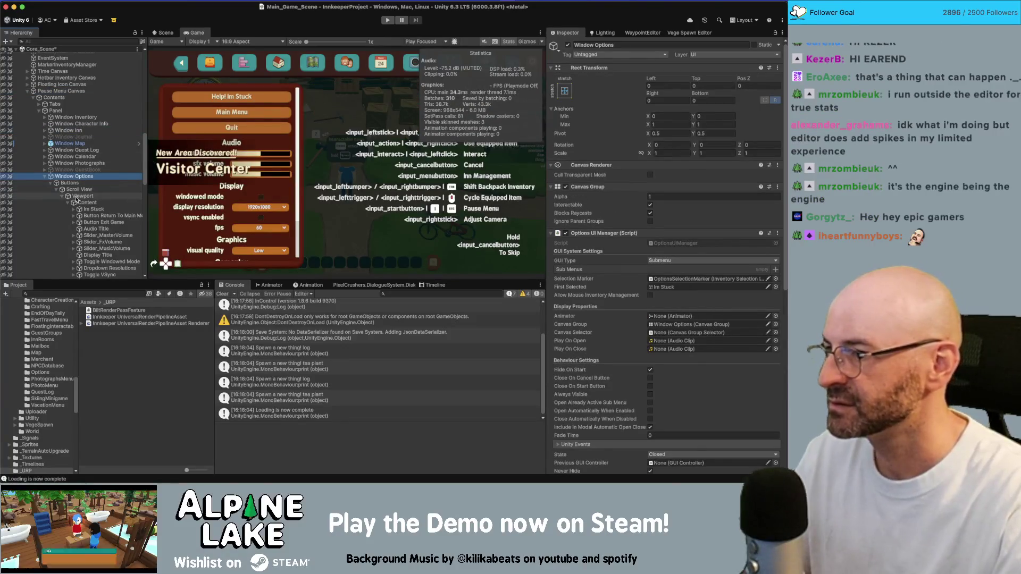
Collapse Dropdown FPS and duplicate the Toggle VSync object as Toggle VSync_01
scroll(88, 191, down, 5)
scroll(94, 203, down, 1)
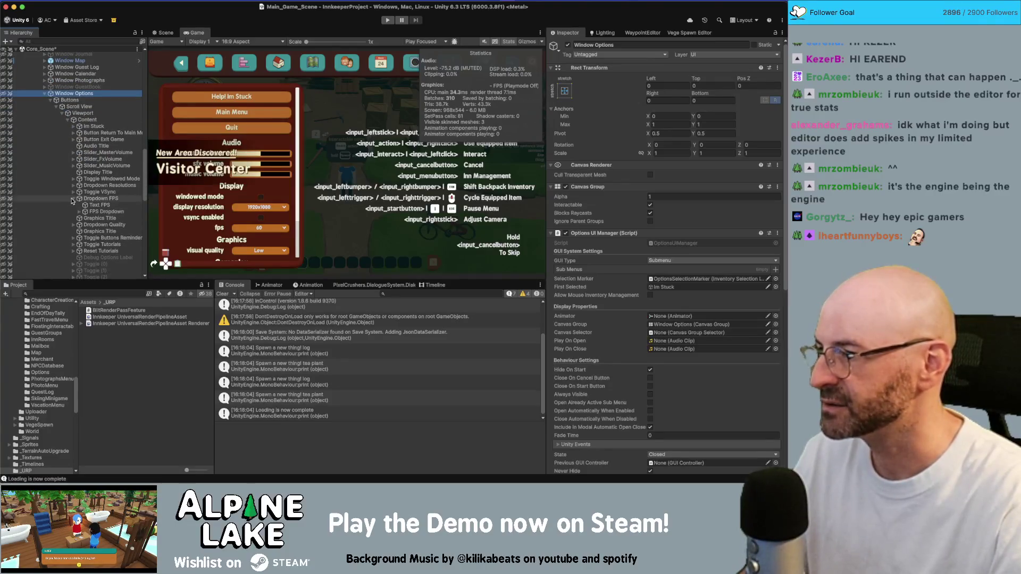
click(73, 199)
click(102, 206)
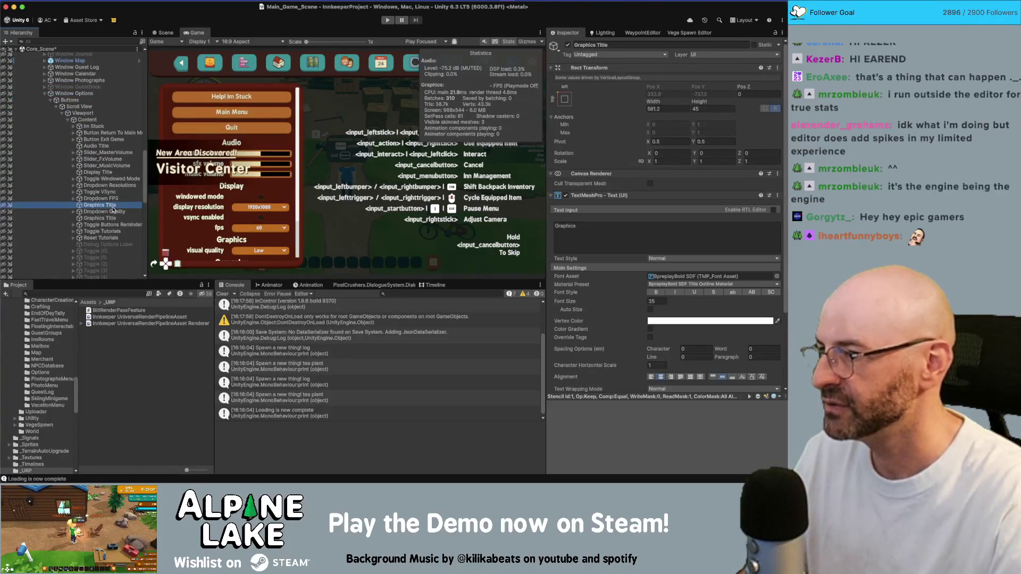
click(118, 192)
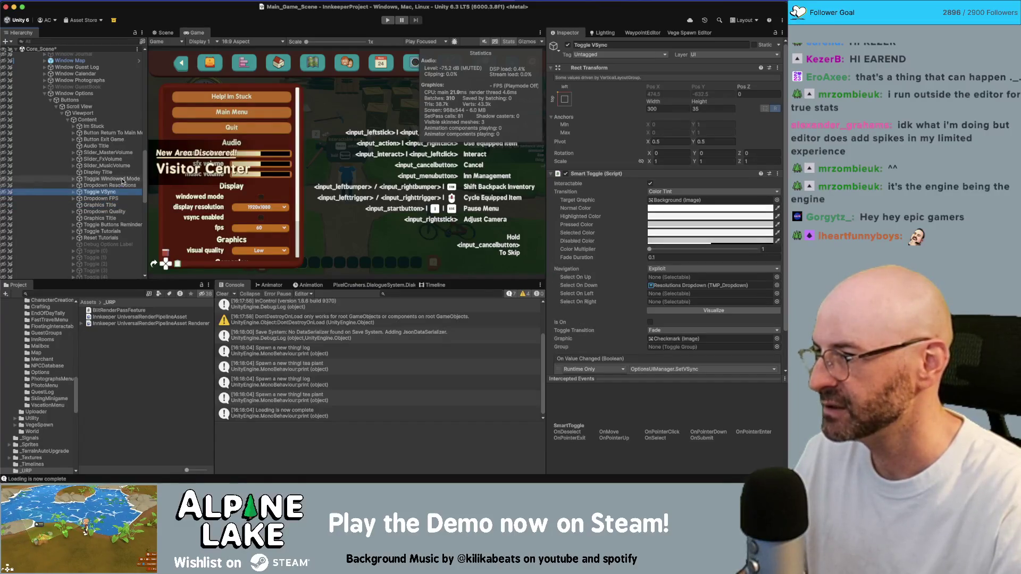
key(super+d)
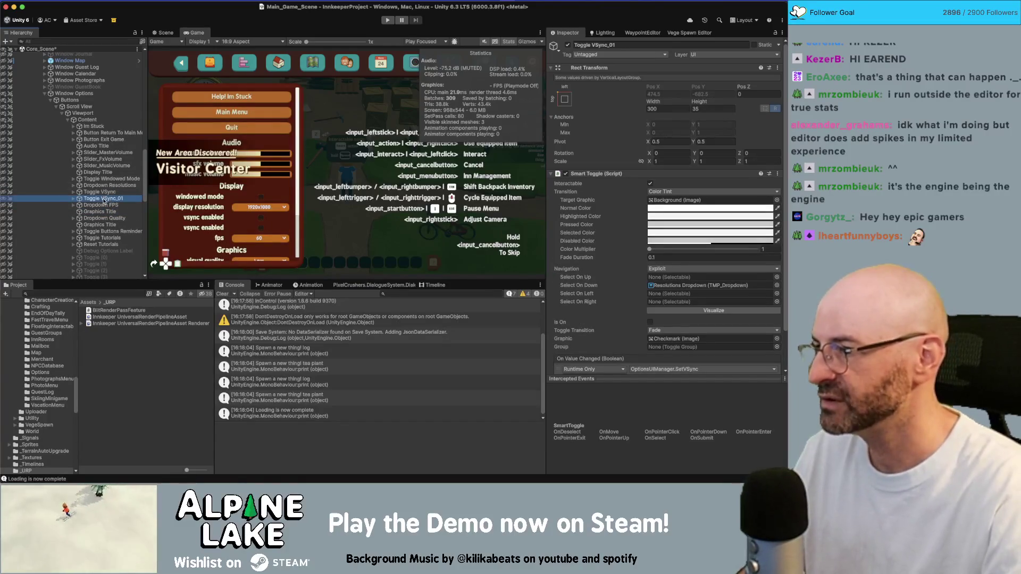
Move the VSync copy under Dropdown Quality and rename it Toggle Ambient Occlusion
drag(105, 200, 106, 222)
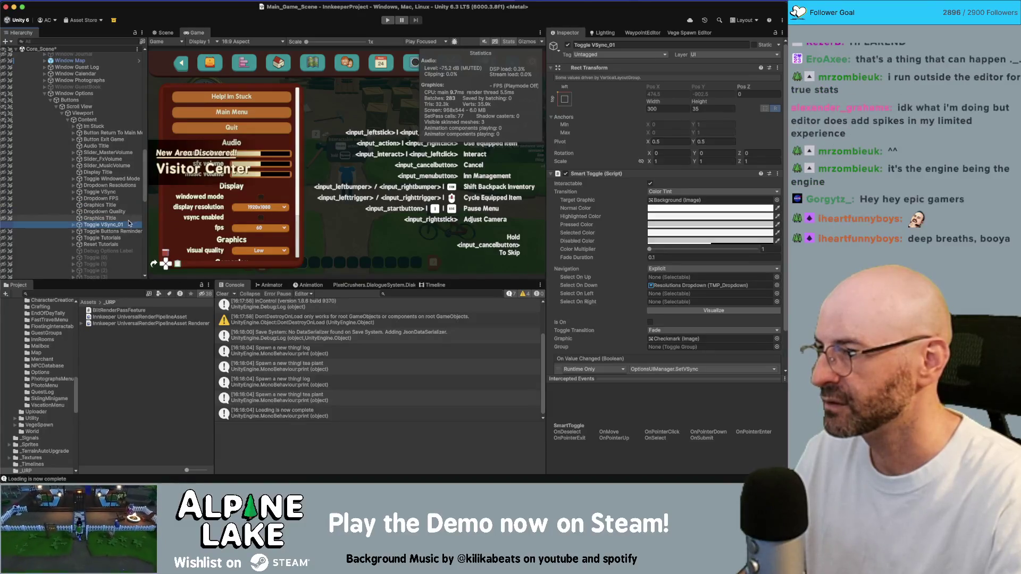
click(120, 224)
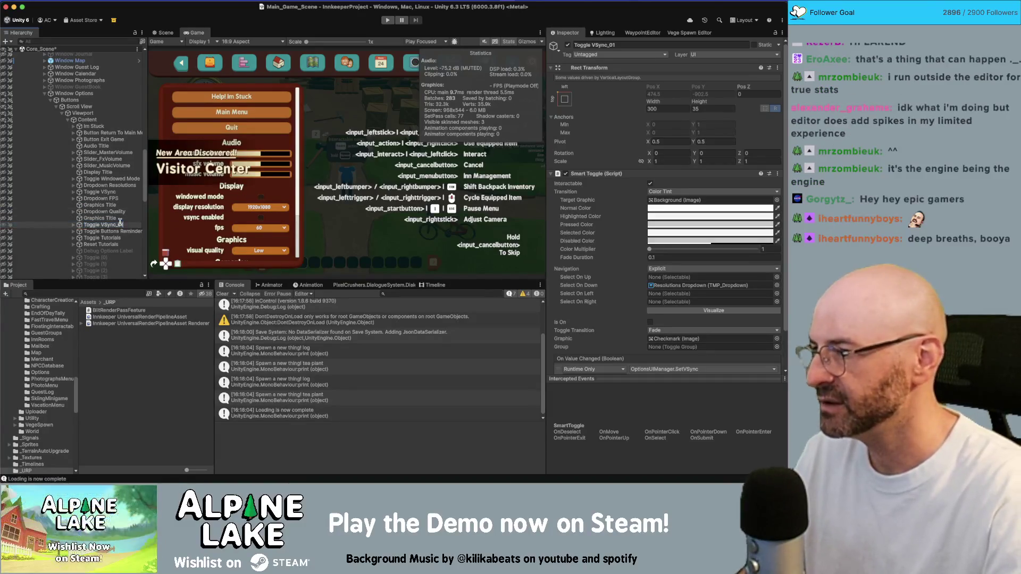
text(Toggle Sc)
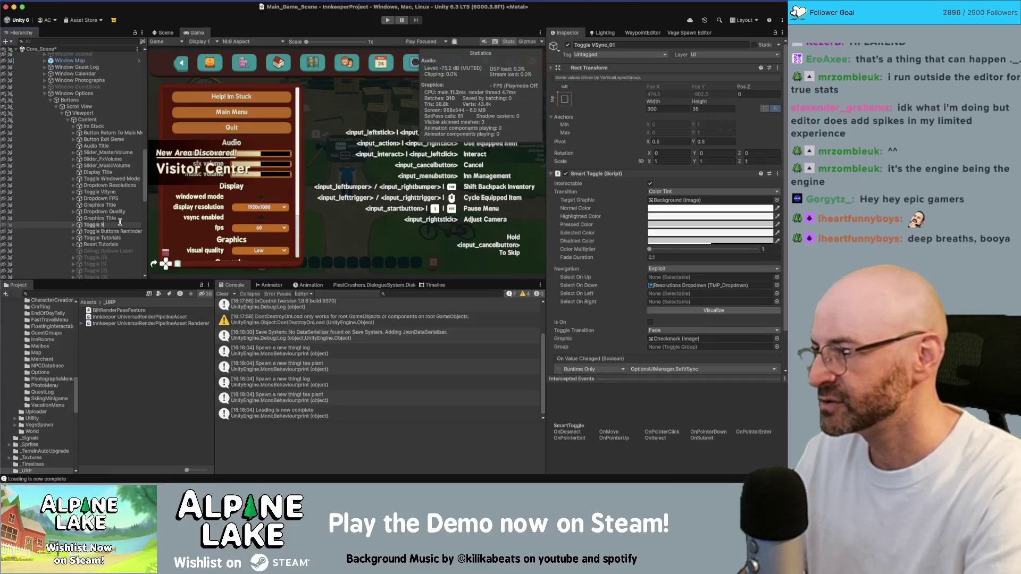
key(BackSpace)
key(BackSpace)
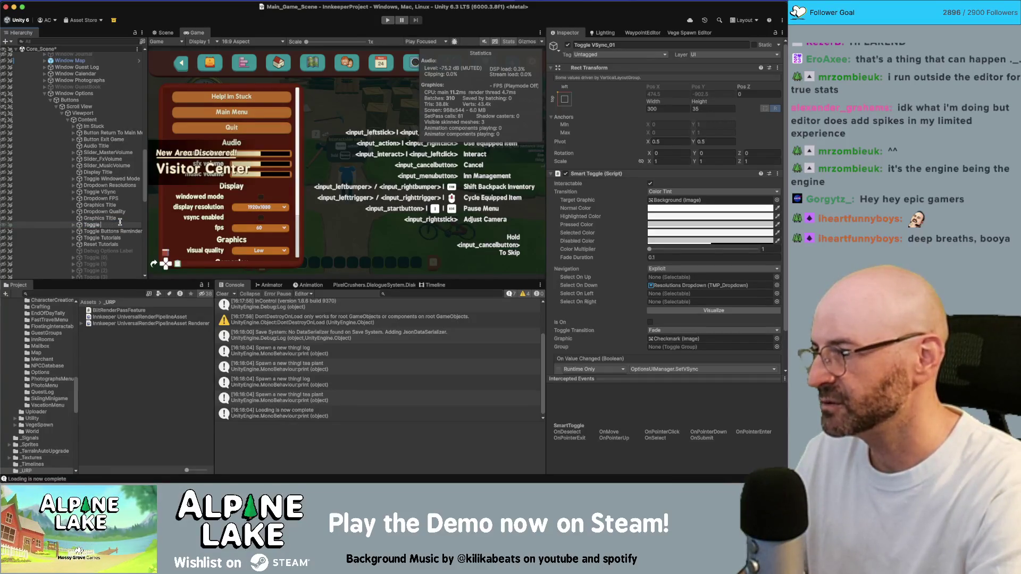
text(Ambient Occlusion)
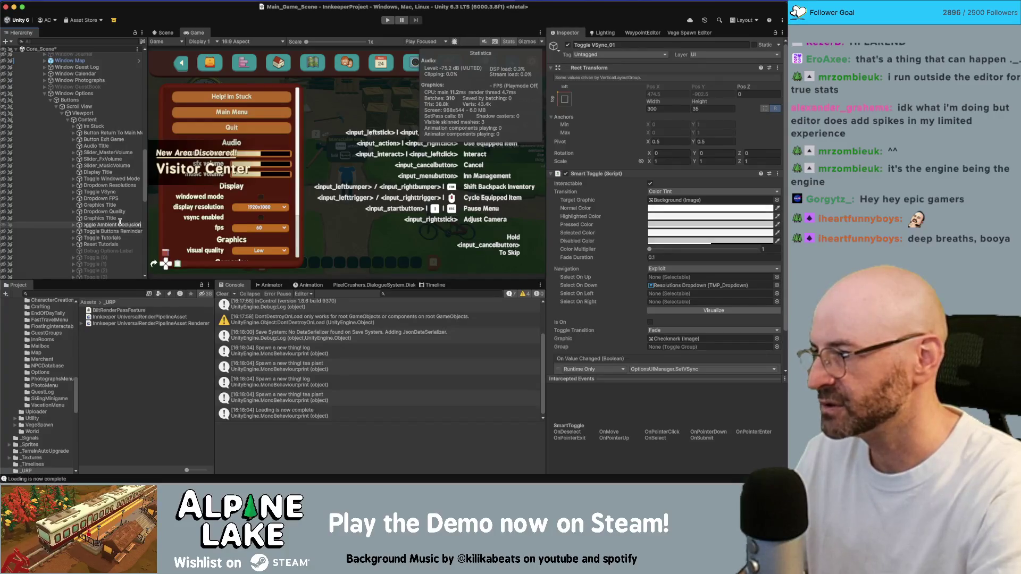
key(Return)
Change the Toggle Ambient Occlusion label text to 'ambient occlusion'
key(Right)
key(Down)
click(617, 223)
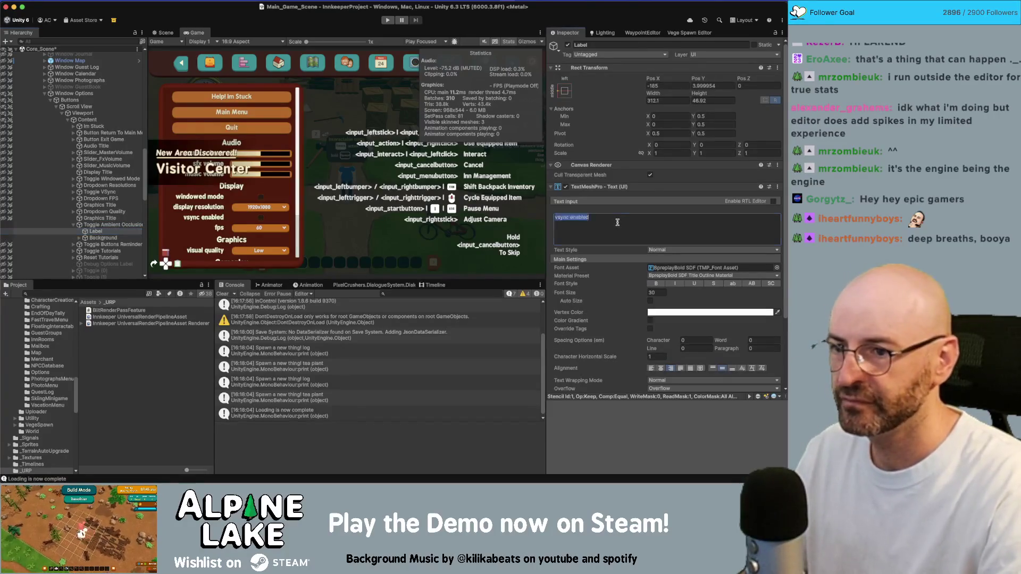
text(ambient occlusion)
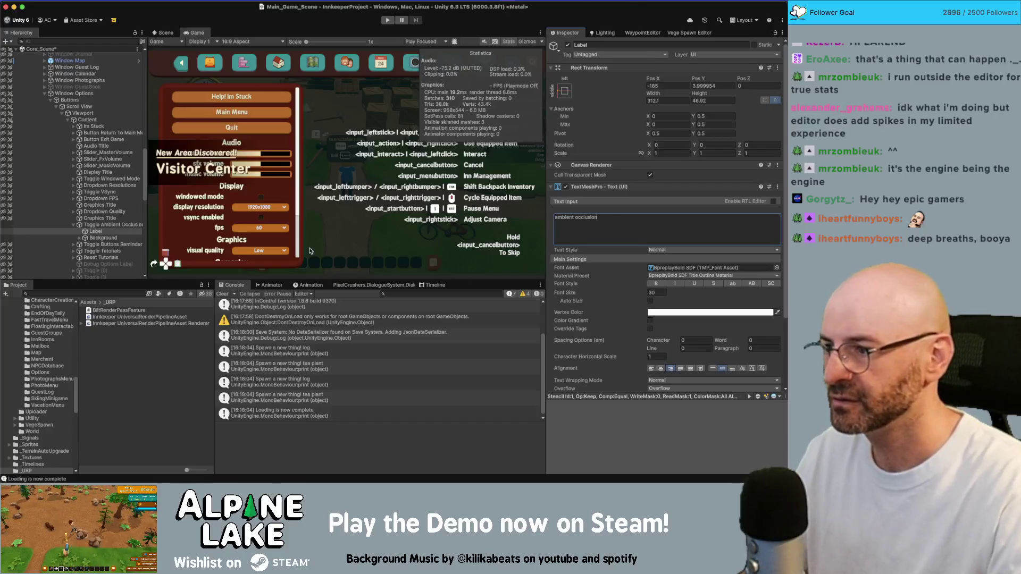
scroll(626, 314, down, 4)
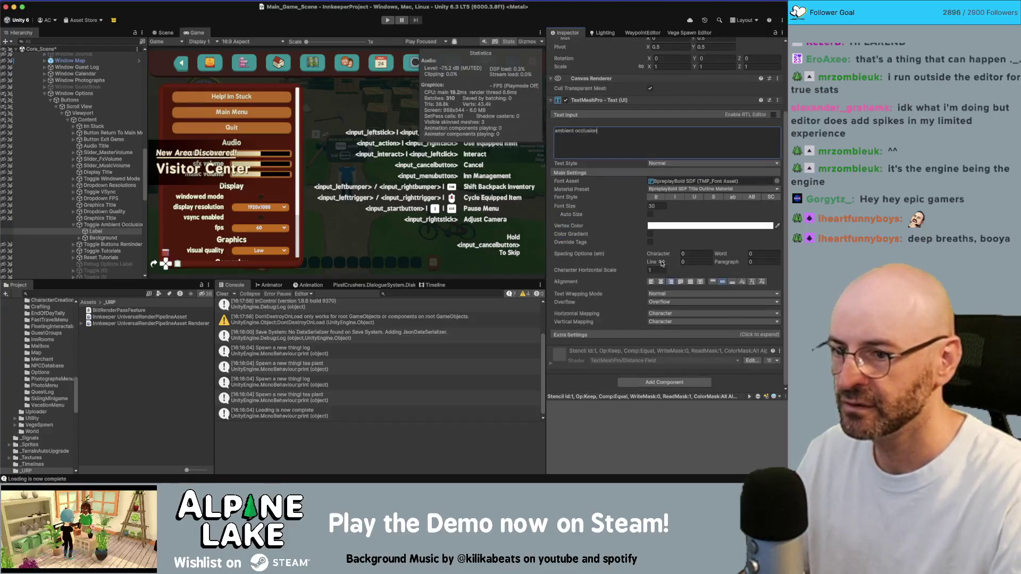
scroll(94, 223, down, 1)
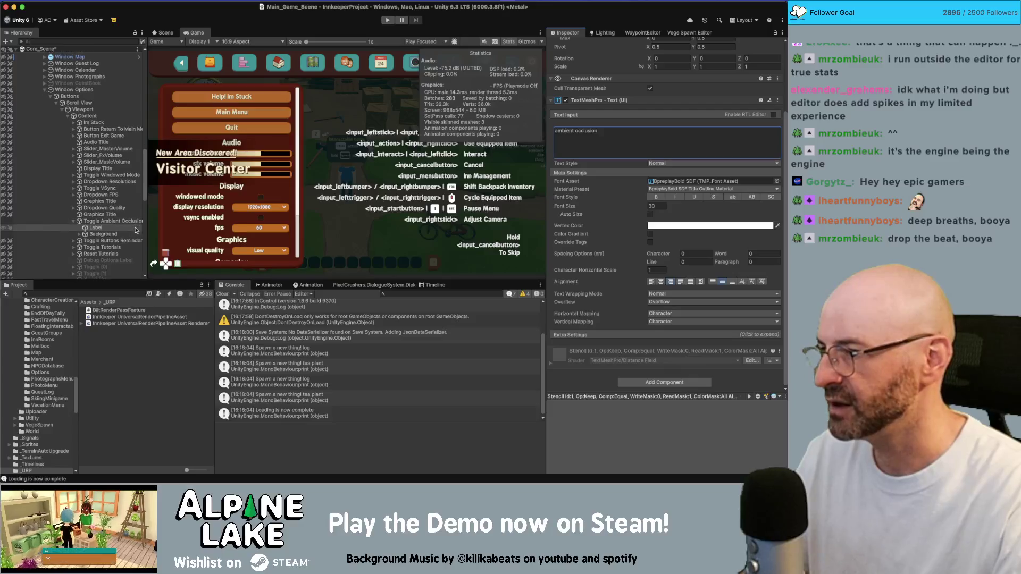
Duplicate it as Toggle Shadows and set its label text to 'shadows'
click(94, 218)
key(super+d)
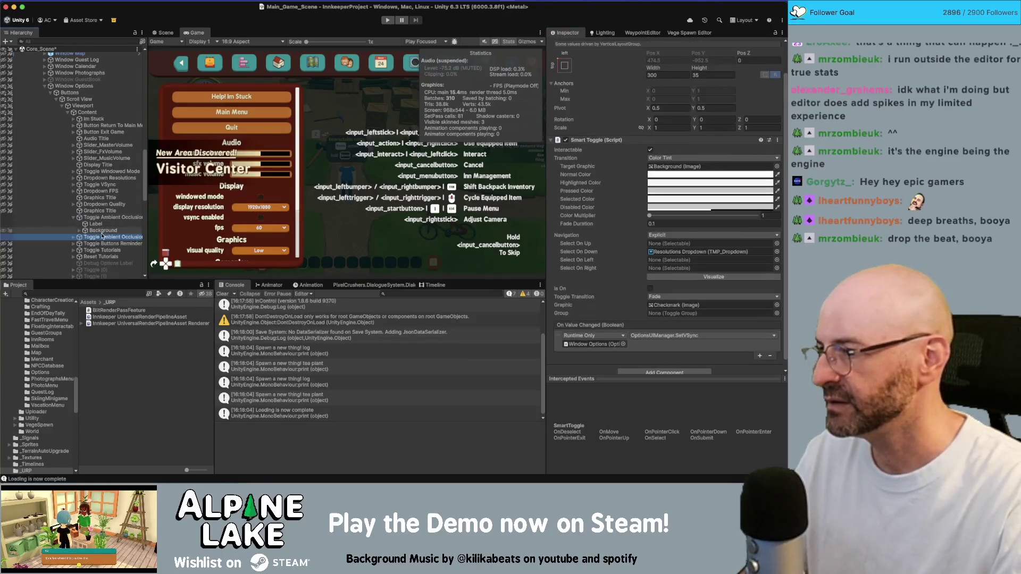
text(Toggle Shadows)
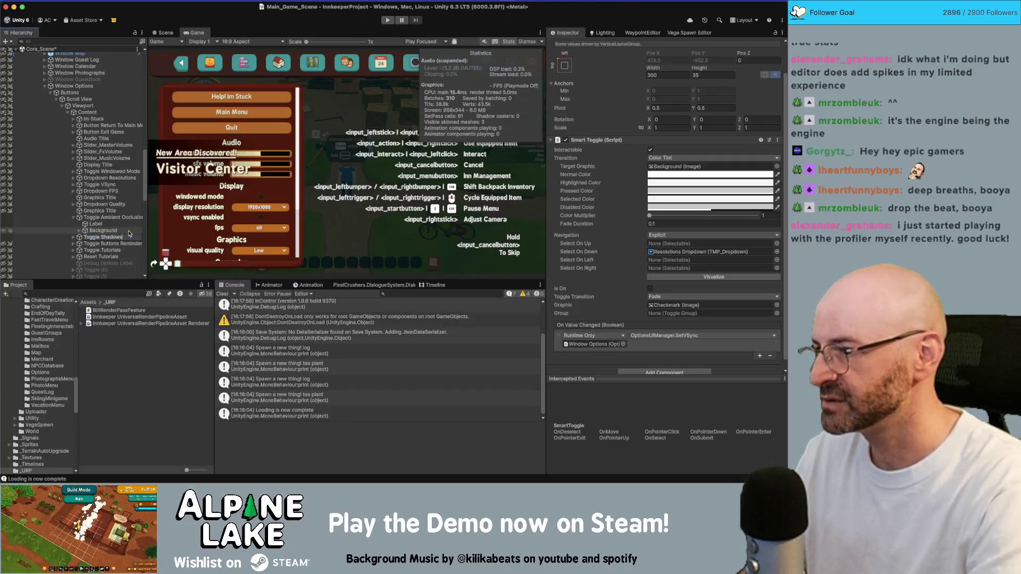
key(Return)
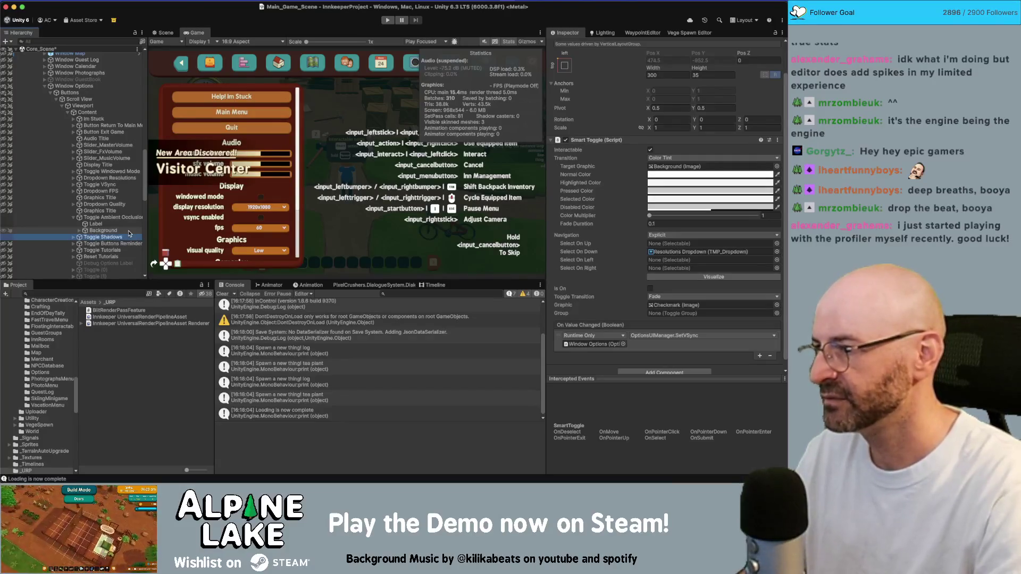
key(Right)
key(Down)
click(605, 198)
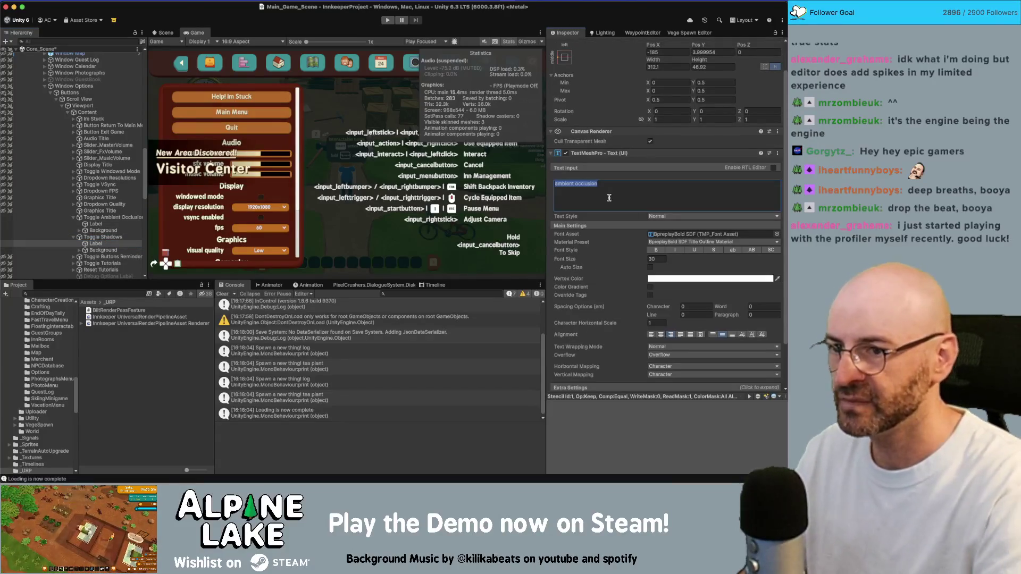
text(shadows)
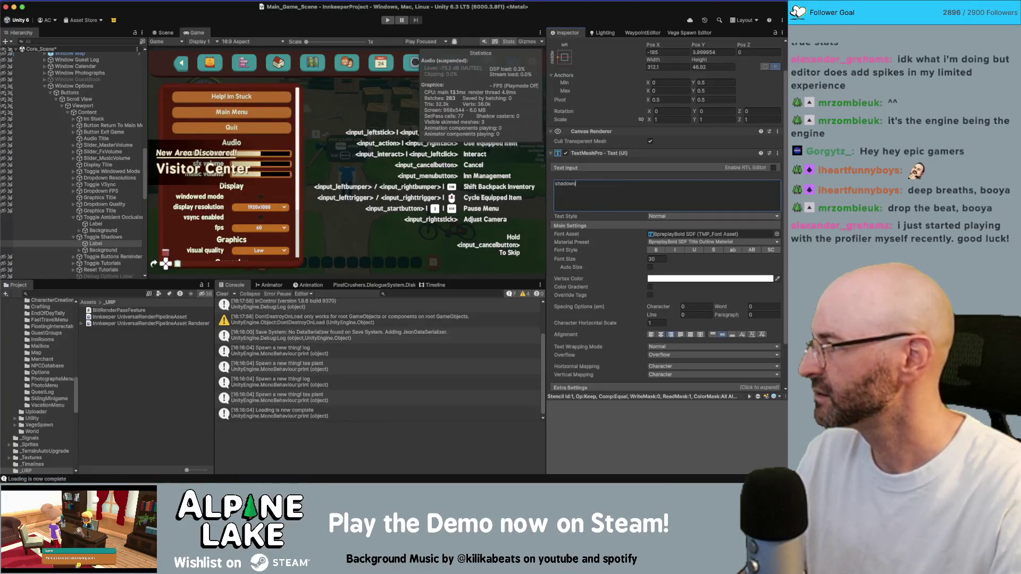
click(204, 199)
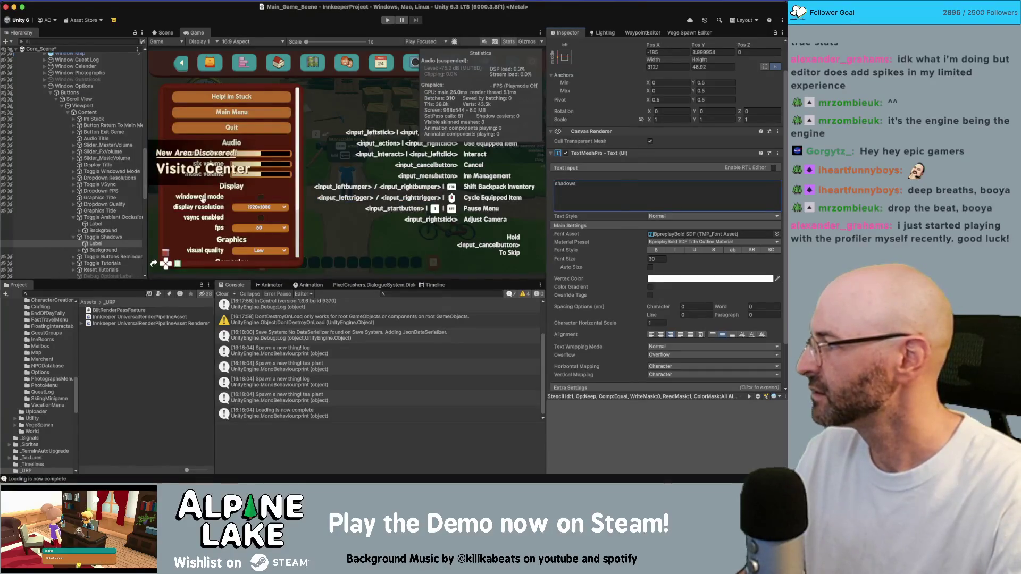
key(super+Tab)
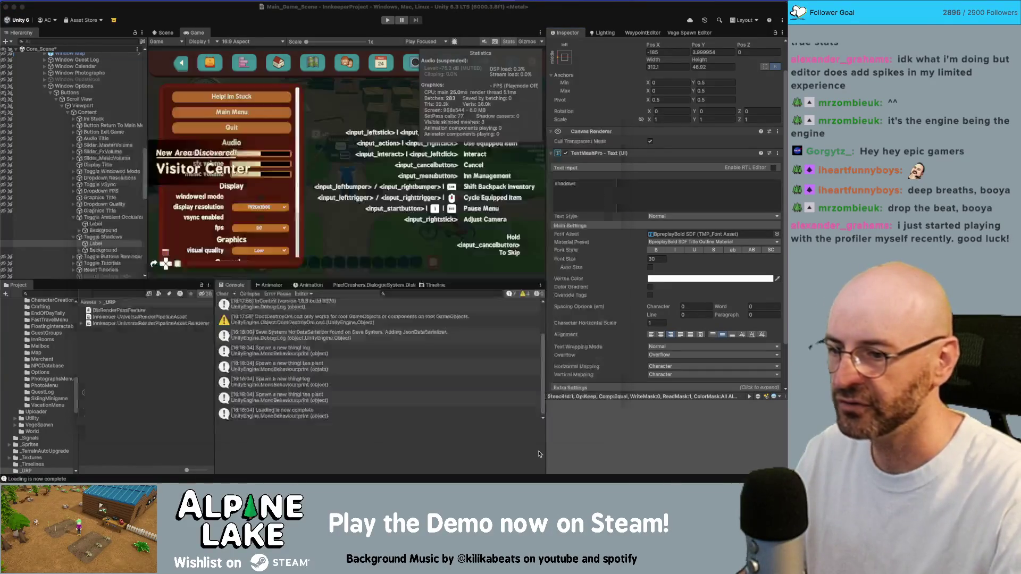
Enable Main Light Cast Shadows (1024 resolution) in the Innkeeper Universal Render Pipeline Asset
click(140, 316)
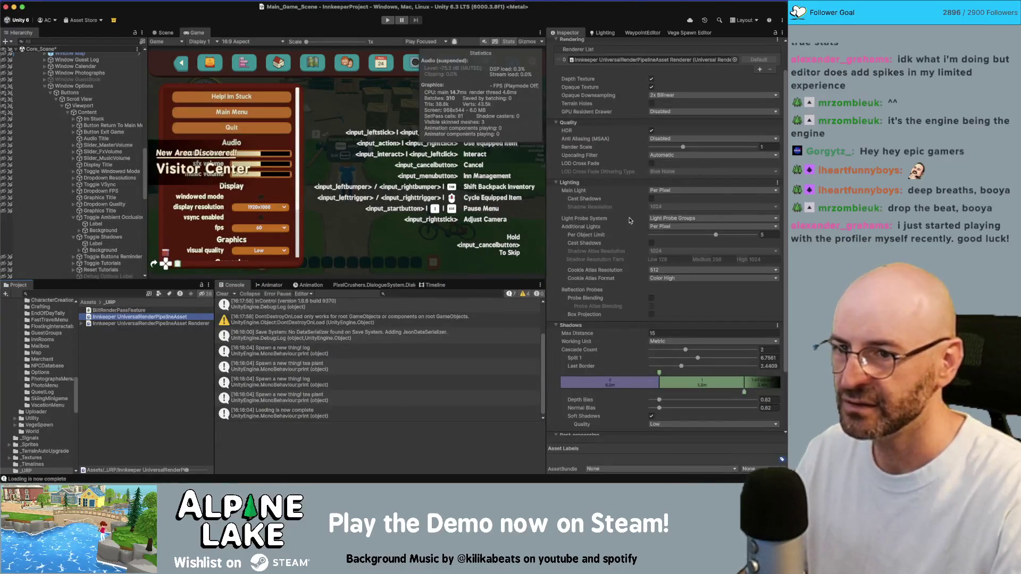
click(651, 199)
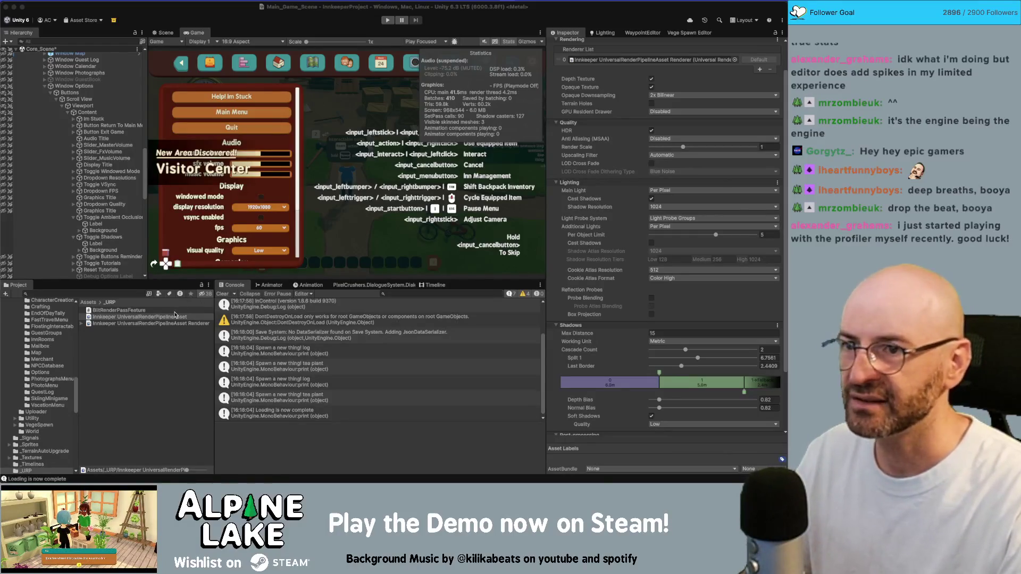
scroll(633, 259, up, 2)
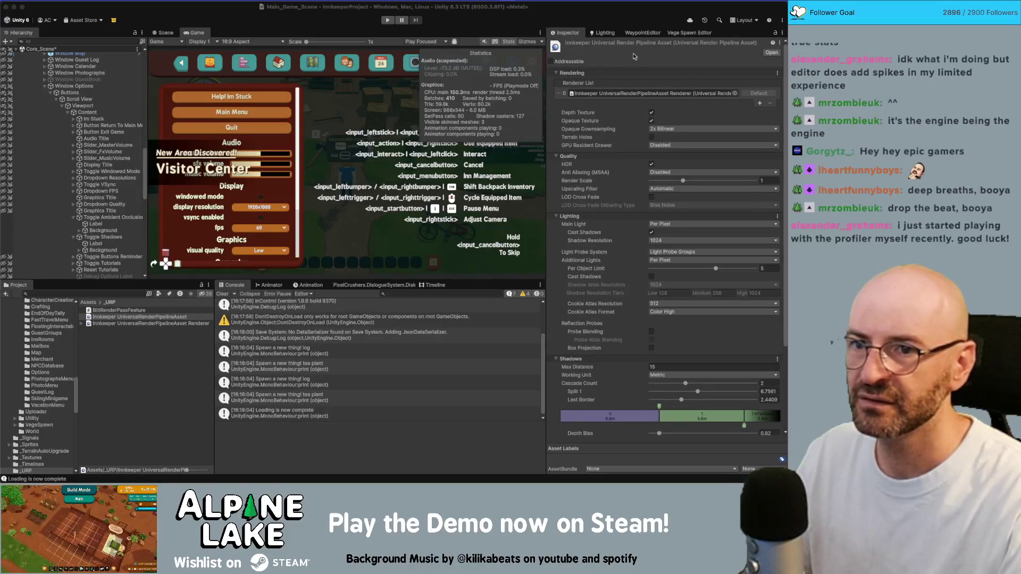